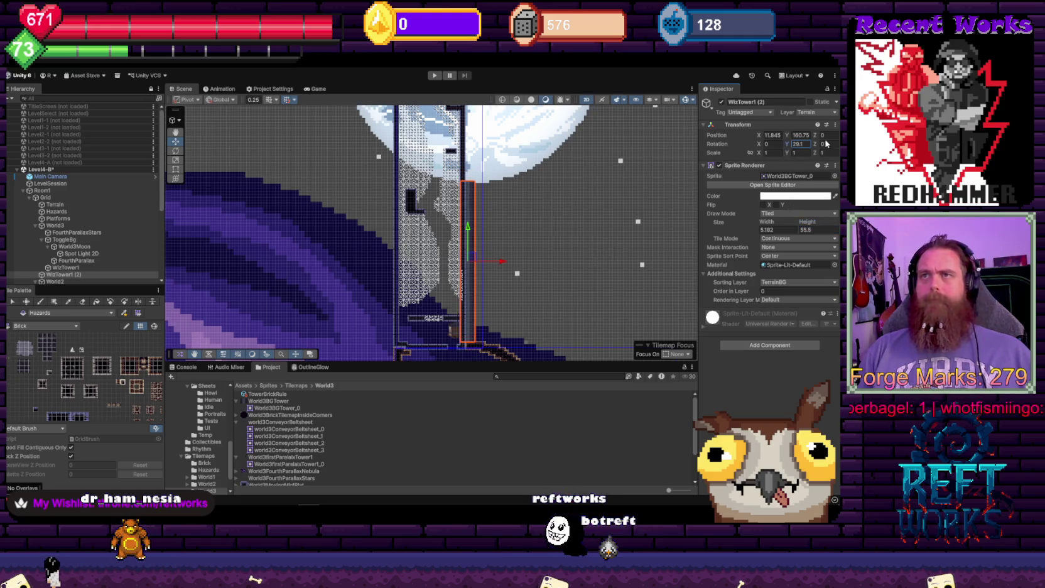
Set WizTower1 (2) Rotation Y to 0, sprite height to 78.1 and Position Y to 185.2
type("0")
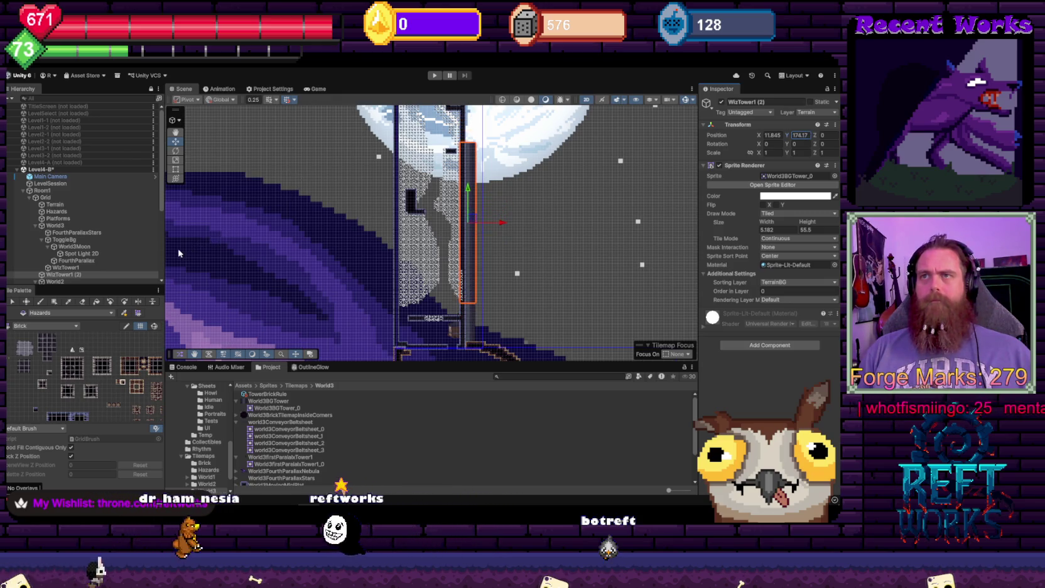
type("f")
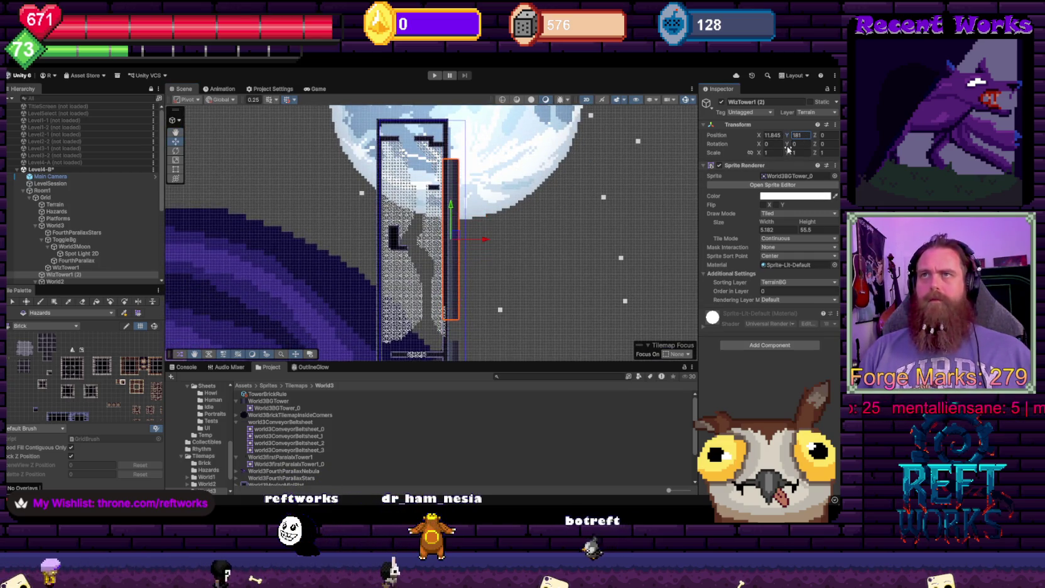
left_click_drag(807, 223, 834, 225)
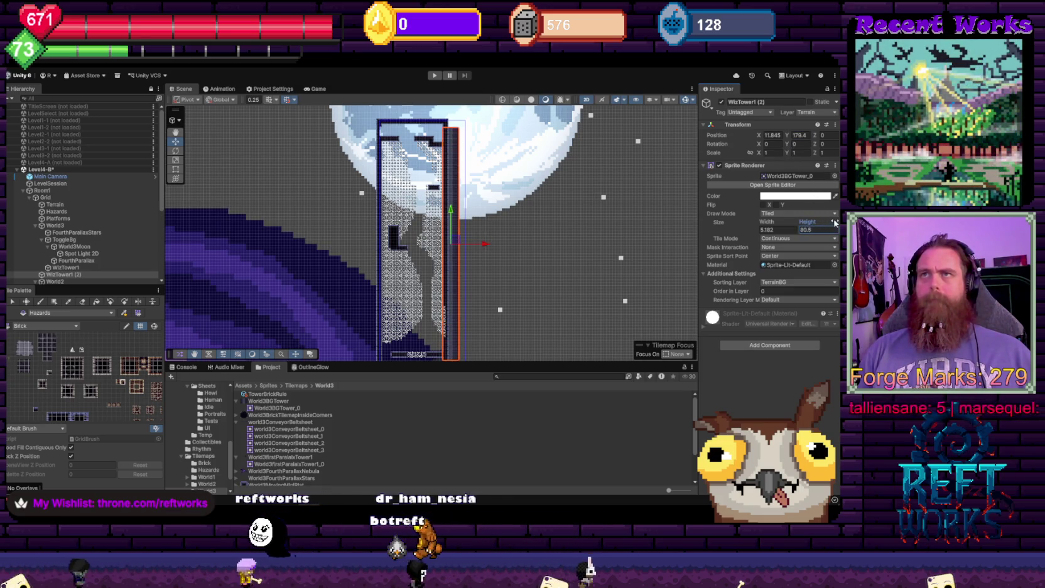
left_click_drag(786, 135, 808, 146)
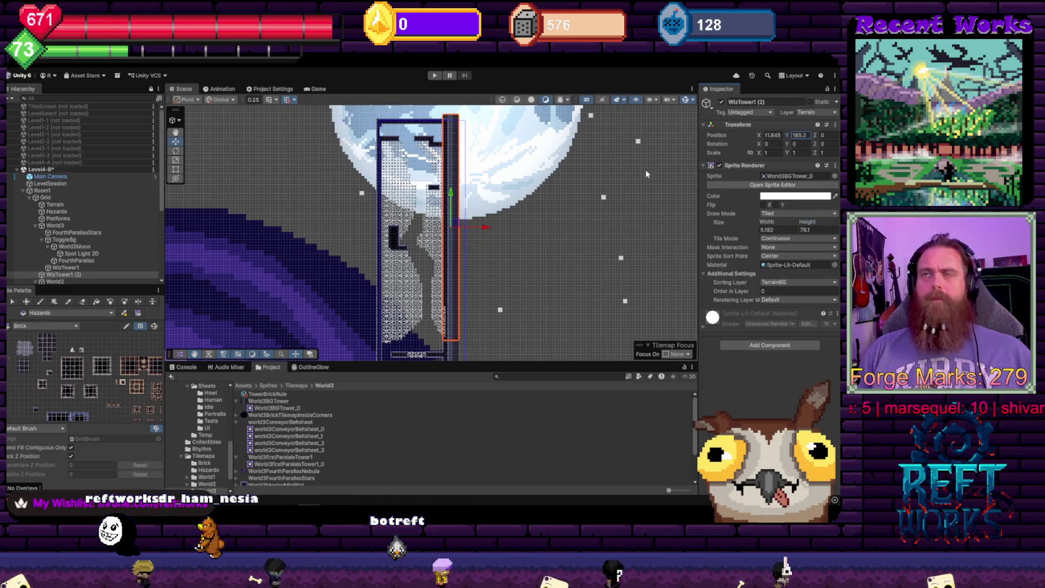
scroll(437, 215, "up", 3)
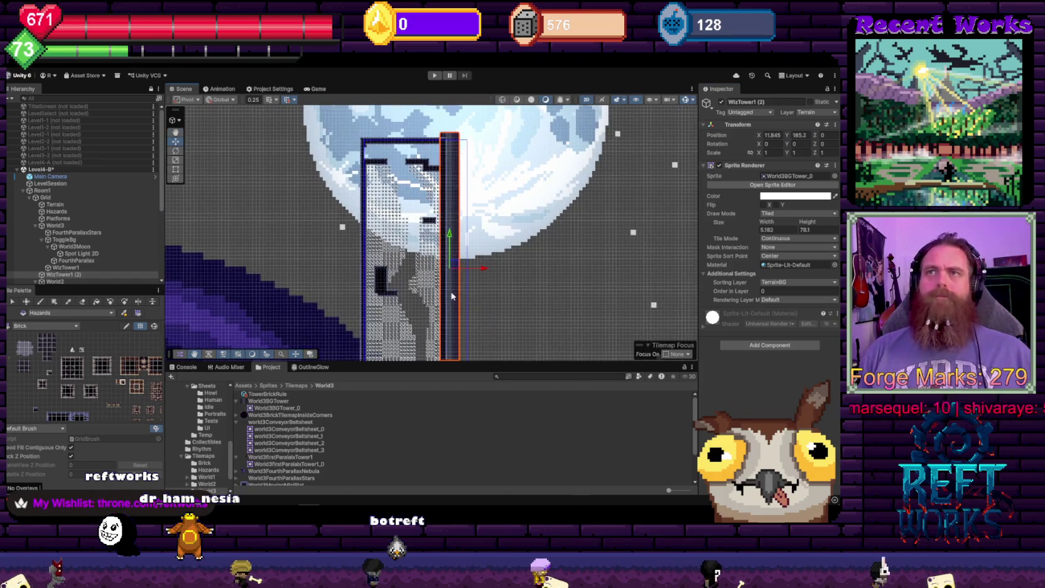
scroll(451, 295, "up", 3)
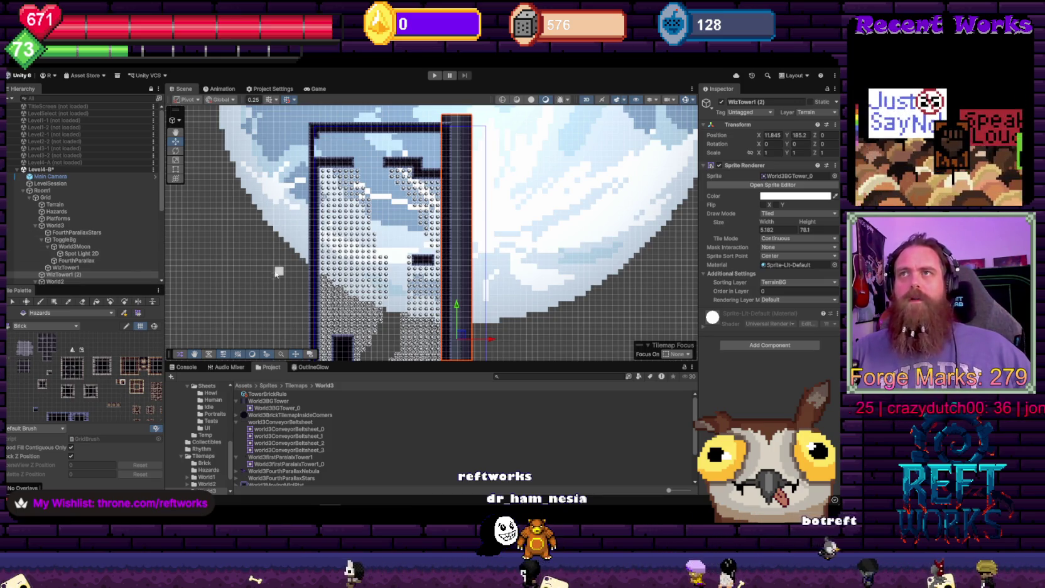
Pan and zoom the Scene view to inspect the WizTower1 (2) tower column
scroll(549, 228, "down", 3)
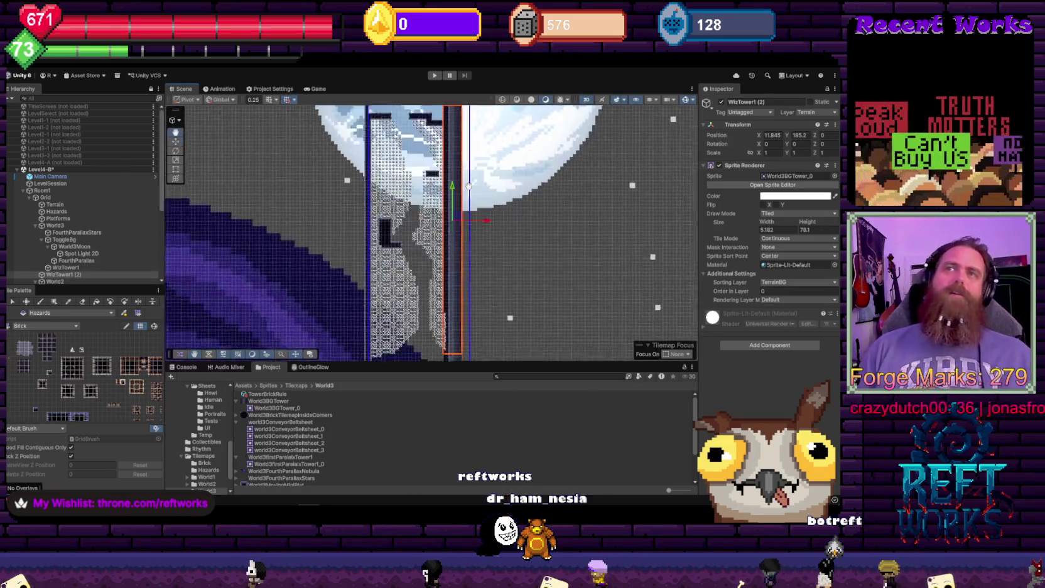
scroll(534, 245, "up", 4)
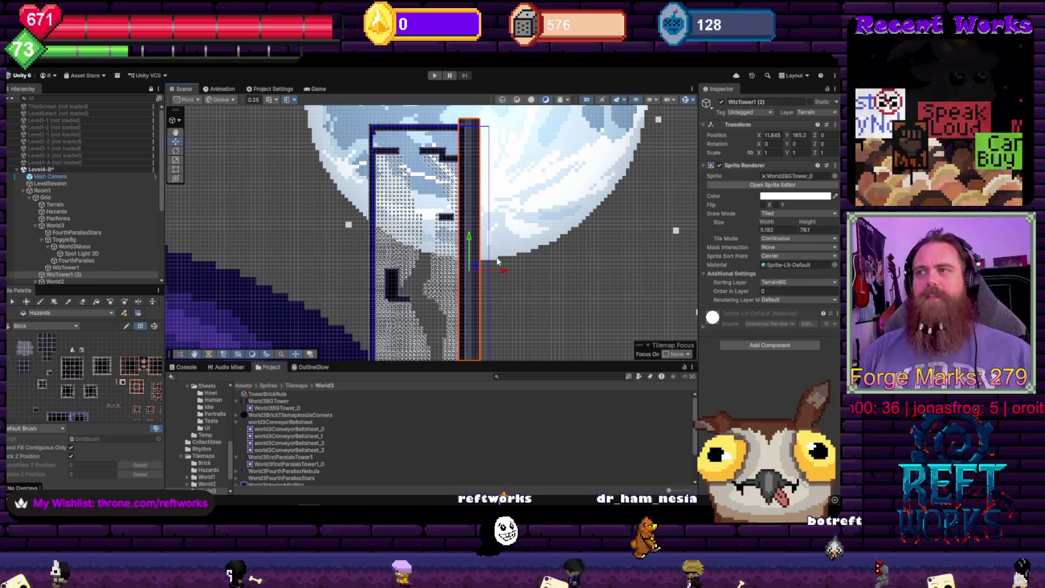
scroll(503, 263, "up", 2)
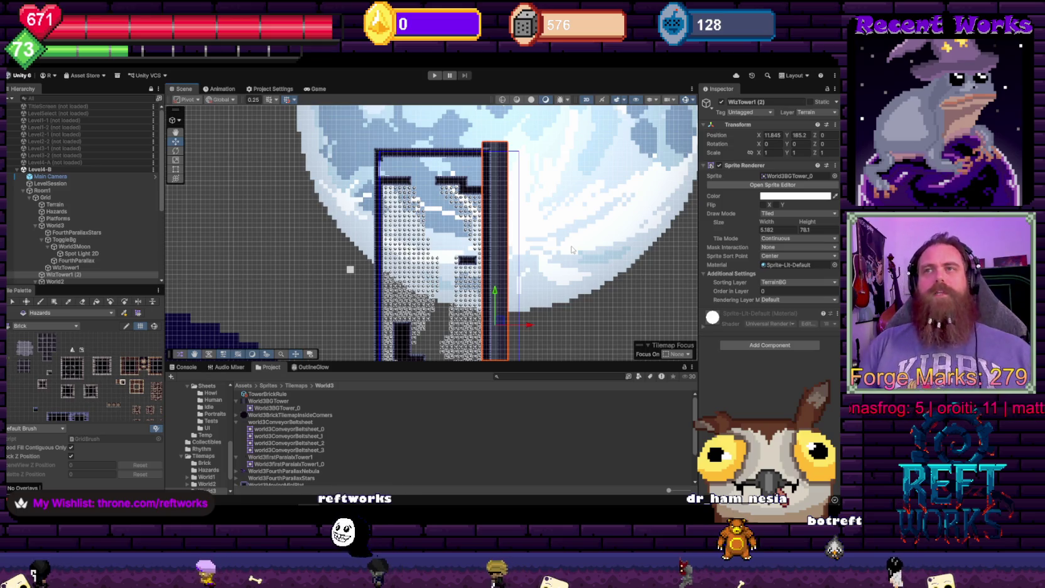
left_click_drag(531, 234, 528, 221)
scroll(521, 233, "down", 10)
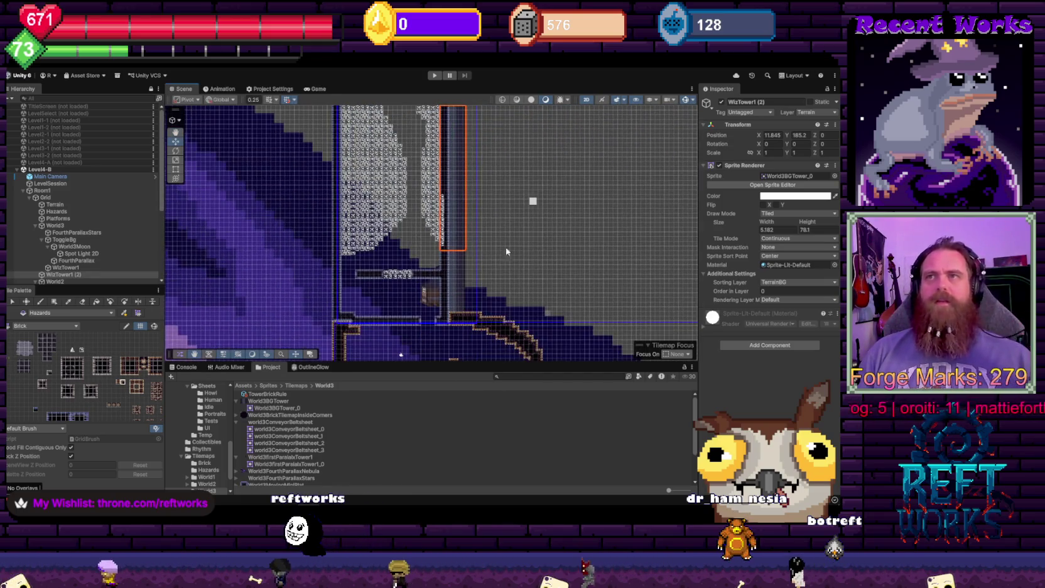
scroll(534, 277, "down", 5)
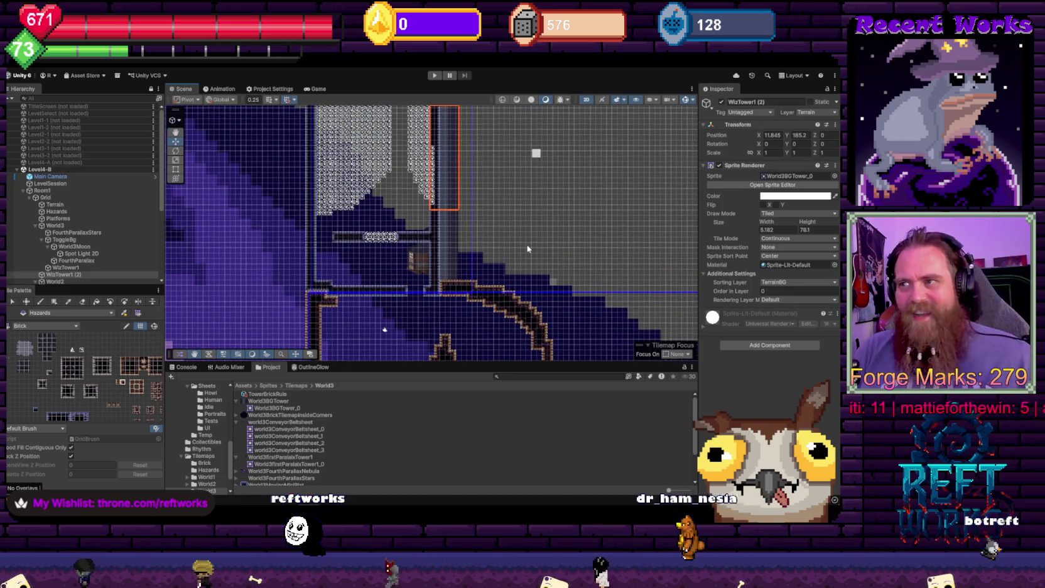
scroll(526, 247, "up", 4)
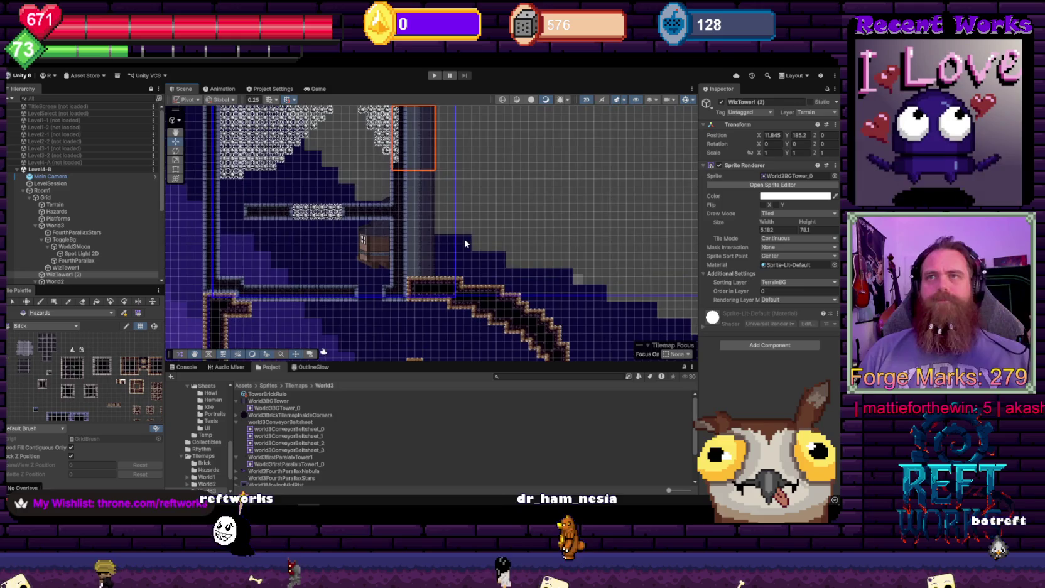
scroll(502, 239, "up", 5)
scroll(503, 239, "left", 4)
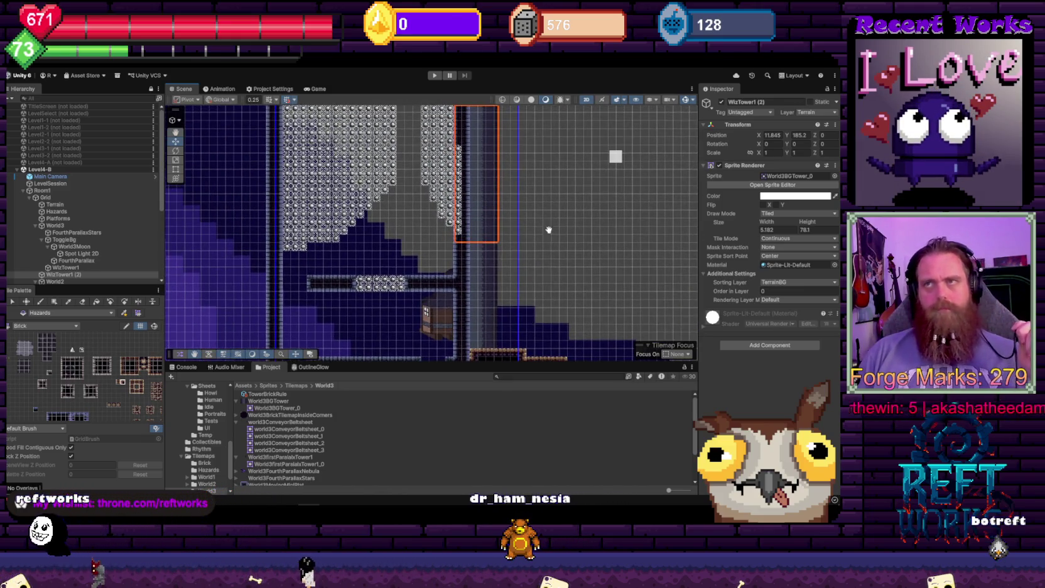
scroll(552, 251, "up", 5)
scroll(551, 251, "left", 1)
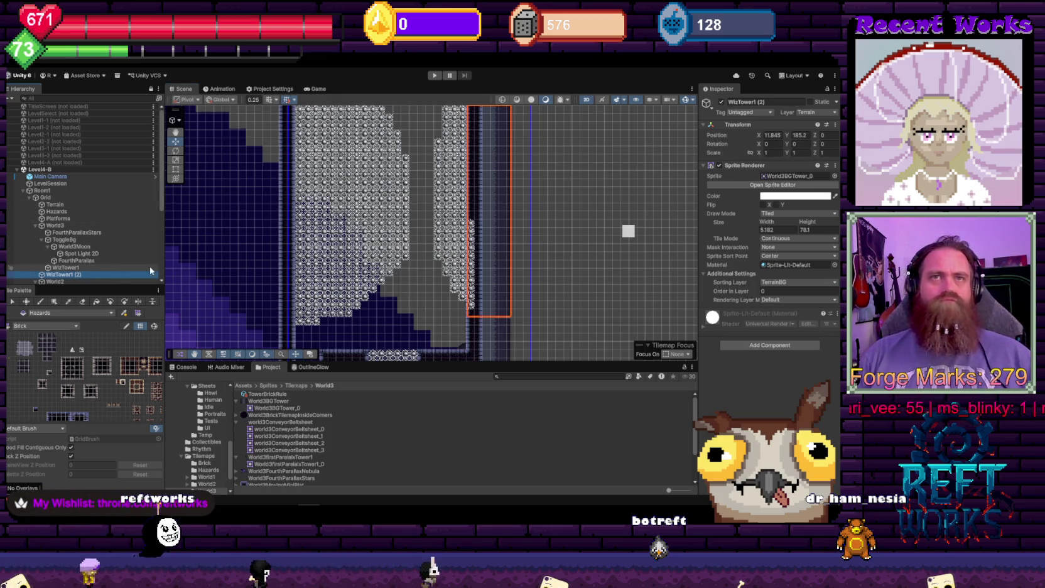
Duplicate the tower, set the copy's Position X to -6.2 and frame it in view
key("ctrl+d")
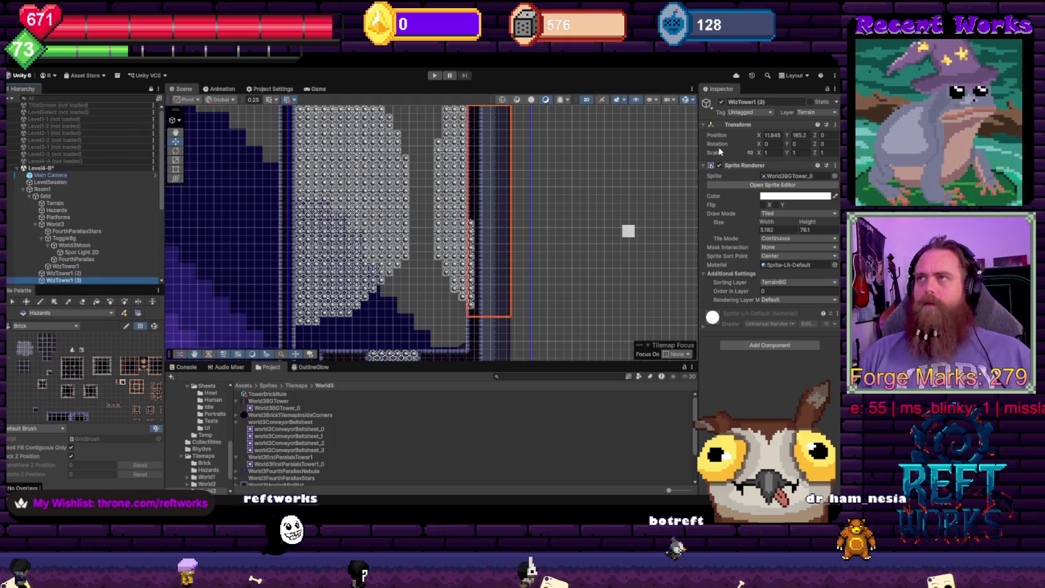
left_click(772, 135)
type("-8")
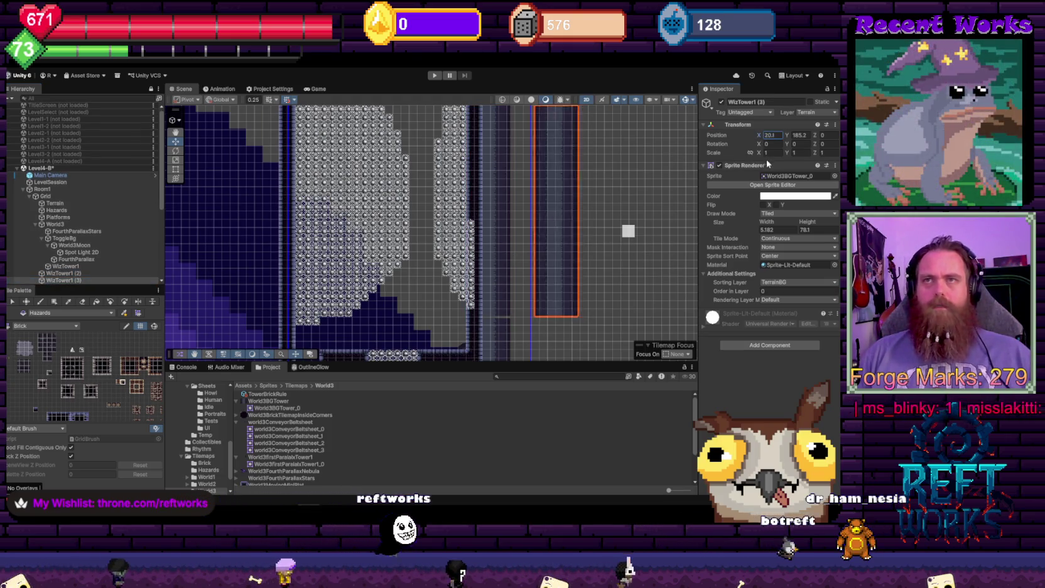
key("BackSpace")
type("5.8")
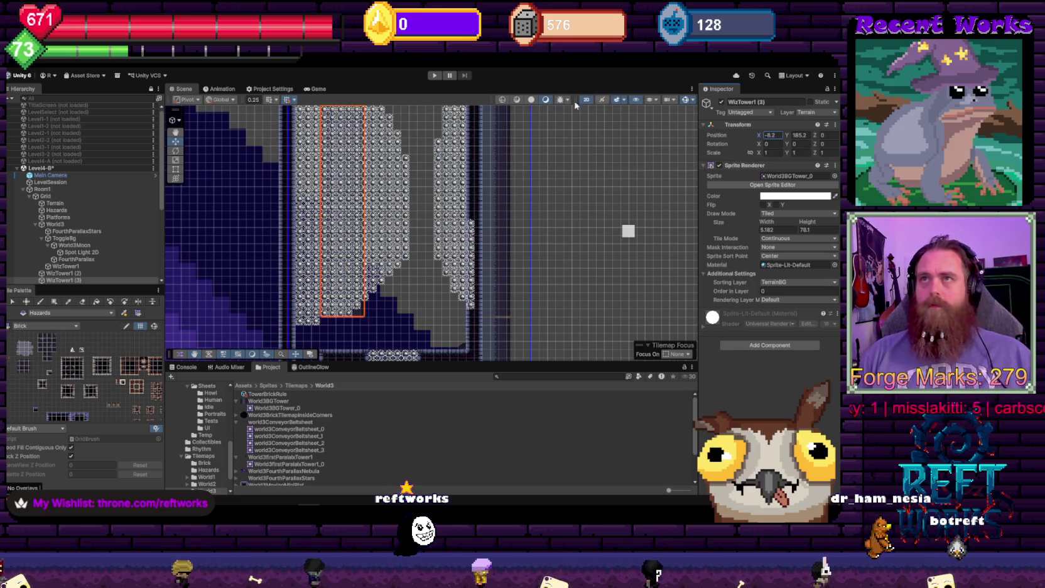
key("Return")
key("f")
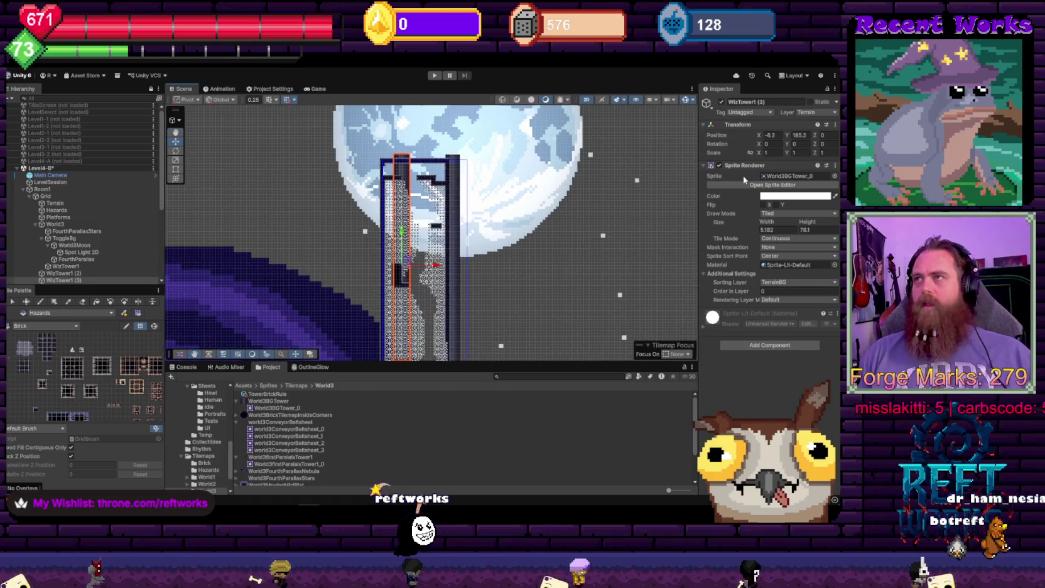
Lower the copied tower to Y 175.5 and lengthen its height to 91.7
left_click_drag(786, 135, 776, 143)
left_click_drag(521, 238, 522, 142)
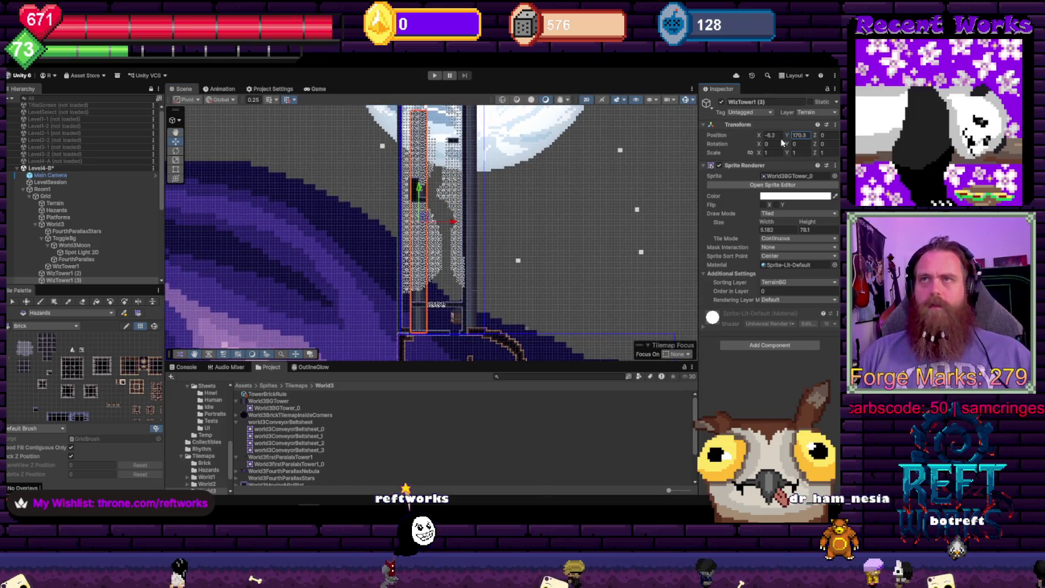
left_click_drag(580, 157, 582, 200)
left_click_drag(807, 221, 823, 222)
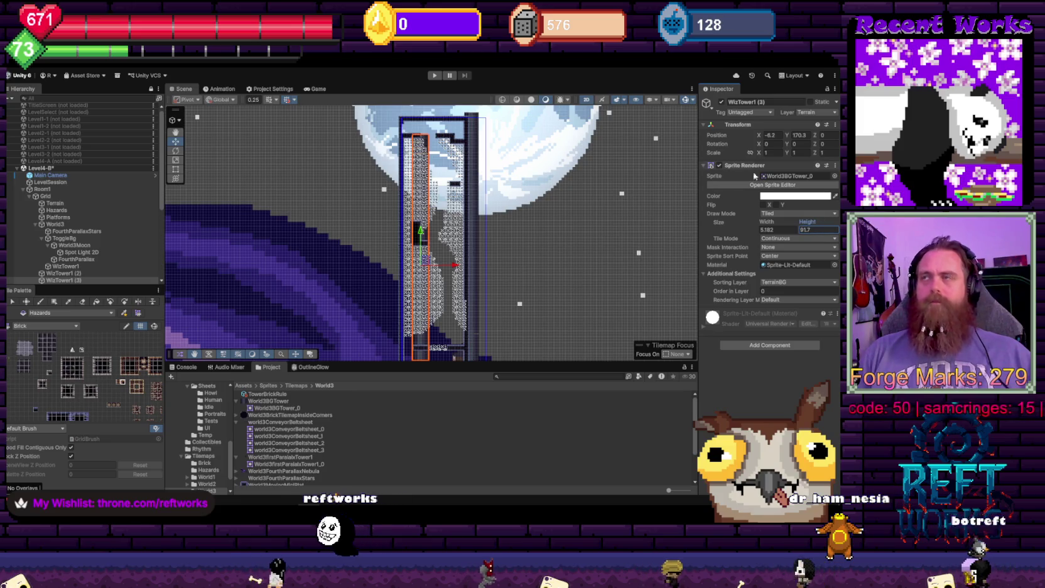
left_click_drag(785, 135, 793, 135)
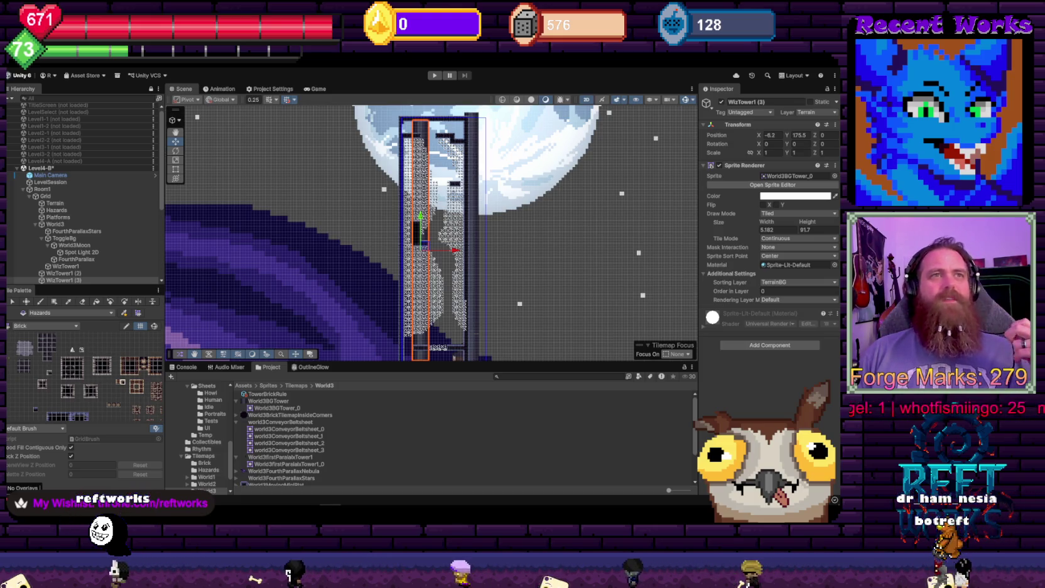
Set the copied tower's Position Y to 177.1 and frame it in the view
left_click(474, 187)
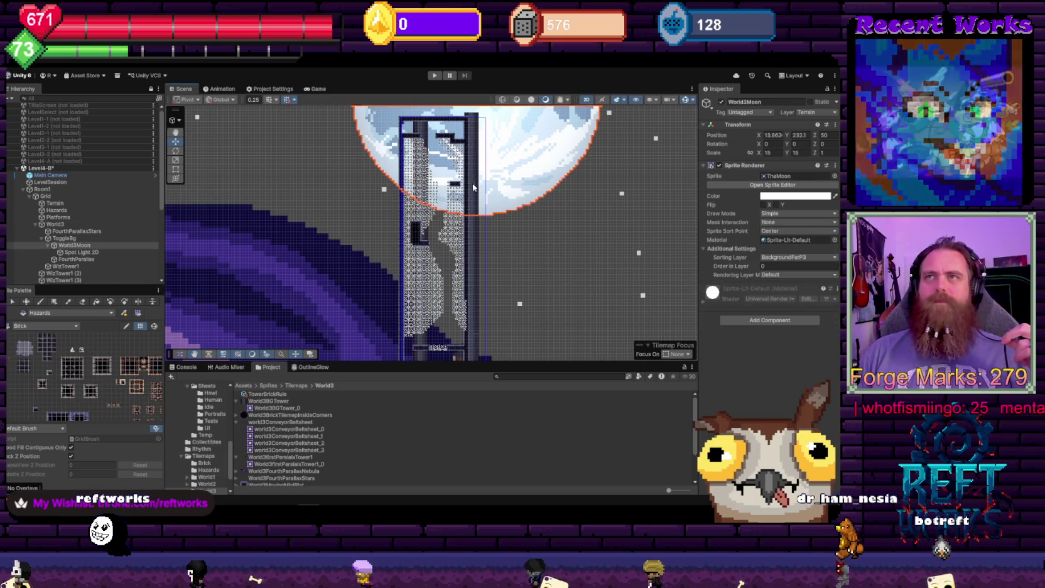
left_click(421, 128)
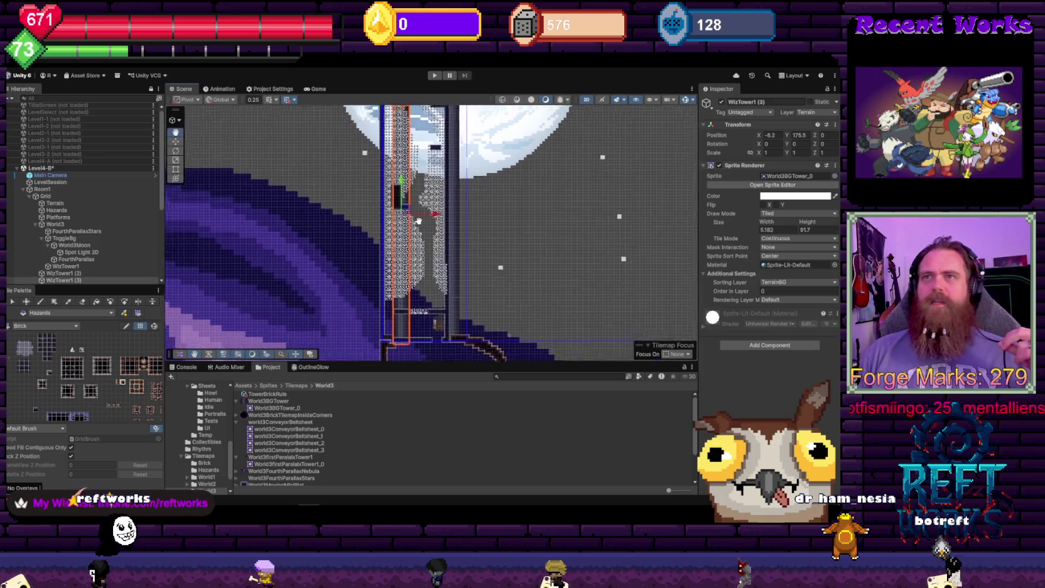
left_click(790, 135)
type("177.1")
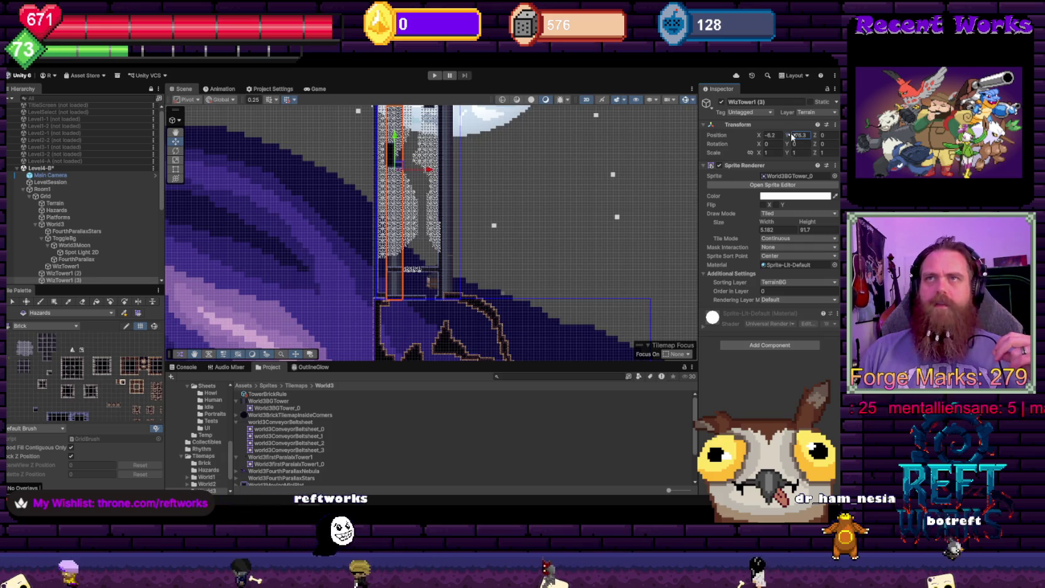
key("Return")
key("f")
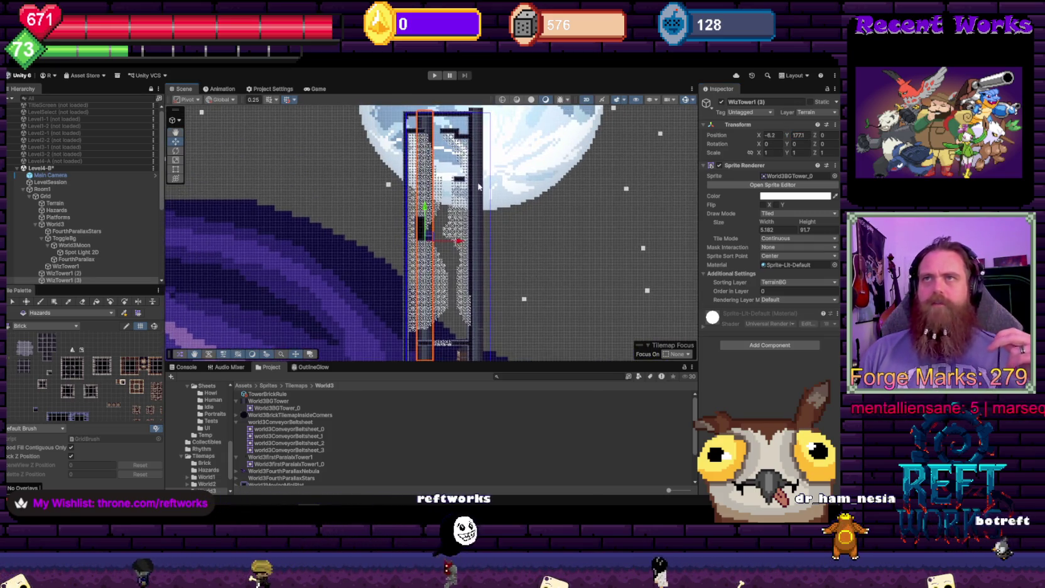
scroll(424, 235, "up", 5)
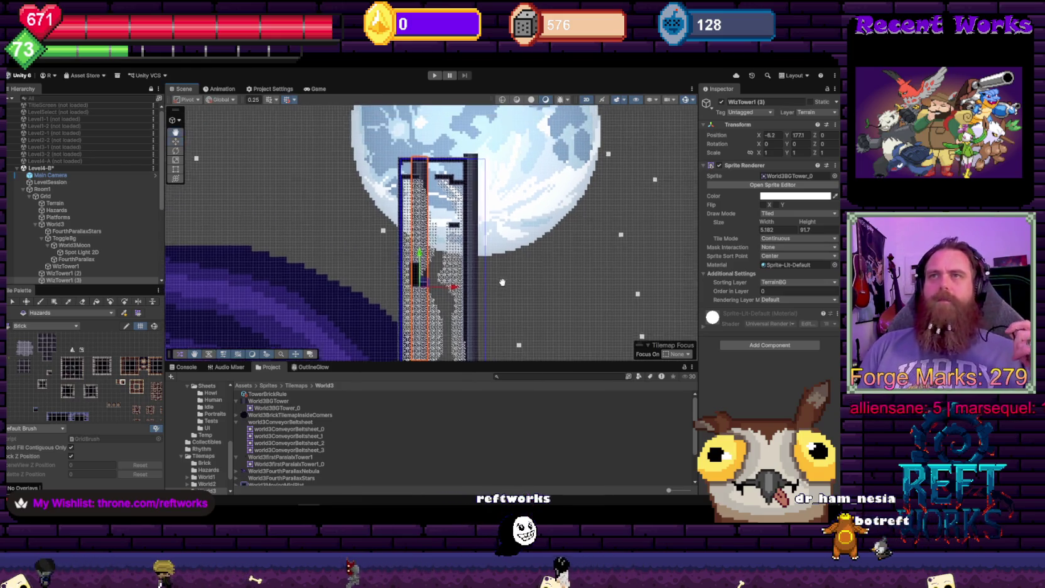
scroll(424, 235, "up", 3)
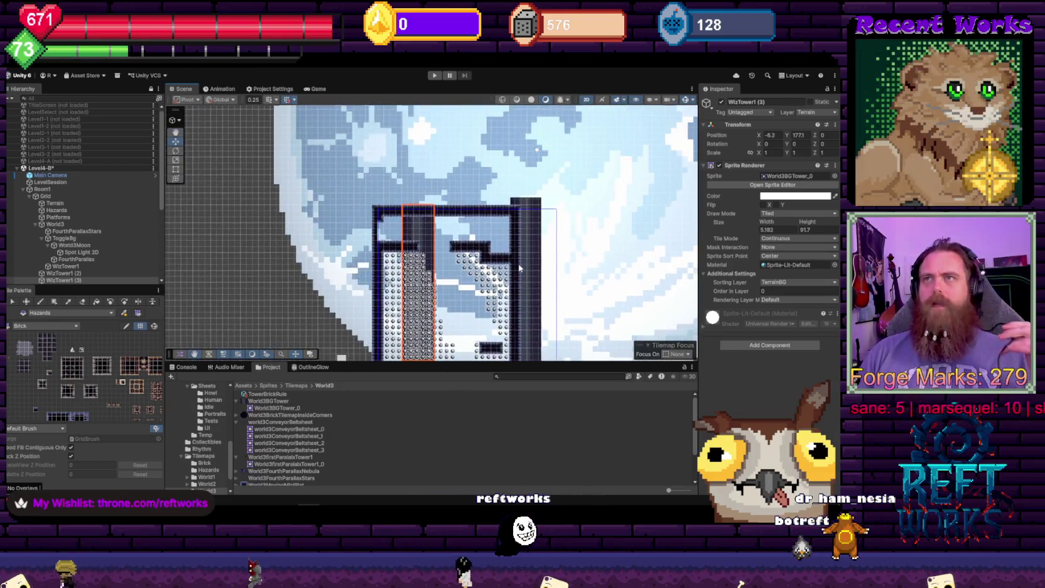
Select the original WizTower1 (2) and pan down to reveal the cliff tilemap below it
left_click(536, 206)
scroll(530, 201, "down", 10)
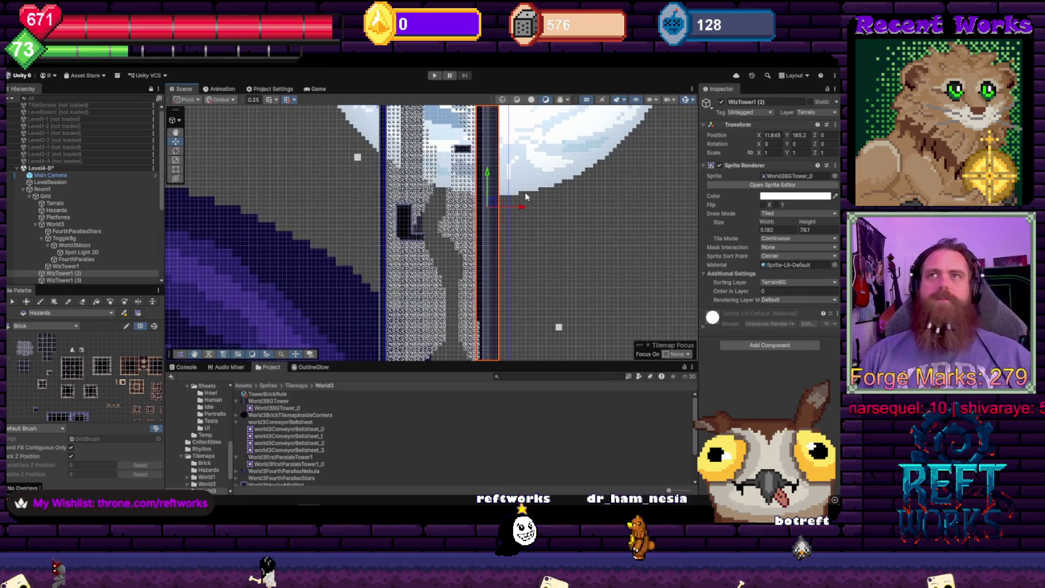
scroll(525, 196, "down", 5)
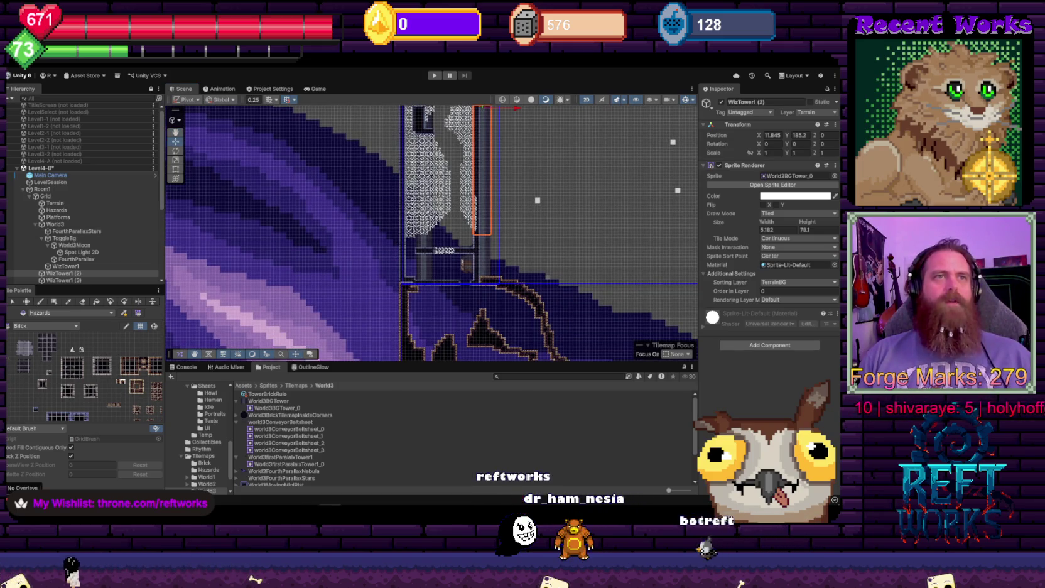
scroll(486, 233, "up", 5)
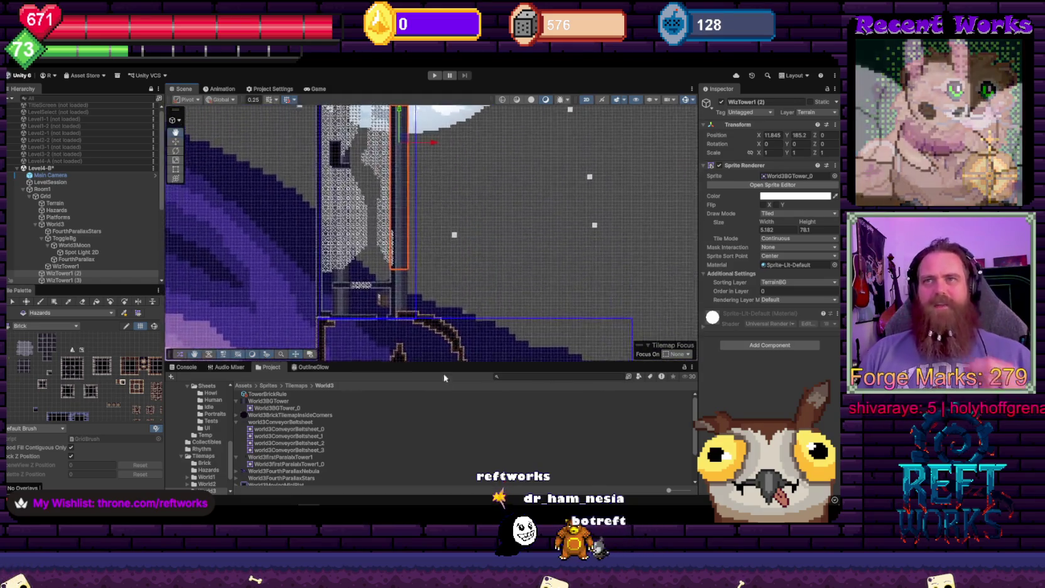
left_click_drag(457, 261, 487, 312)
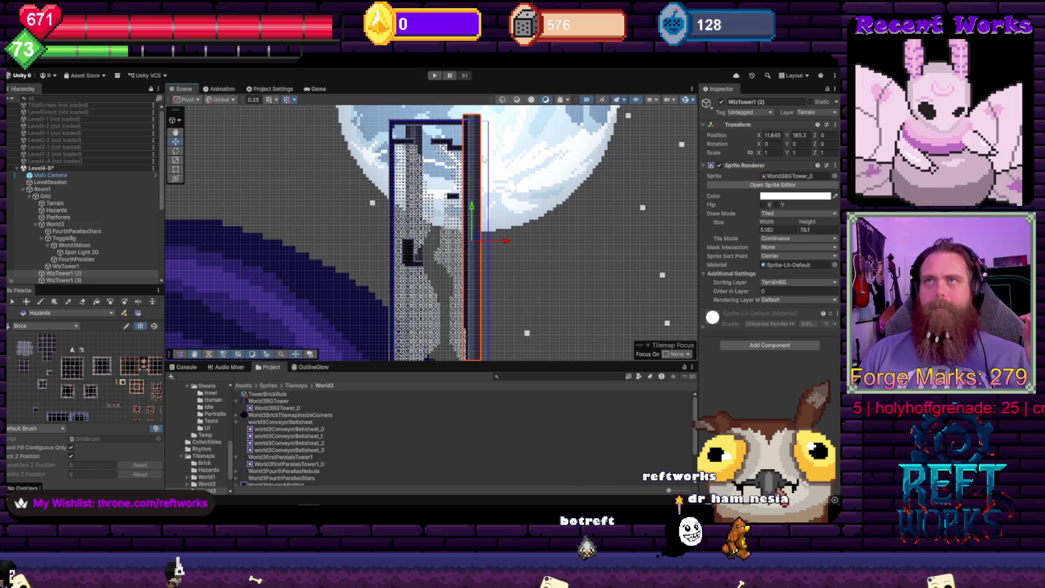
left_click_drag(508, 242, 487, 129)
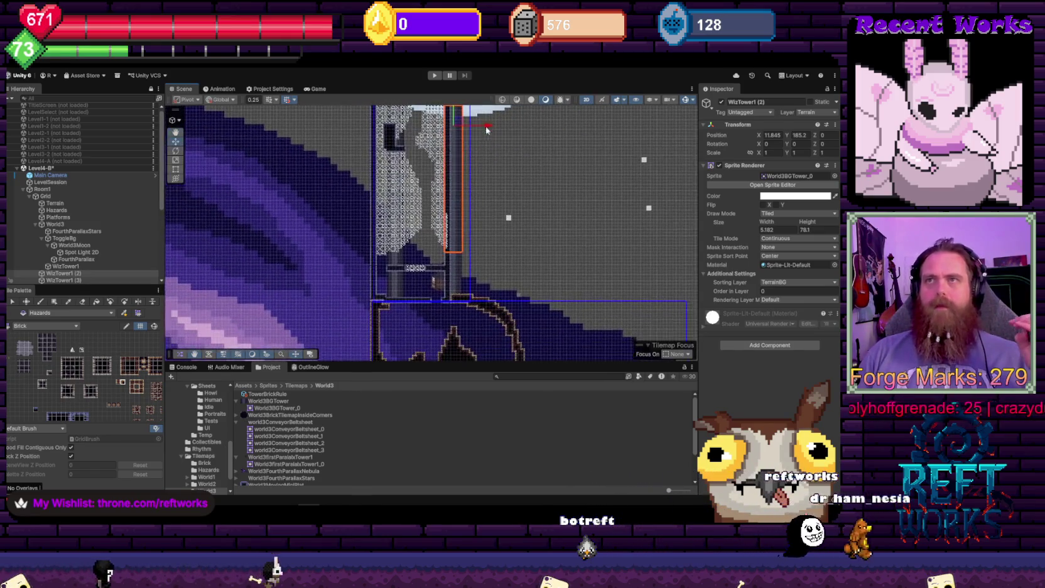
mouse_move(470, 309)
left_mouse_down()
mouse_move(434, 217)
mouse_move(443, 224)
mouse_move(375, 160)
left_mouse_up()
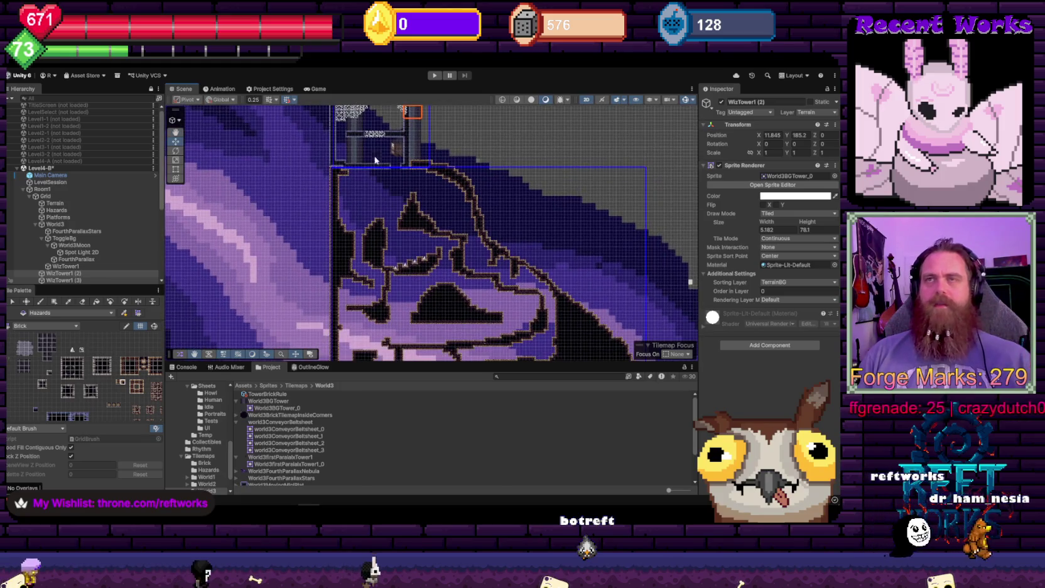
Collapse Level4-B's Grid in the Hierarchy and zoom in on the cliff tilemap's top edge
scroll(442, 218, "up", 4)
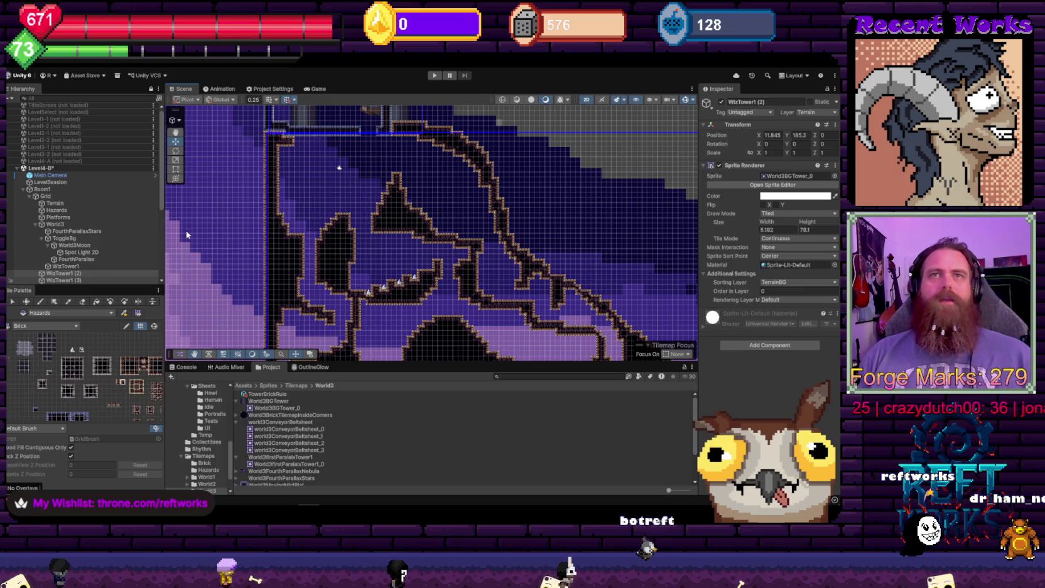
left_click(29, 196)
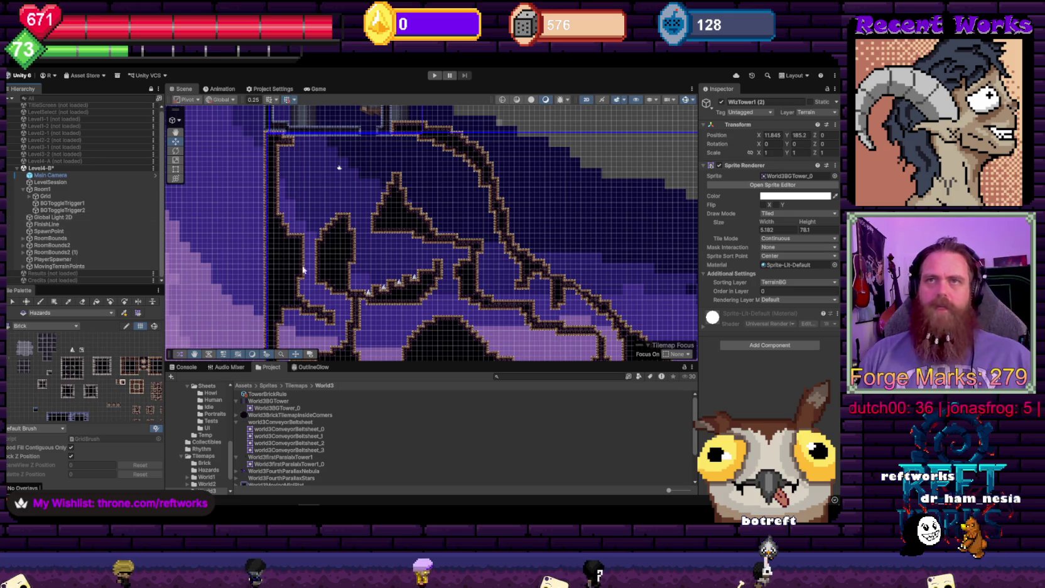
scroll(303, 270, "up", 3)
scroll(331, 269, "down", 3)
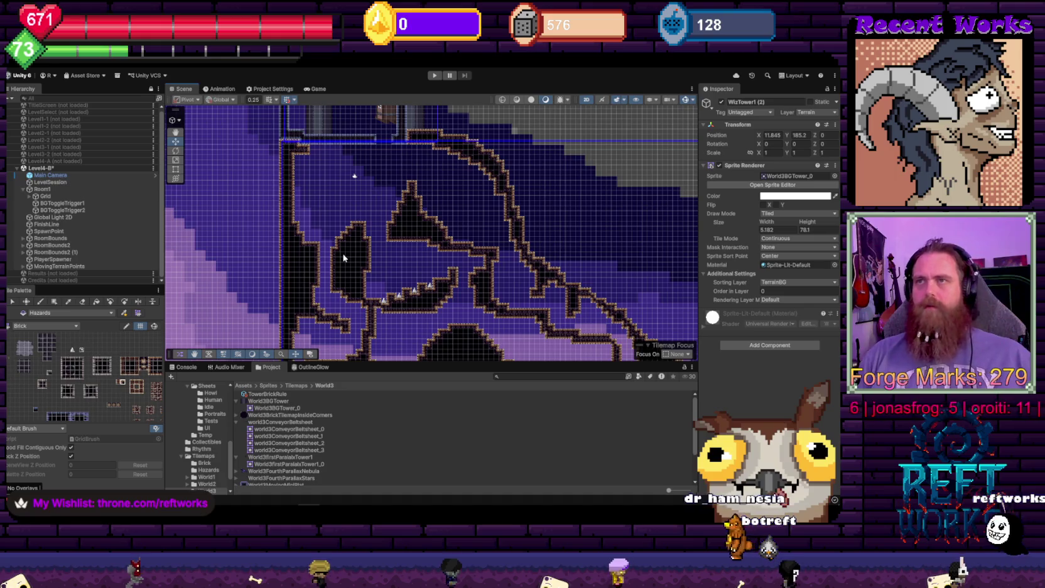
scroll(358, 254, "up", 2)
scroll(380, 253, "down", 2)
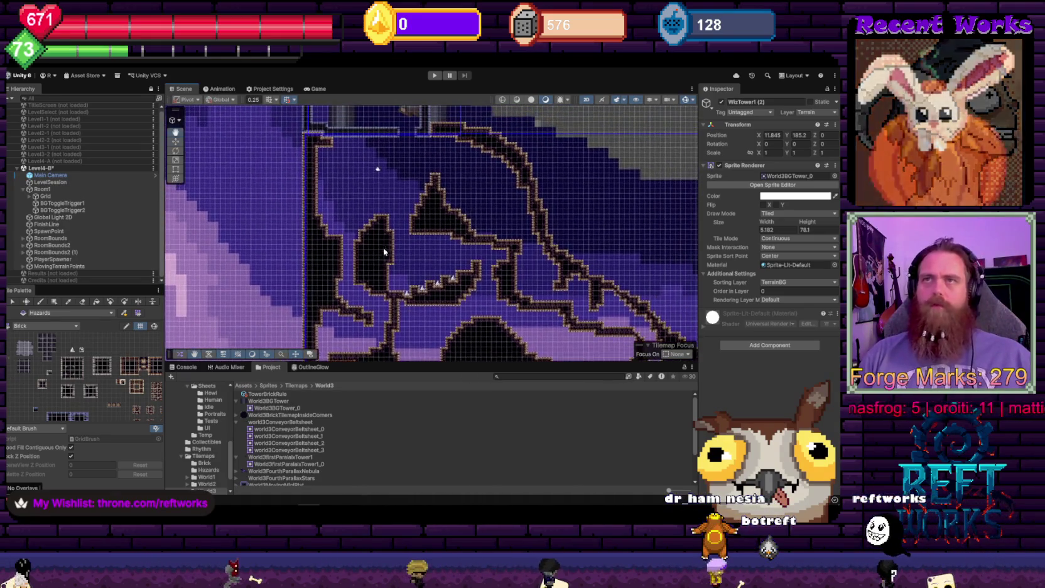
scroll(344, 247, "down", 2)
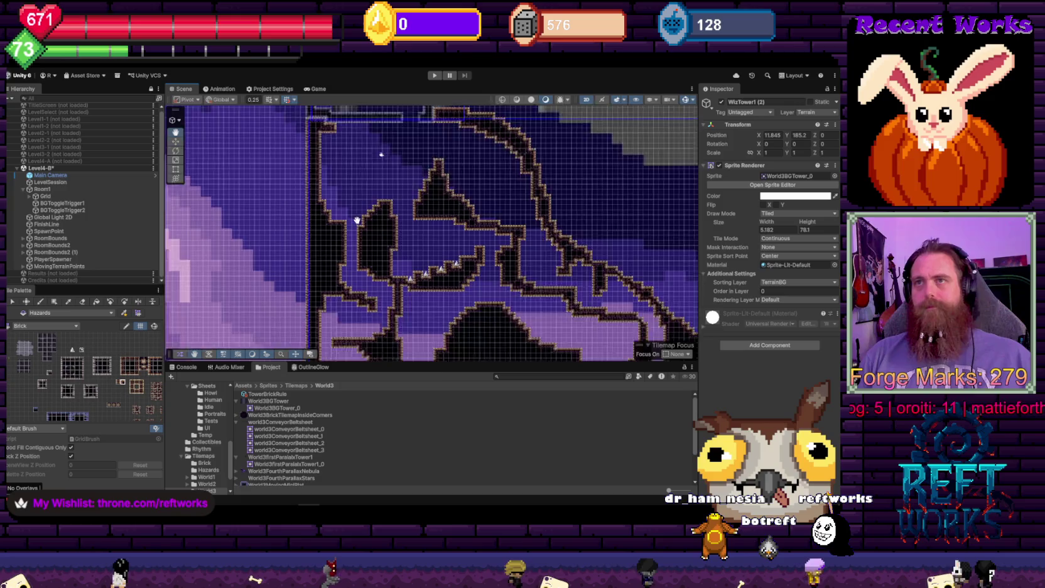
scroll(439, 236, "up", 1)
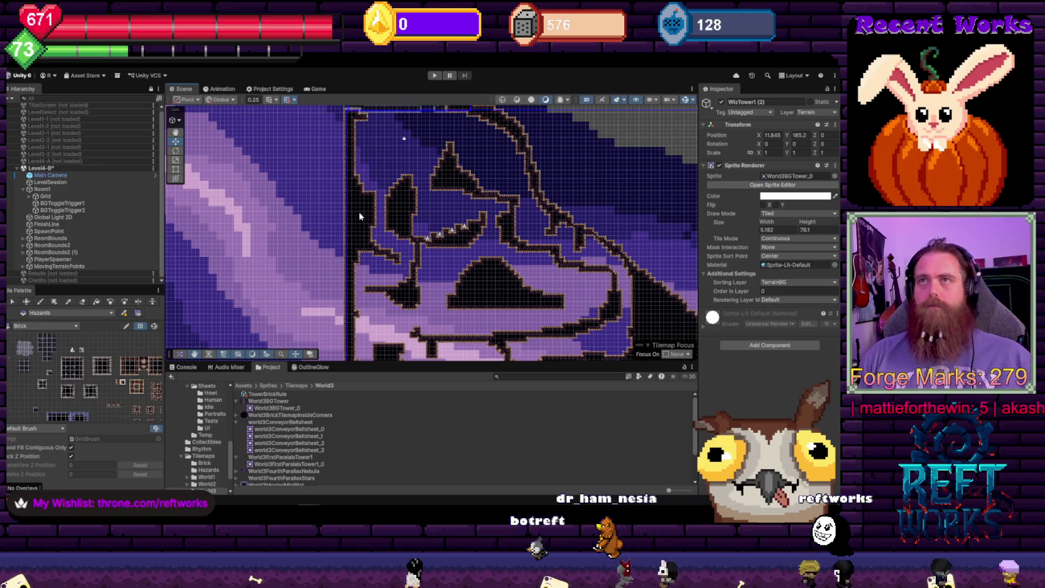
left_click_drag(359, 216, 356, 272)
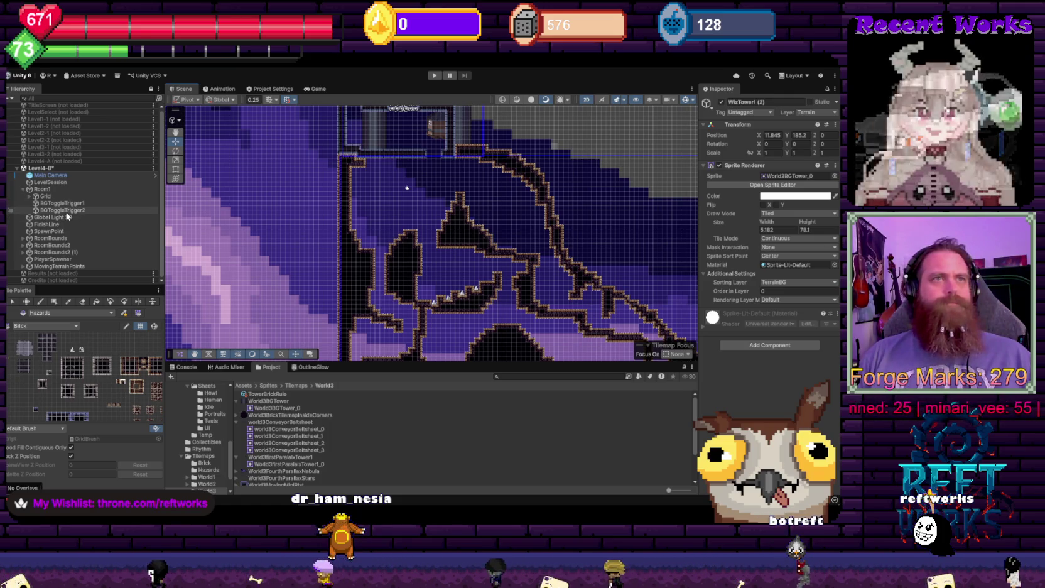
Load and unload Level2-2, then load the Level2-1 scene instead
double_click(63, 142)
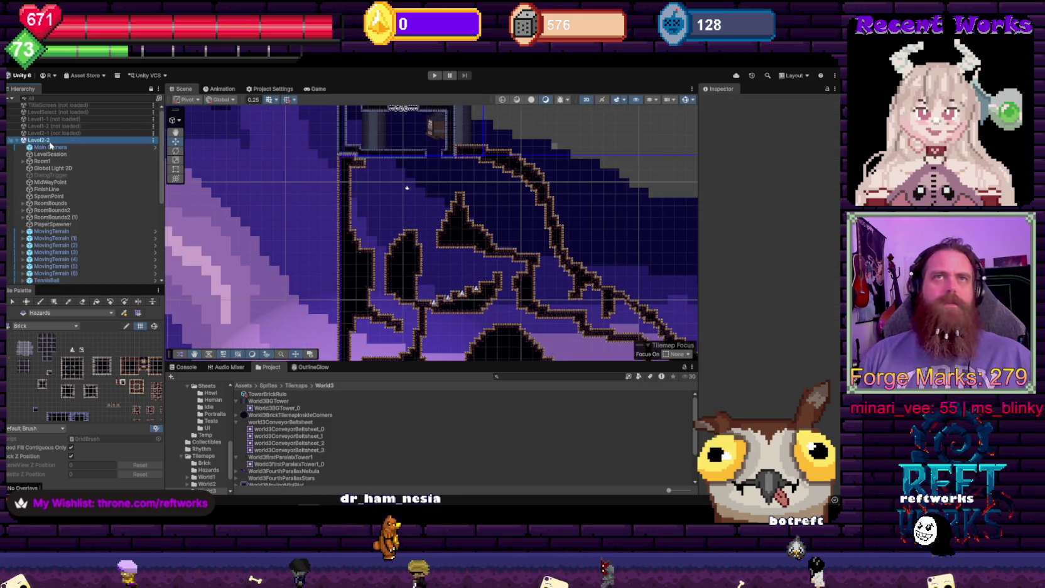
right_click(50, 140)
left_click(63, 191)
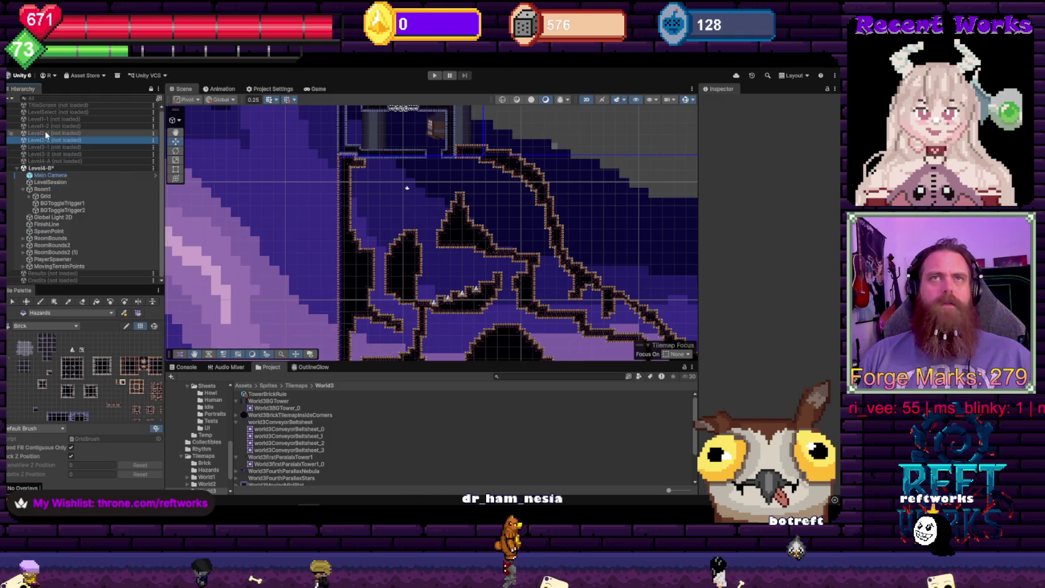
right_click(46, 135)
left_click(62, 185)
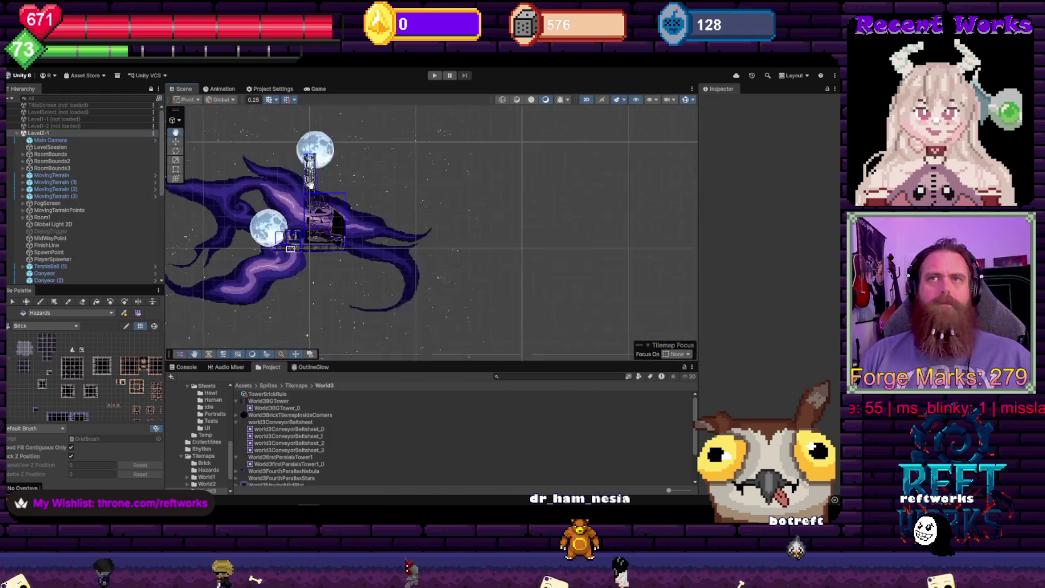
scroll(309, 182, "up", 10)
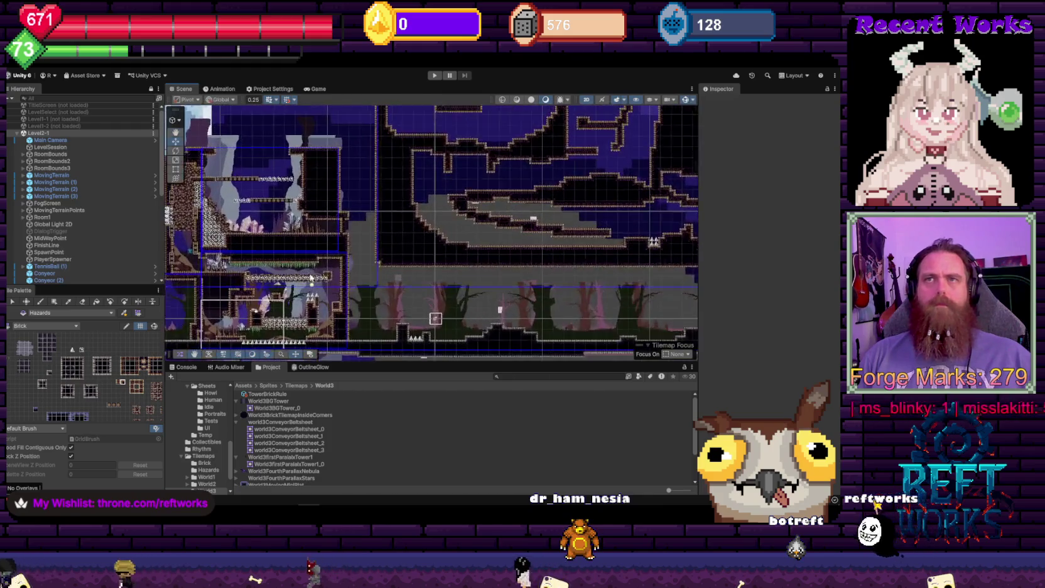
scroll(309, 276, "up", 5)
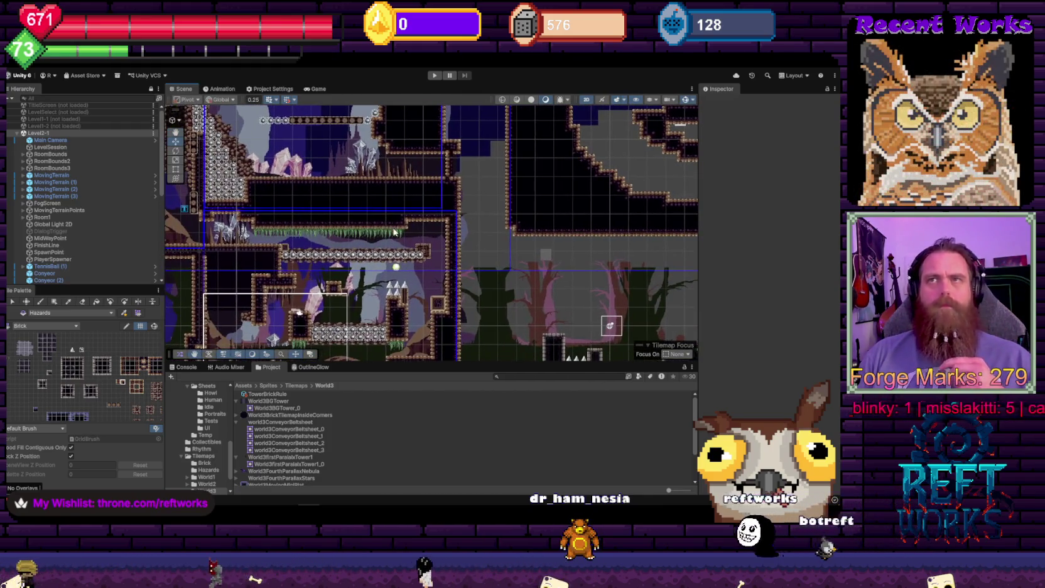
scroll(394, 232, "down", 5)
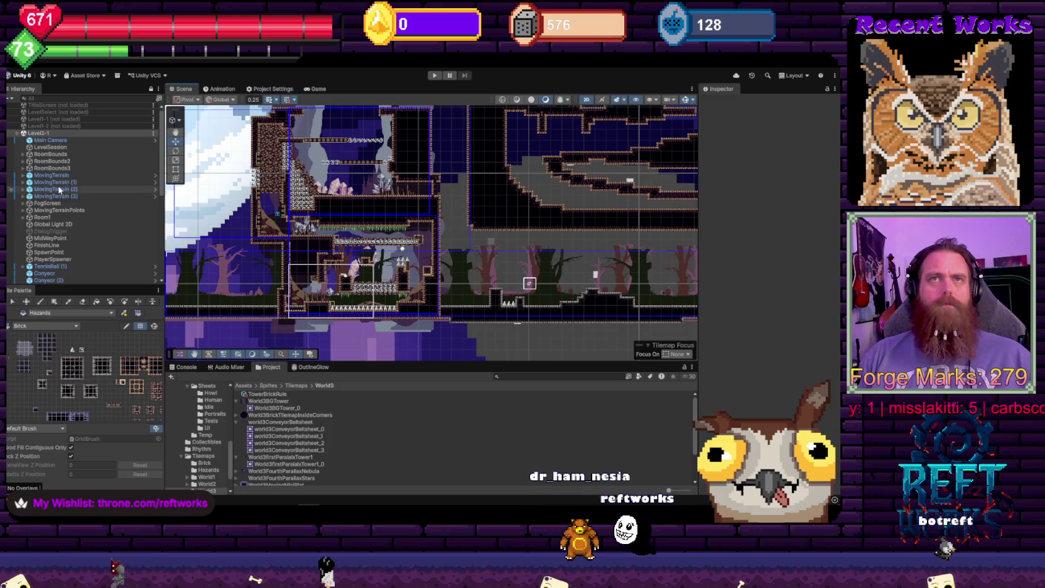
scroll(27, 175, "down", 3)
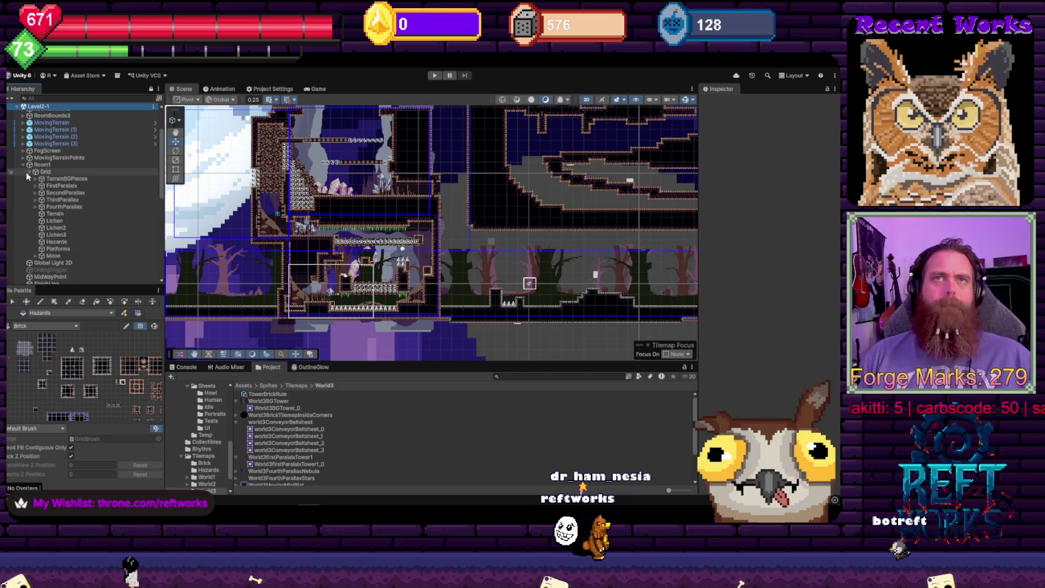
Move Level2-1's FirstParallax layer under World2 in Level4-B's Grid
left_click(61, 186)
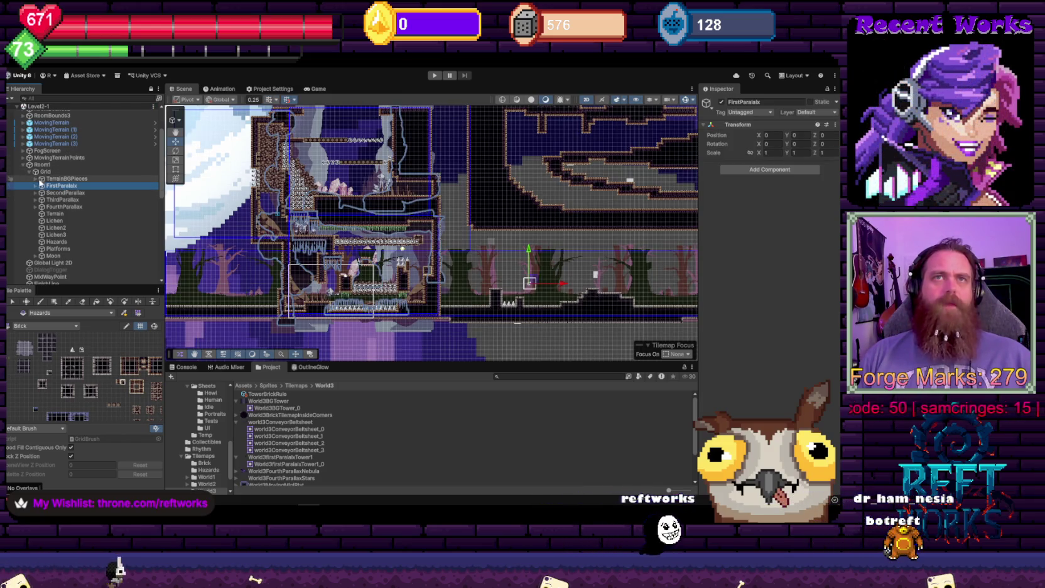
scroll(40, 183, "up", 2)
scroll(39, 184, "up", 2)
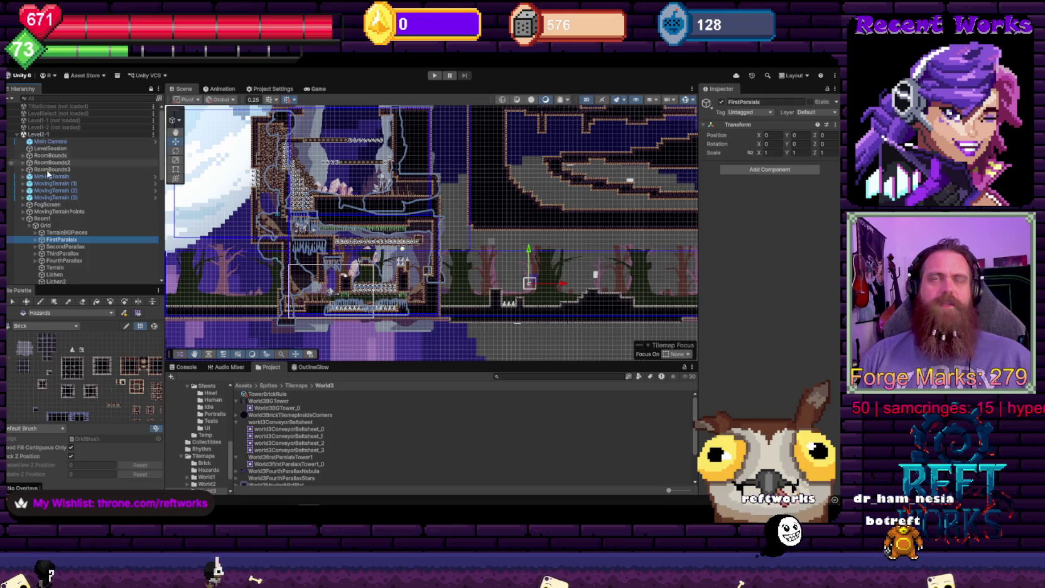
scroll(48, 174, "down", 10)
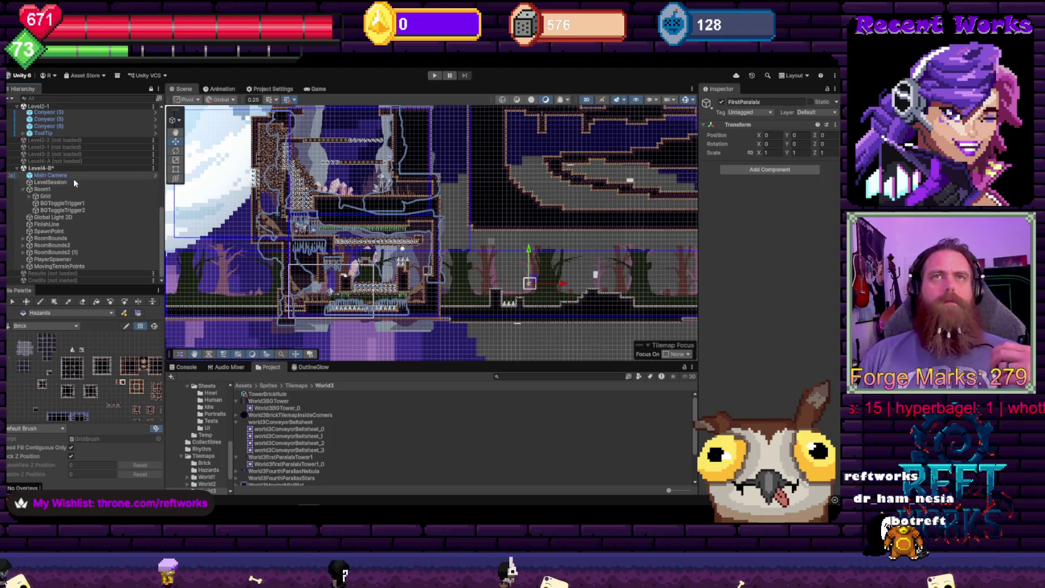
left_click(29, 196)
scroll(38, 207, "down", 1)
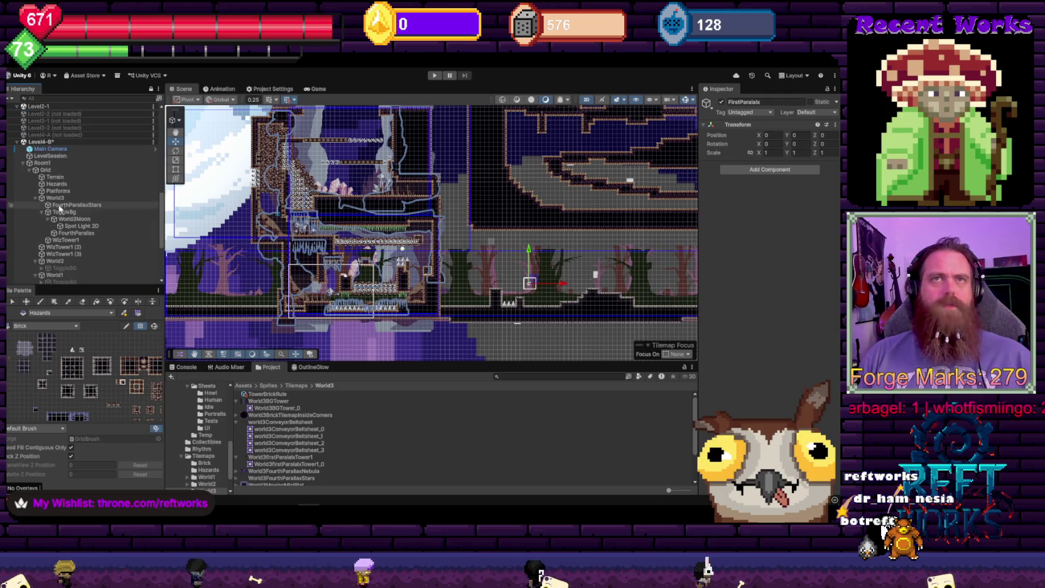
scroll(58, 191, "down", 1)
scroll(60, 204, "down", 1)
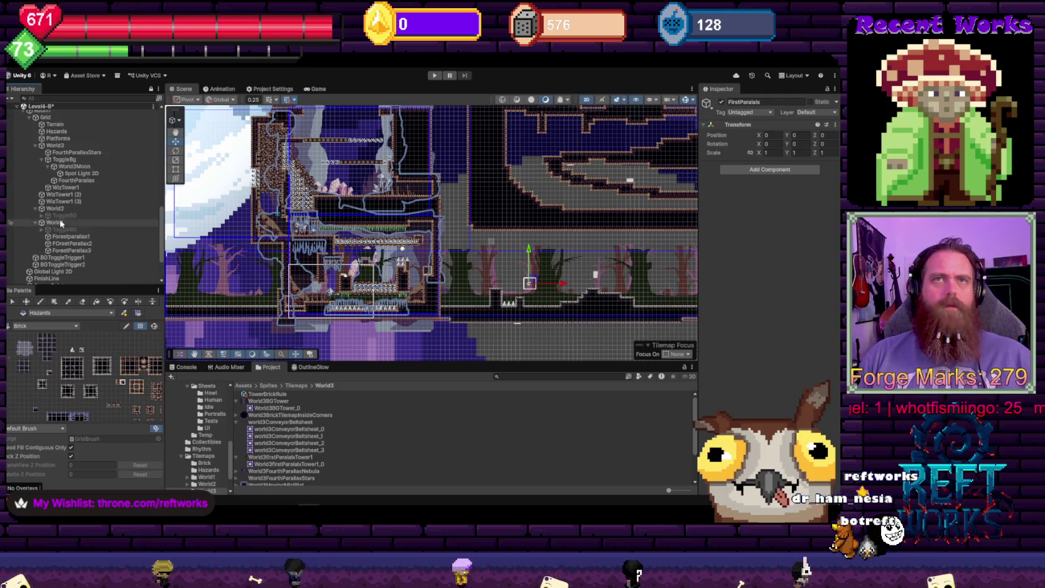
left_click_drag(59, 209, 63, 219)
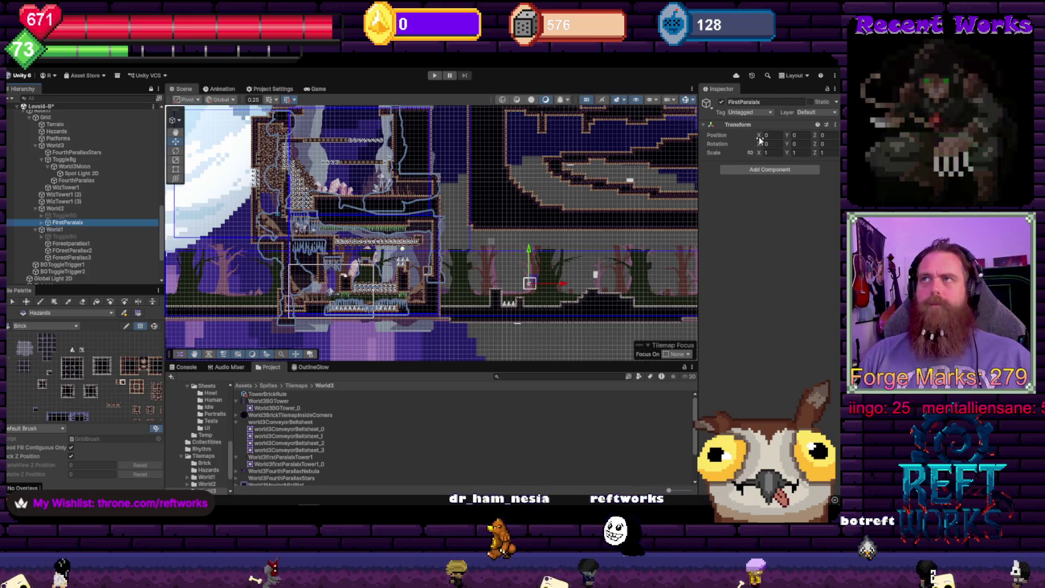
Select Stalagmites1 inside the parallax layer and shift it right to about X 17.89
scroll(272, 313, "down", 3)
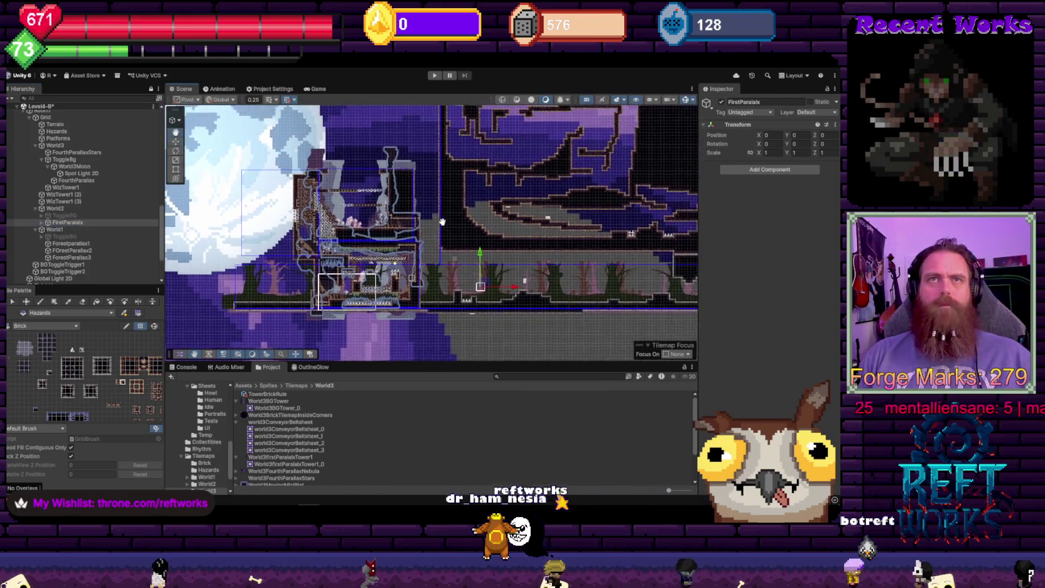
left_click(41, 223)
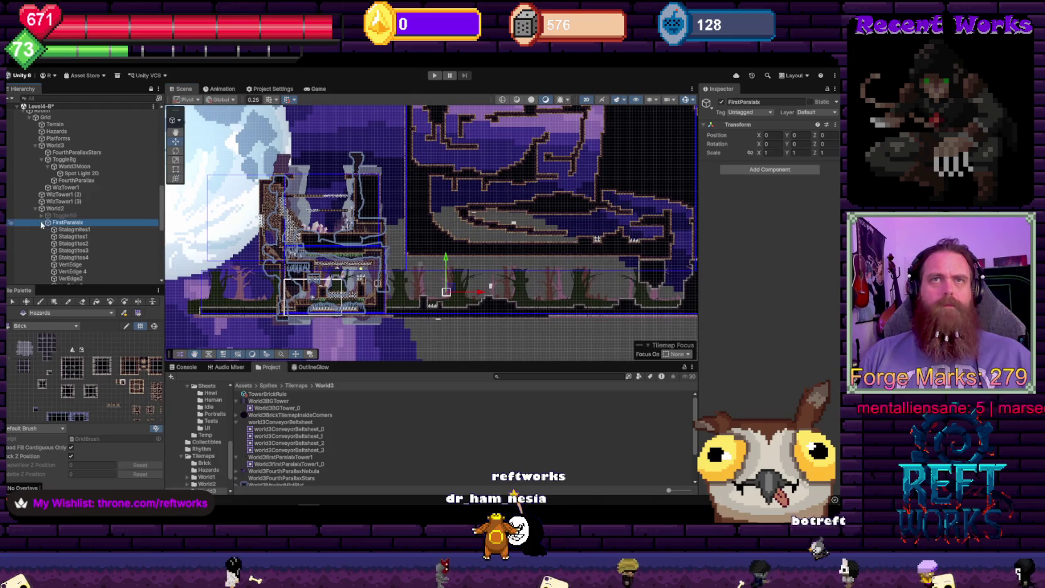
left_click(82, 230)
scroll(497, 239, "right", 3)
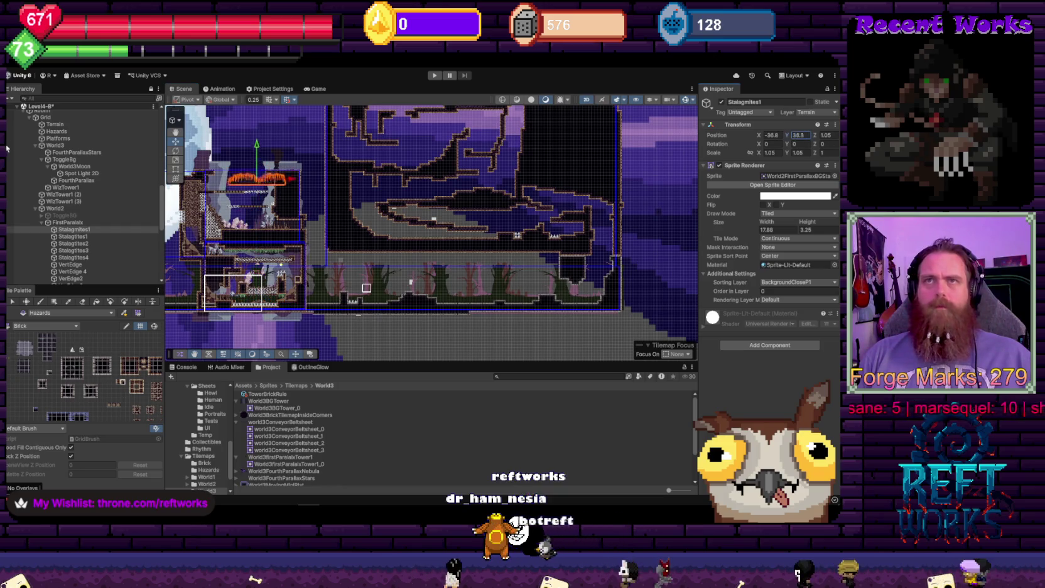
type("18")
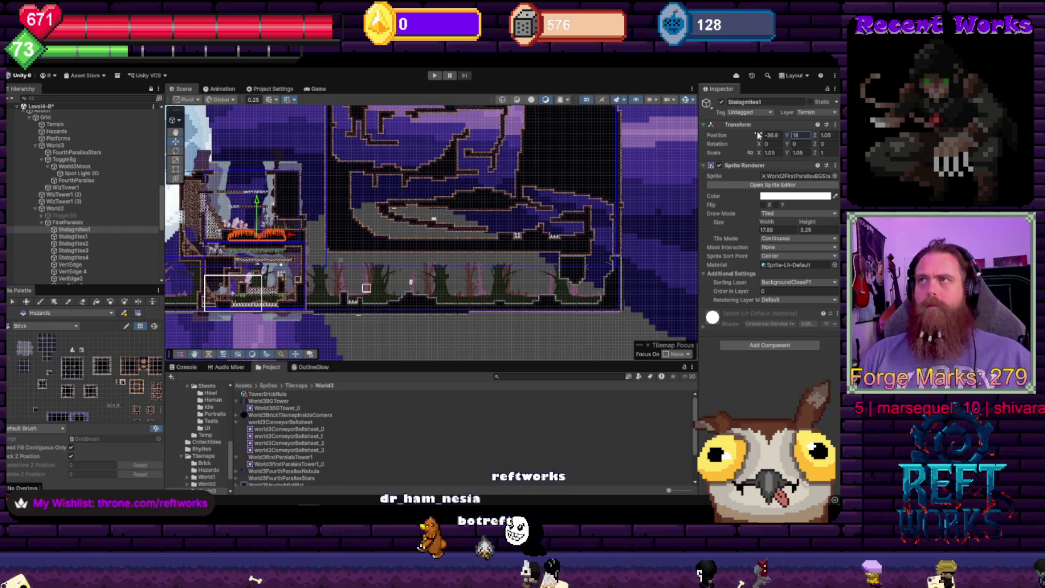
left_click_drag(758, 135, 790, 135)
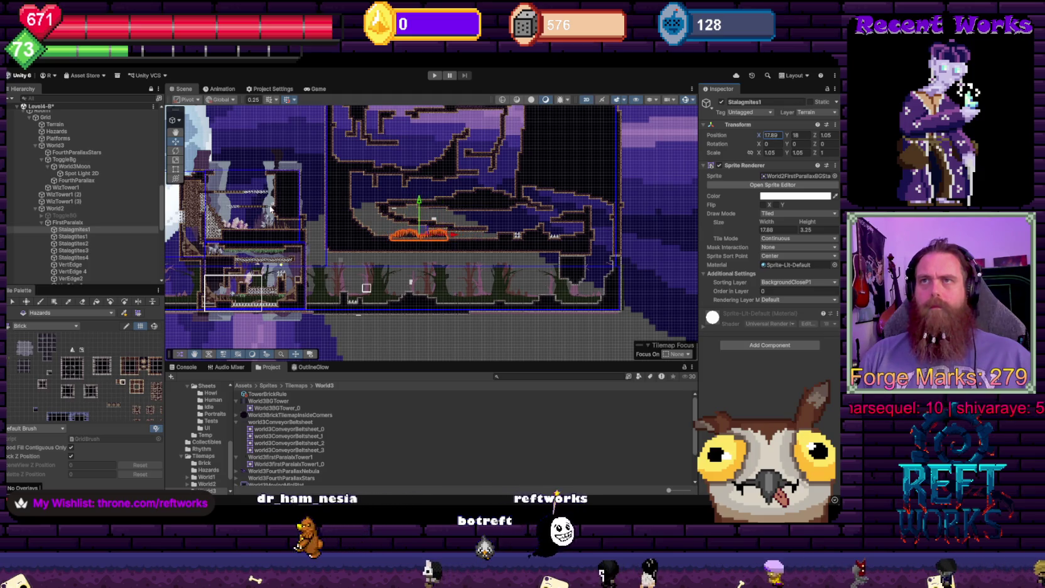
scroll(417, 271, "up", 3)
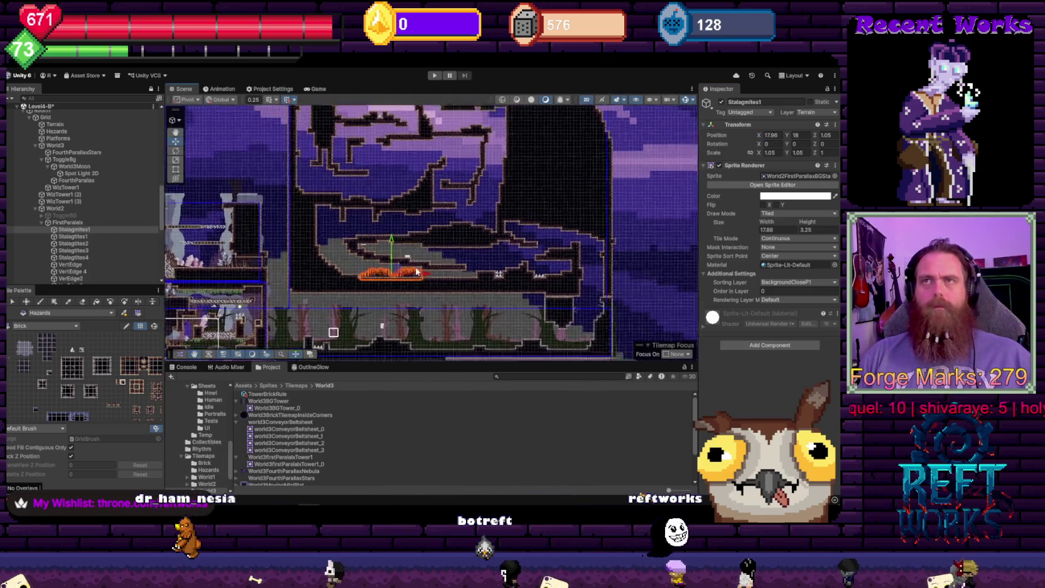
scroll(417, 271, "up", 5)
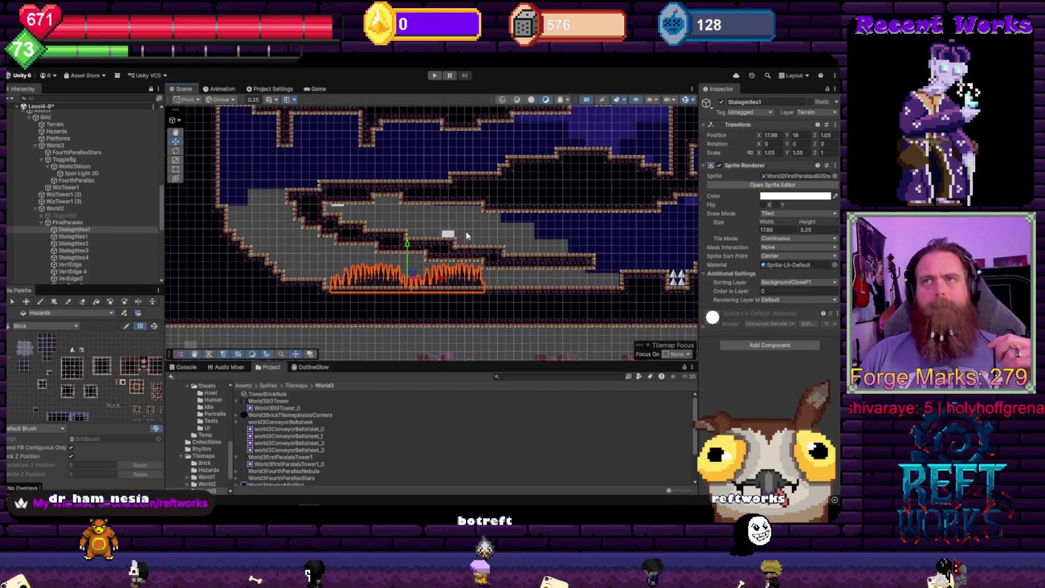
left_click_drag(467, 235, 485, 245)
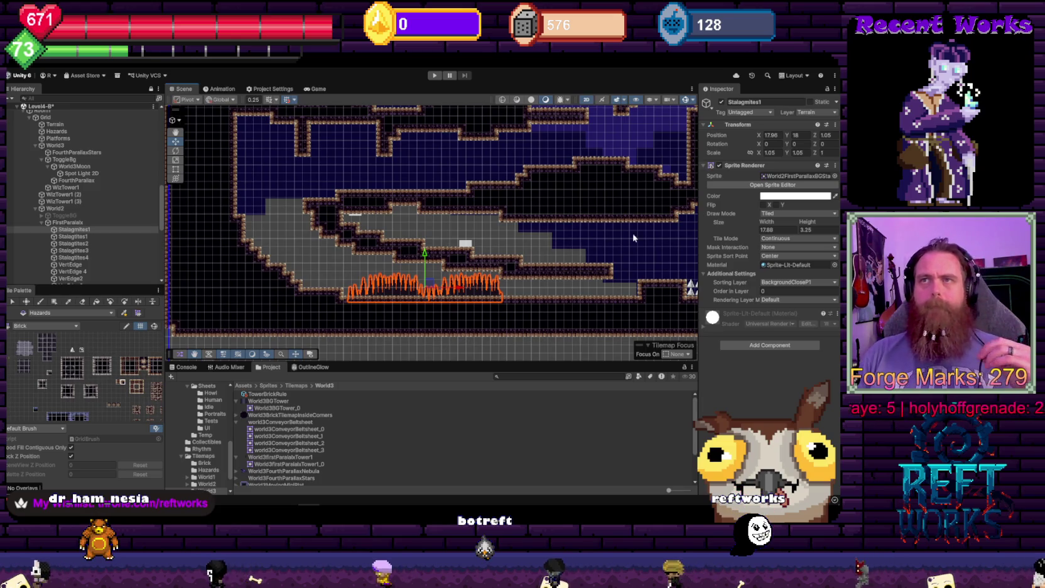
Raise Stalagmites1 to about X 31.5, Y 22.2 and set its sprite width to 17.75
mouse_move(786, 135)
left_mouse_down()
mouse_move(810, 146)
mouse_move(782, 142)
mouse_move(792, 147)
mouse_move(746, 171)
left_mouse_up()
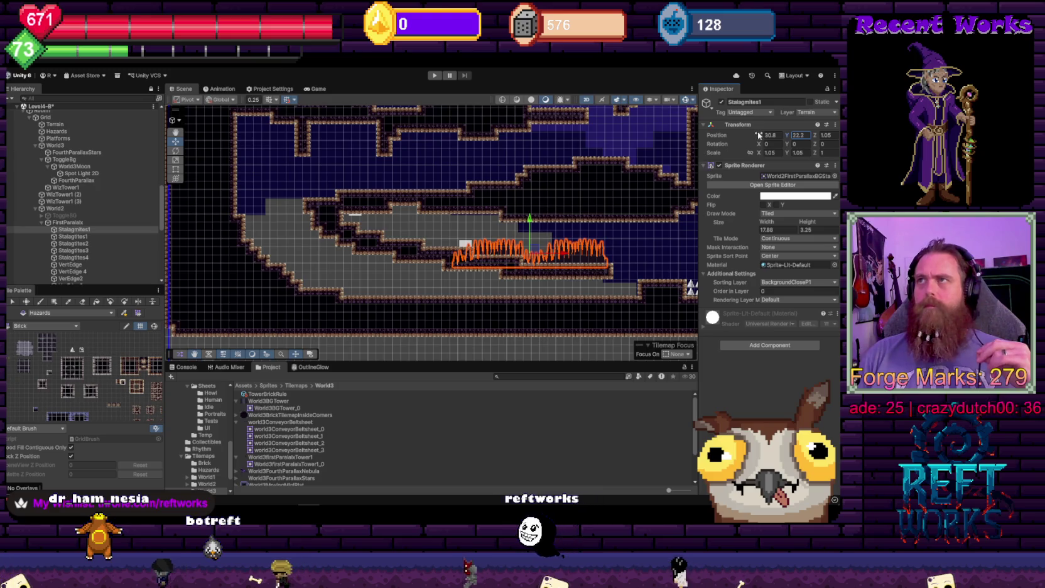
left_click_drag(762, 135, 763, 135)
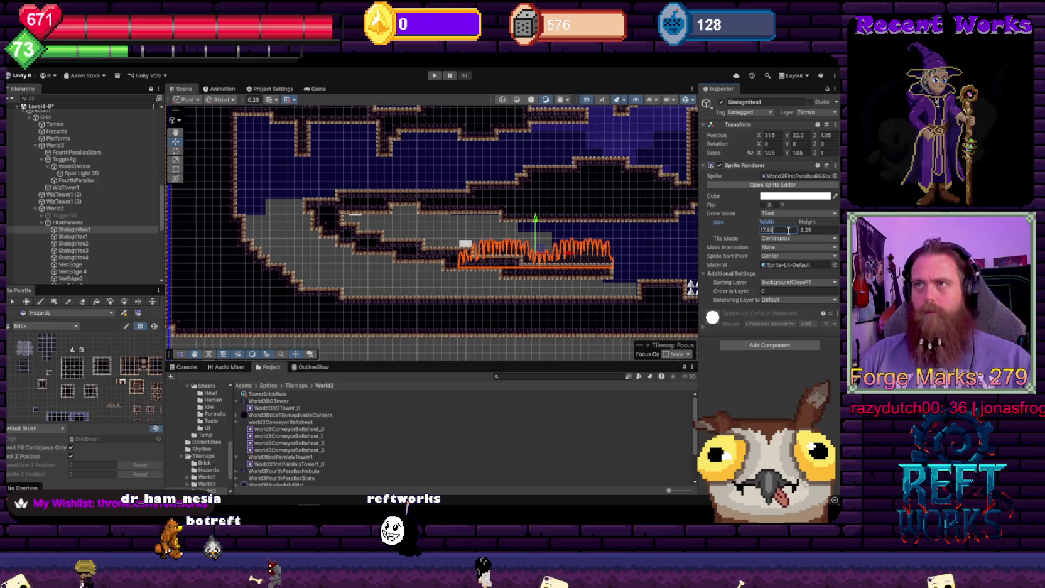
key("BackSpace")
type("5")
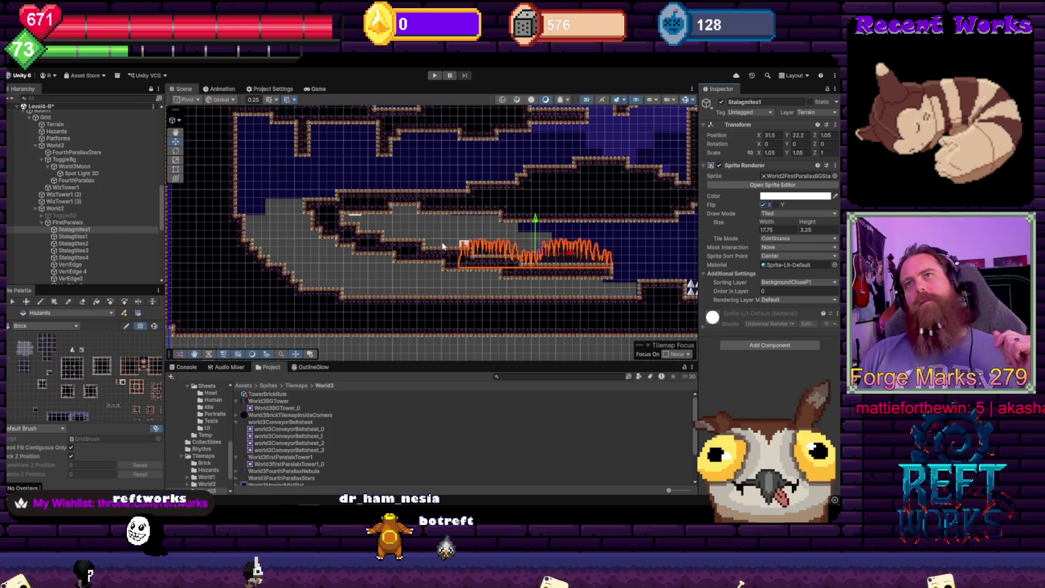
scroll(442, 246, "down", 5)
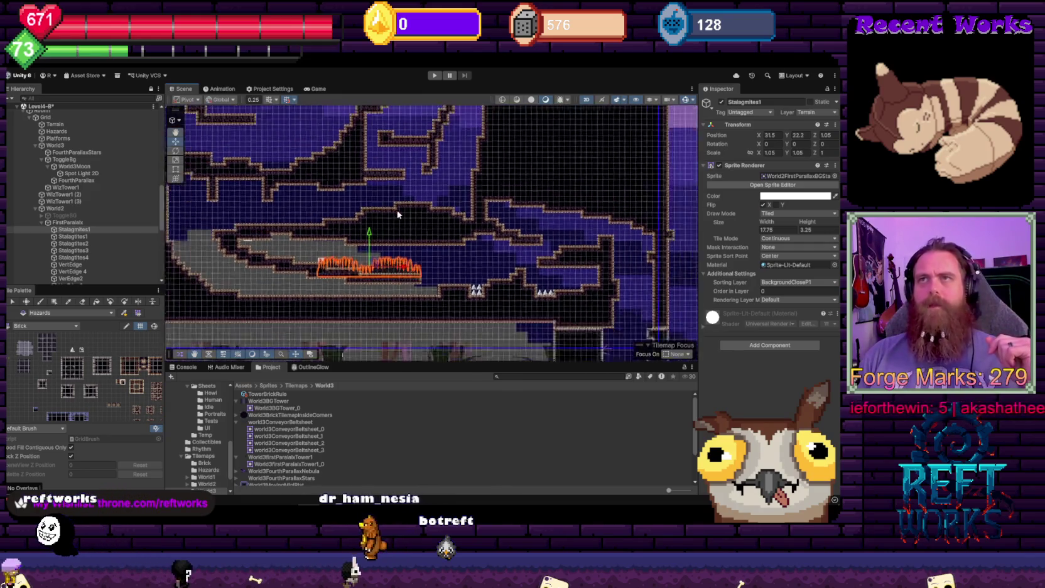
scroll(398, 214, "down", 10)
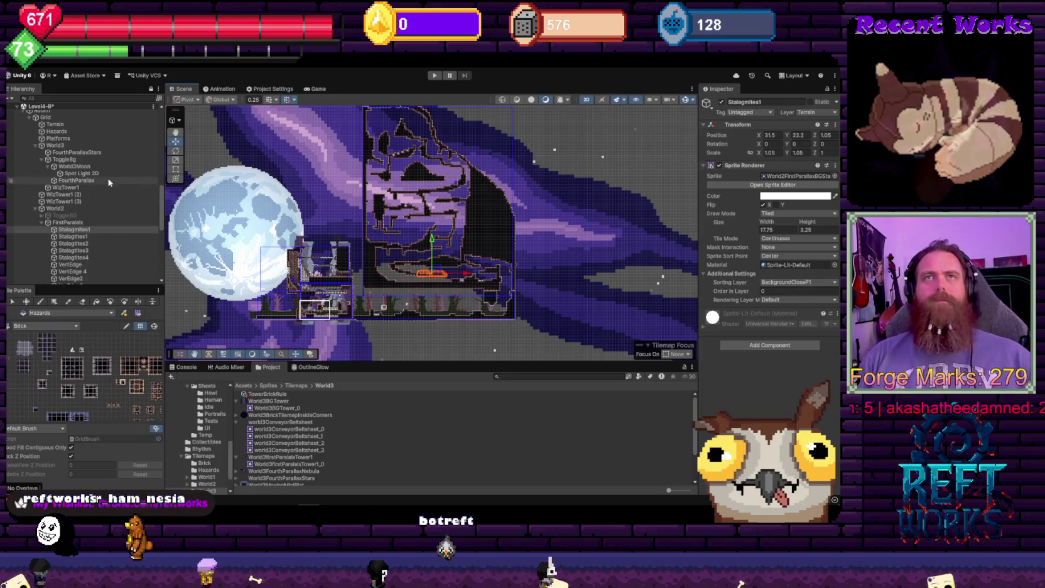
Unload the Level4-B scene from the Hierarchy
left_click(74, 166)
scroll(67, 152, "up", 5)
right_click(46, 197)
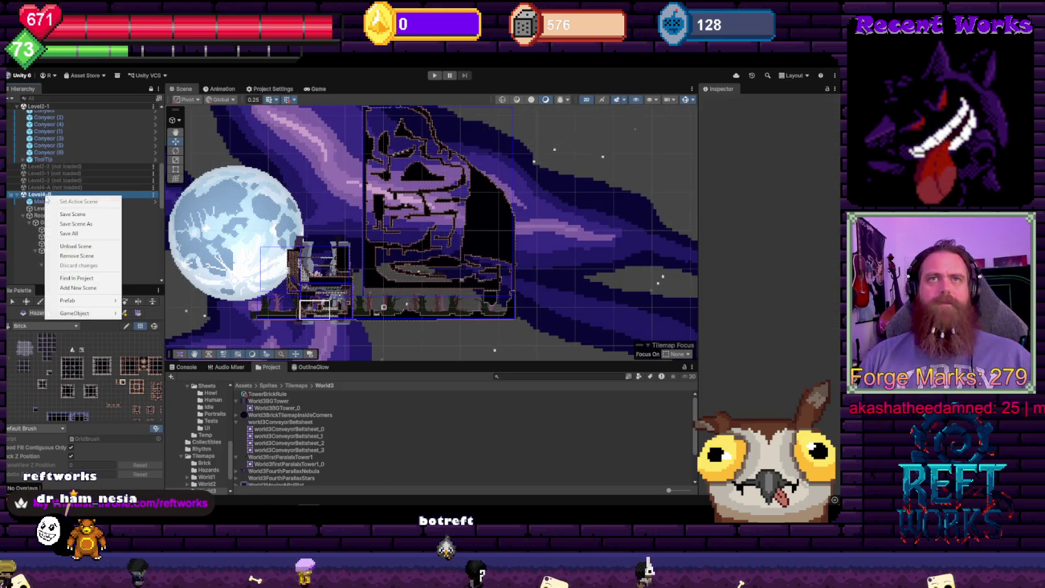
left_click(61, 246)
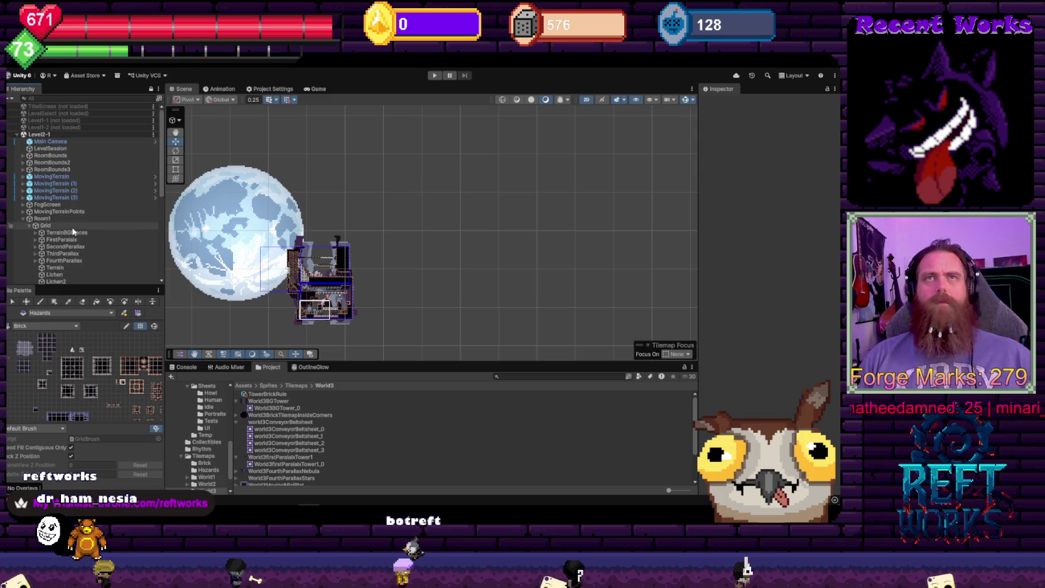
Load TitleScreen, unload Level2-1, and start Play to show the Howleste title
scroll(349, 272, "up", 5)
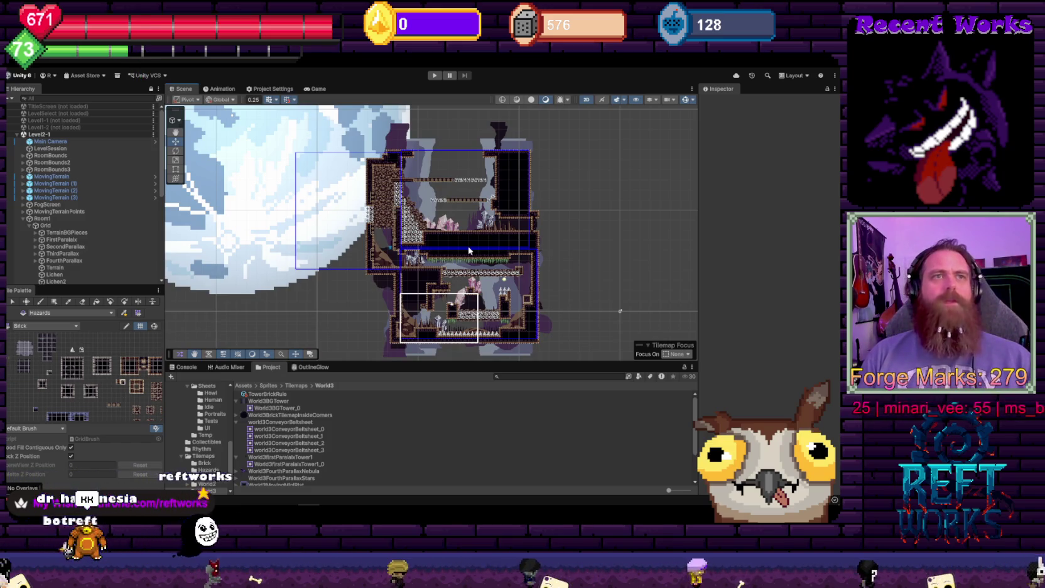
right_click(52, 106)
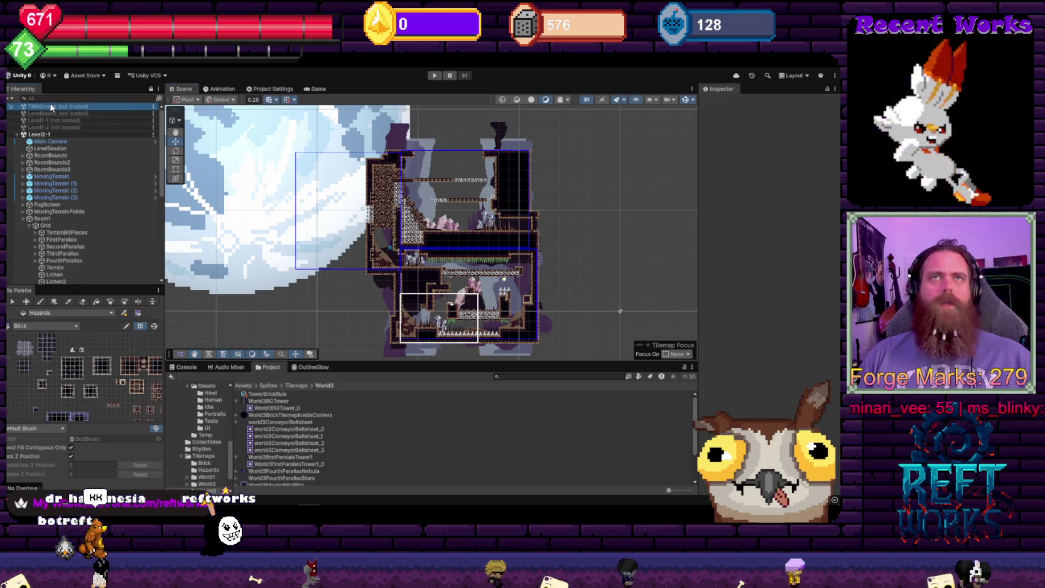
left_click(73, 111)
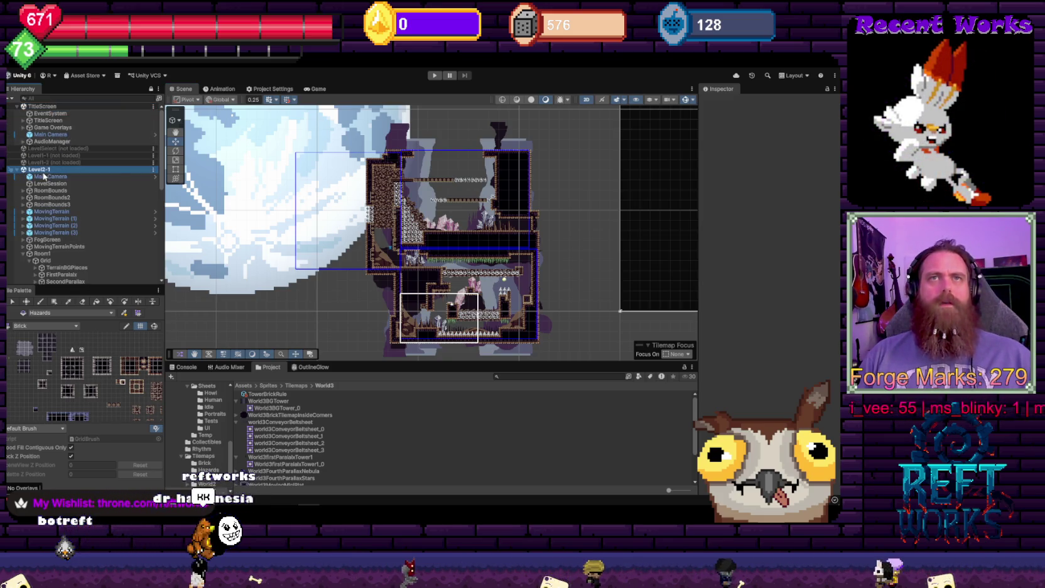
right_click(46, 170)
left_click(83, 226)
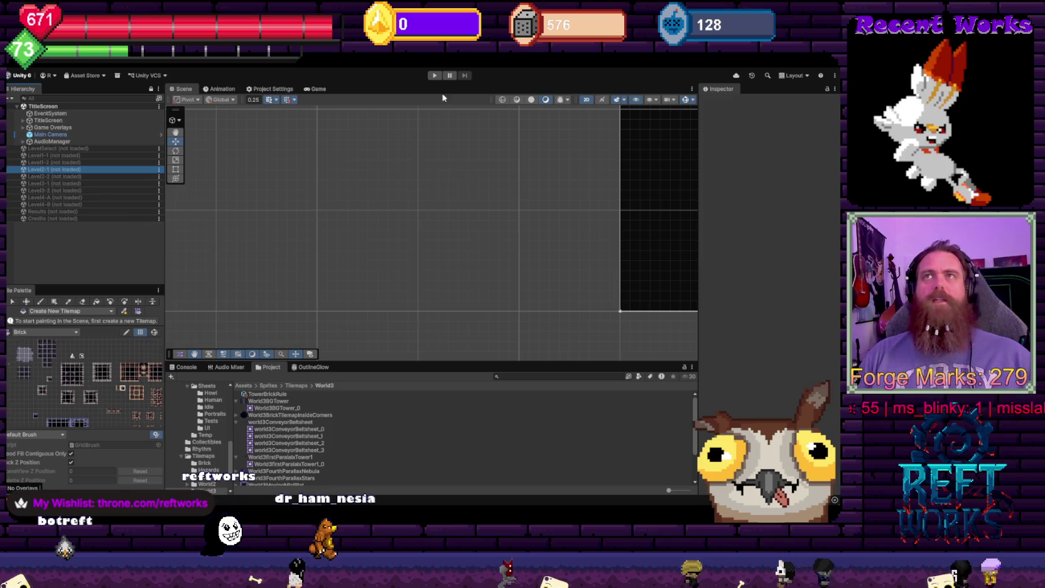
left_click(434, 75)
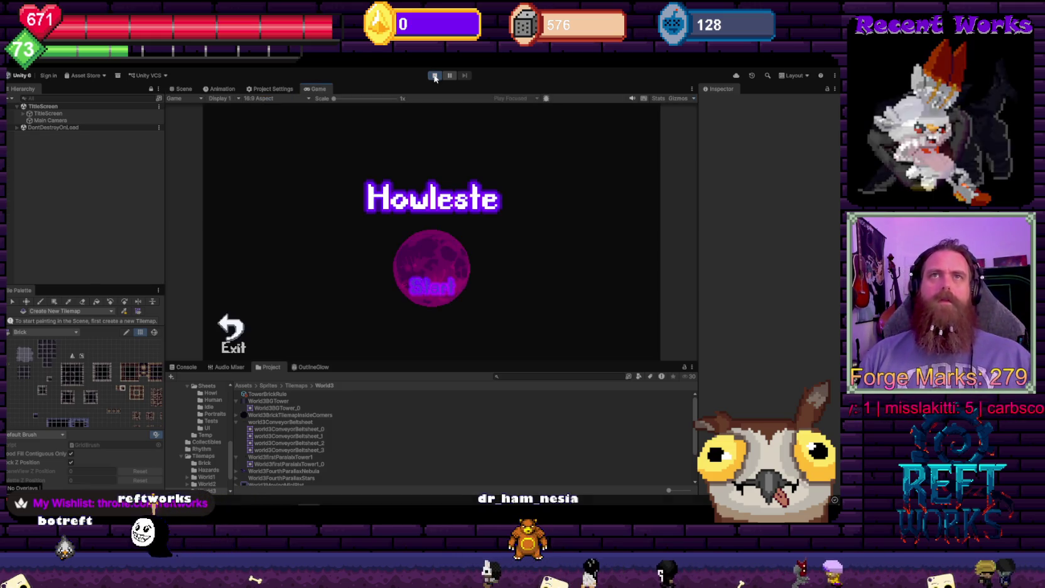
Stop the playtest, then load and unload the Level4-A scene
key("ctrl+p")
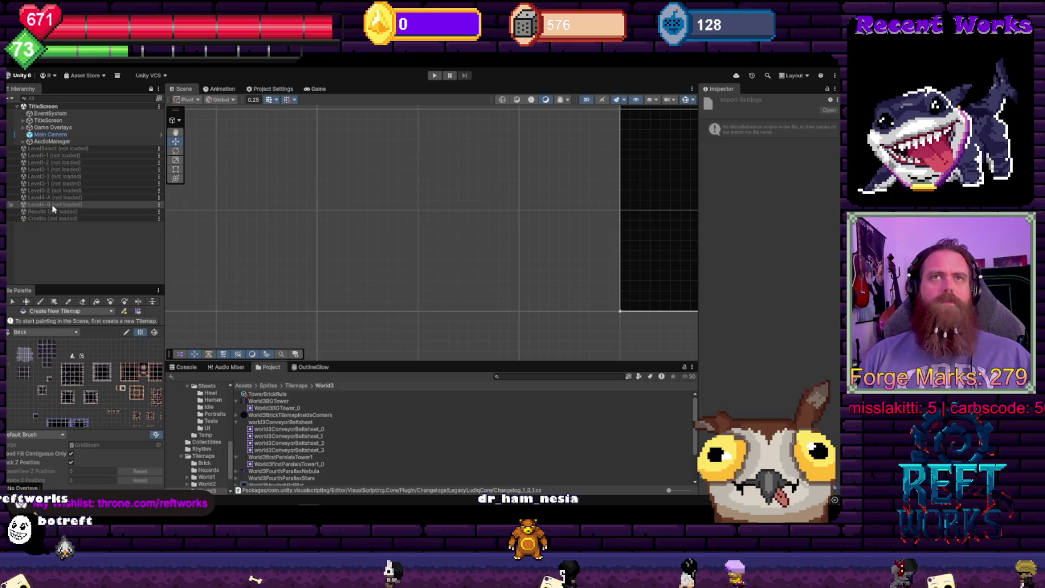
right_click(63, 197)
left_click(76, 202)
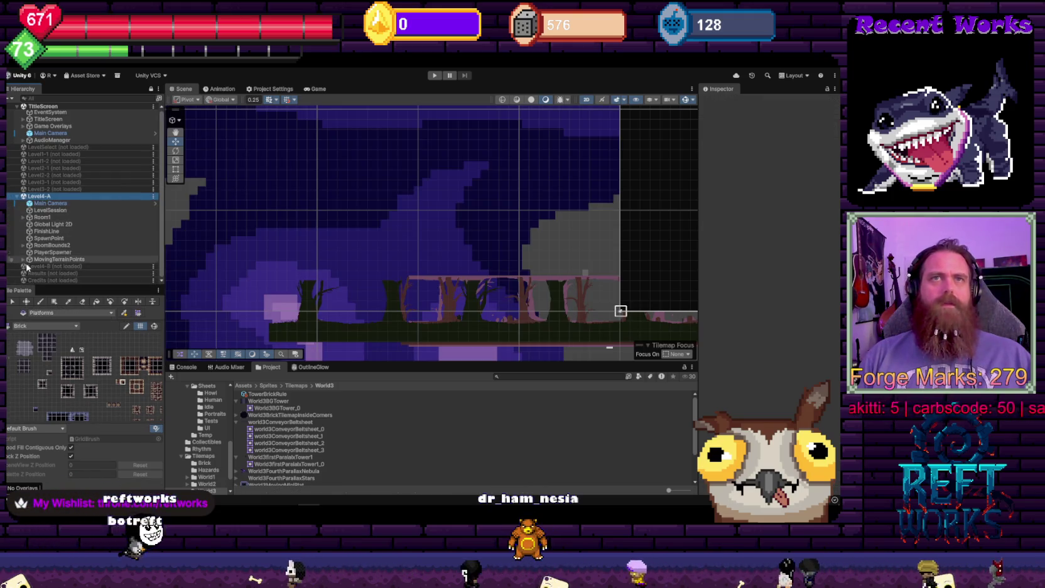
right_click(56, 190)
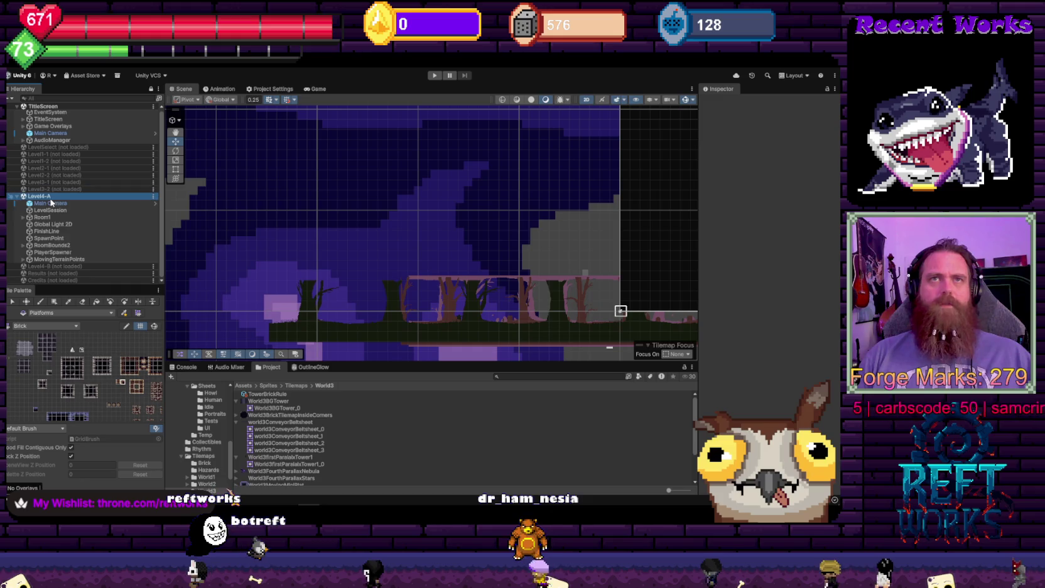
right_click(51, 197)
left_click(69, 251)
Load Level4-B and expand Room1, Grid, World2 and World1 to review its objects
right_click(50, 205)
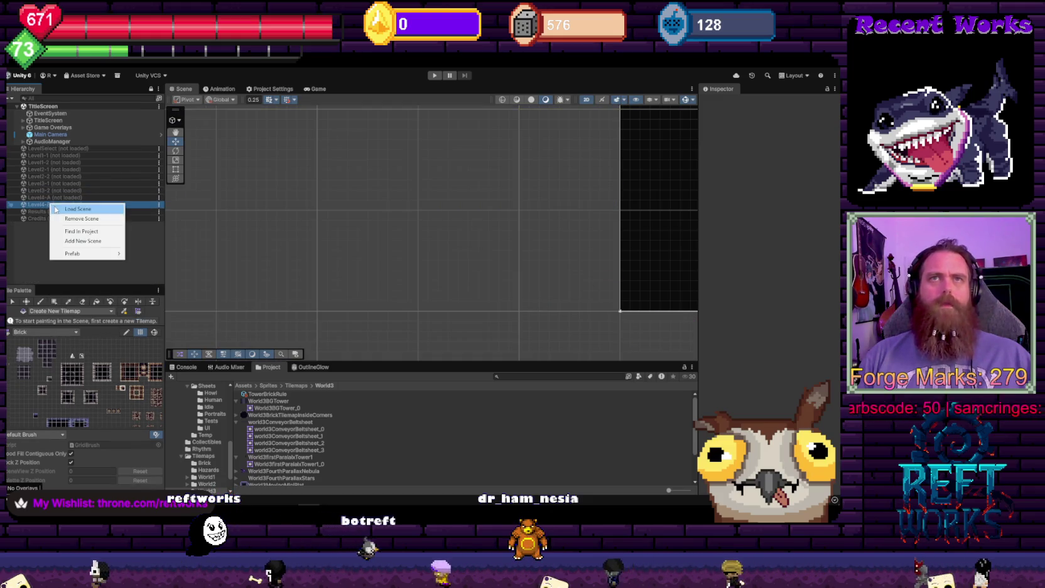
left_click(57, 233)
left_click(23, 210)
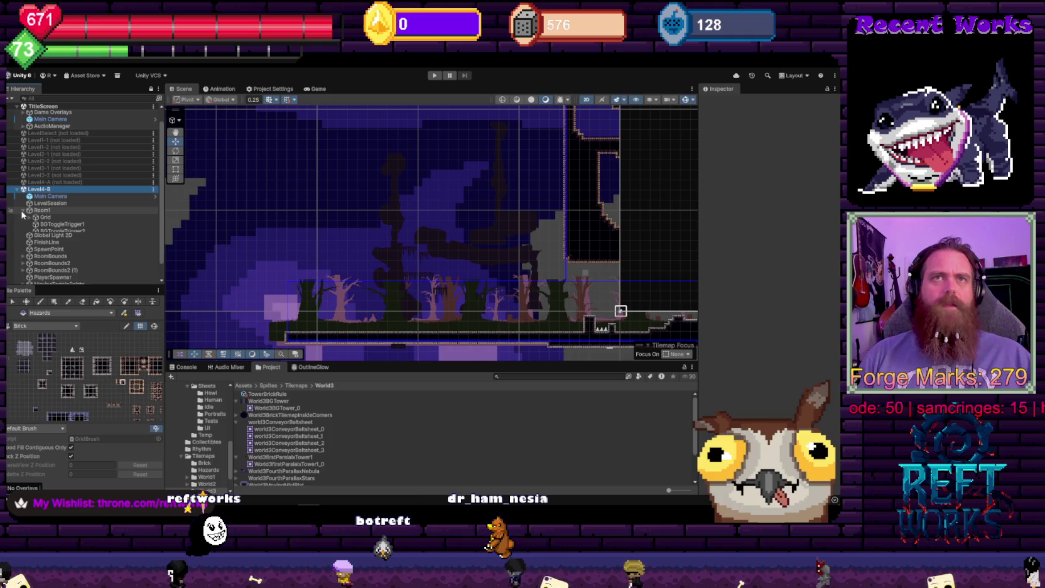
left_click(30, 219)
scroll(29, 201, "down", 3)
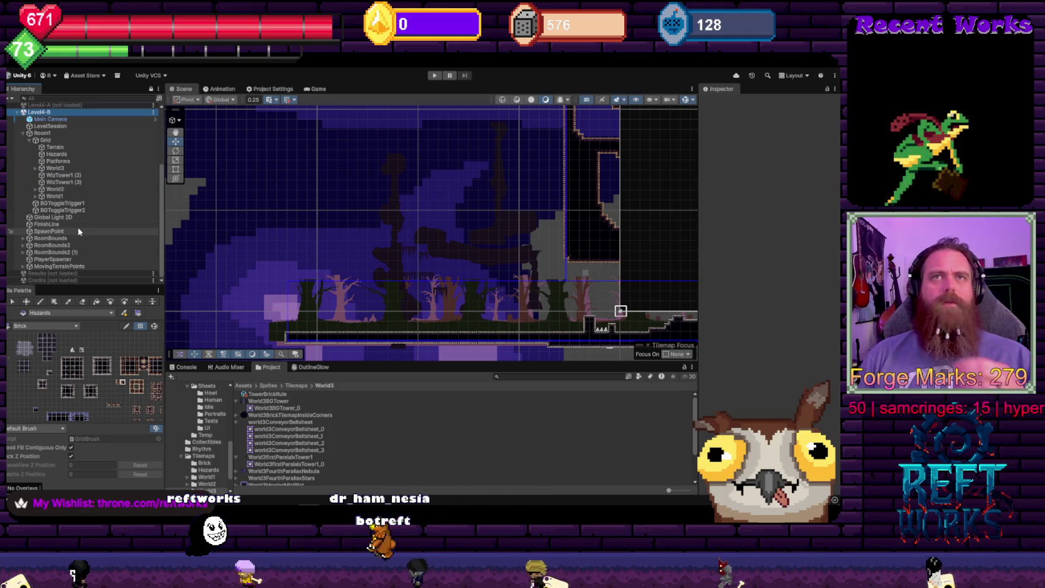
left_click(35, 189)
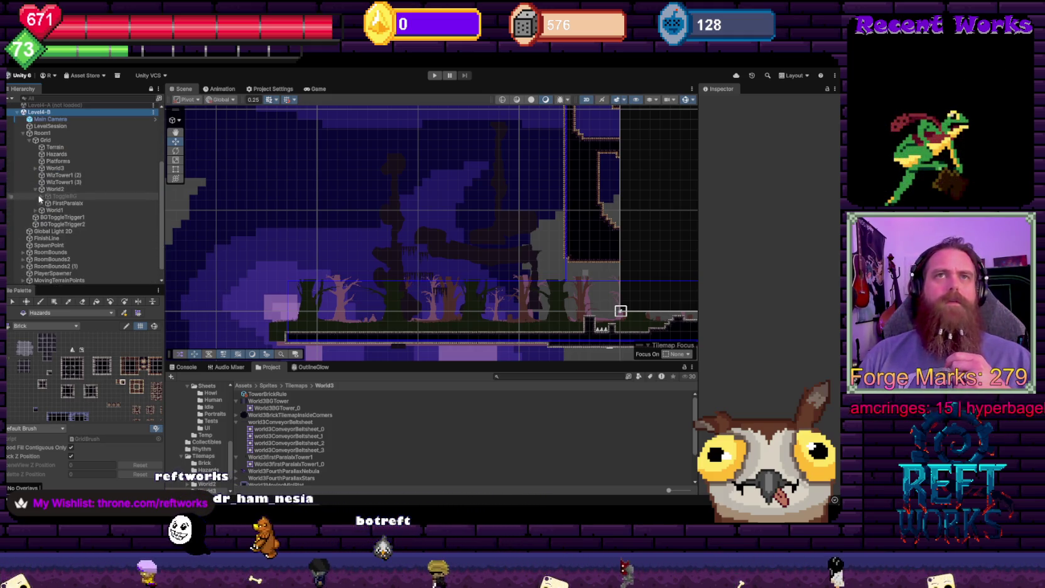
left_click(36, 211)
Unload Level4-B and relaunch Play from the title screen
right_click(54, 112)
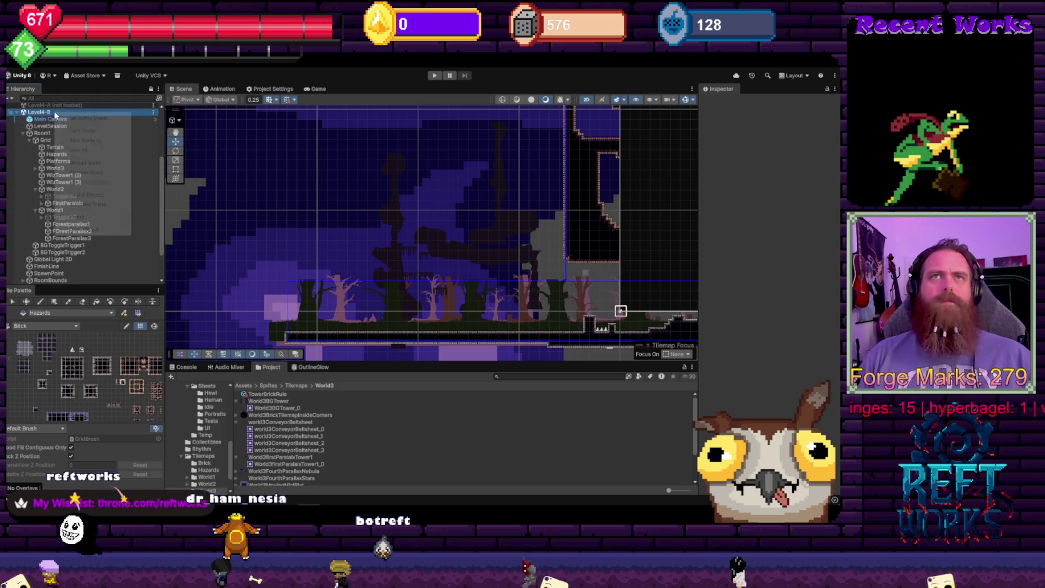
left_click(94, 164)
left_click(434, 73)
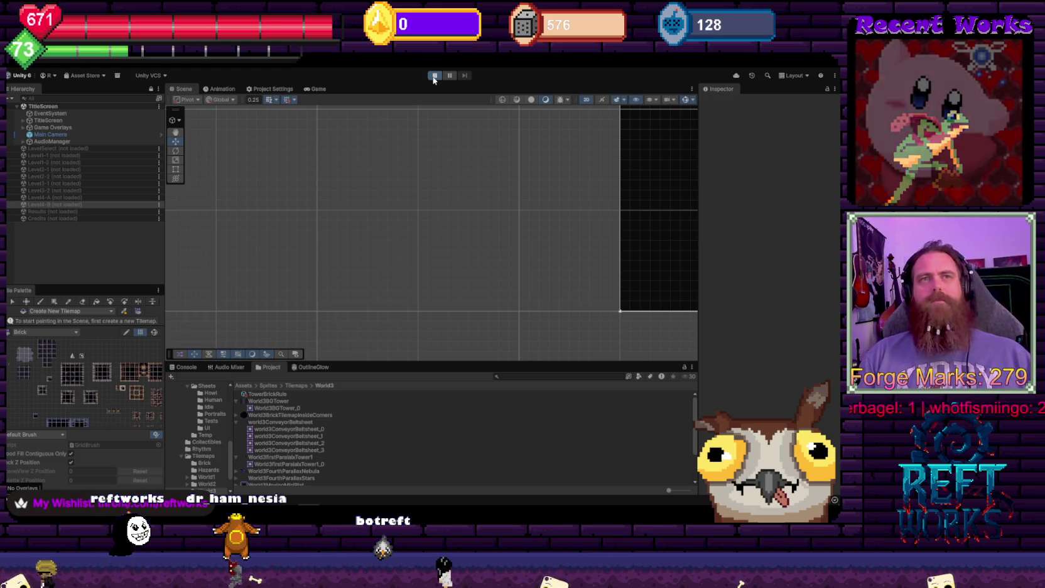
Choose Start, Load Game and save slot 3, then enter level 4-B from the map
left_click(432, 282)
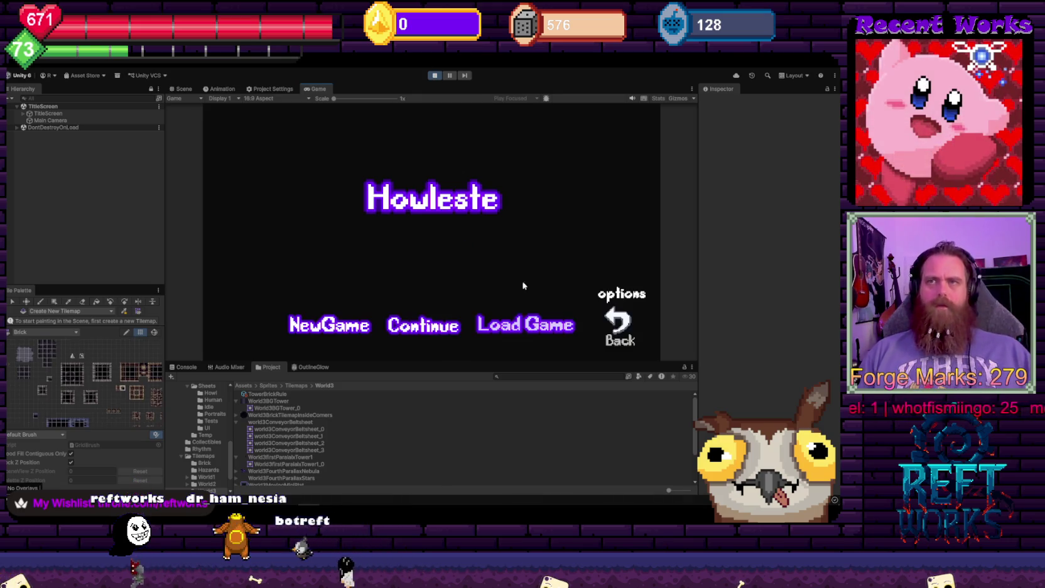
left_click(525, 322)
left_click(583, 299)
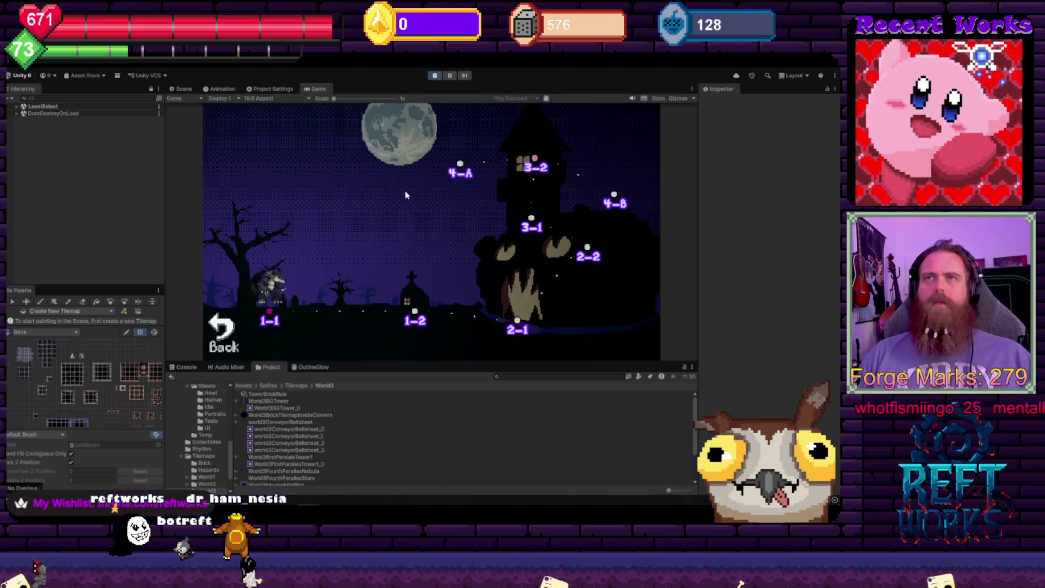
left_click(614, 203)
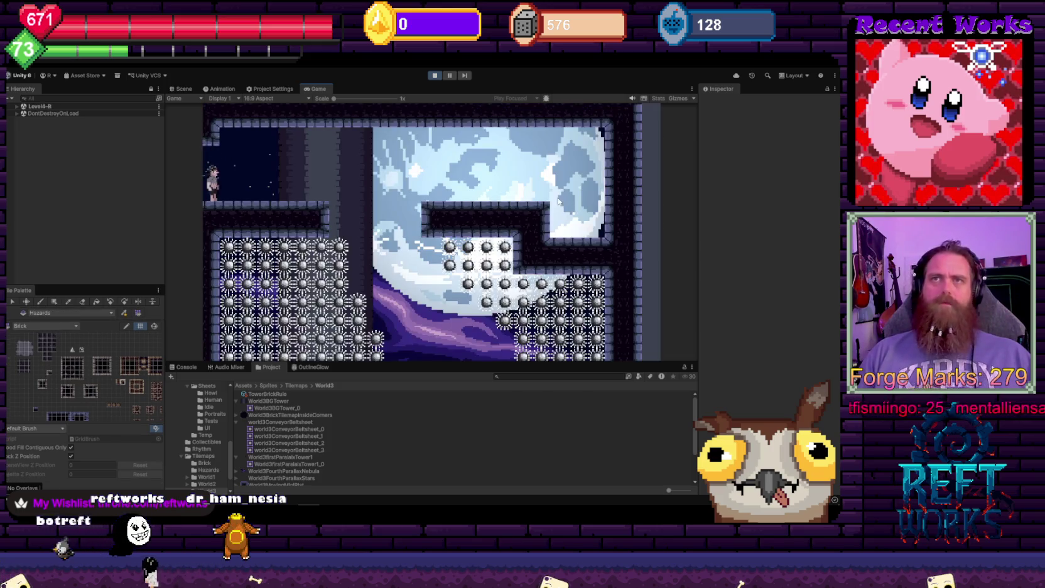
key("XF86AudioNext")
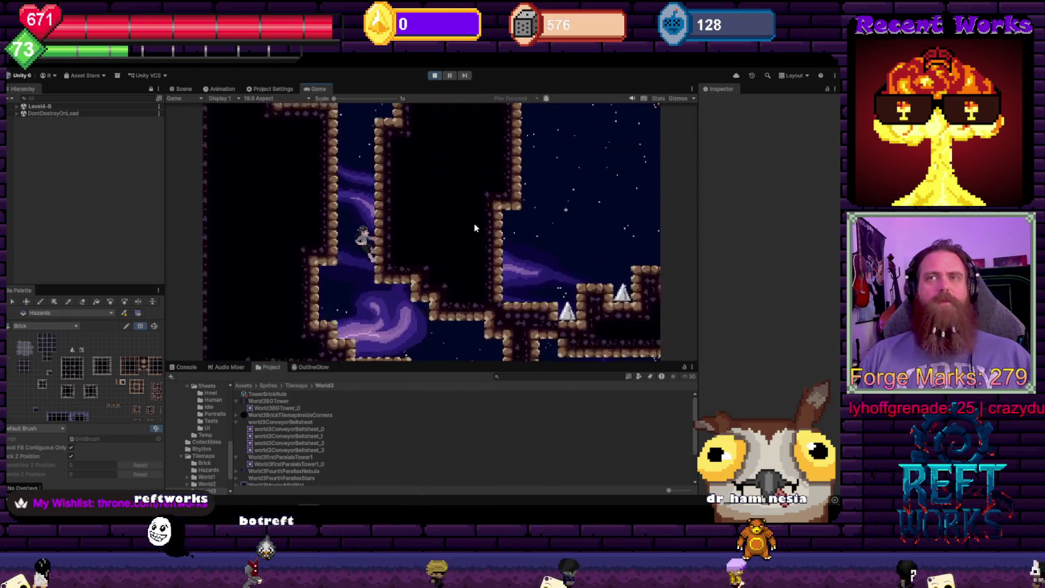
Expand the running Level4-B's Room1, Grid and PlayerSpawner to inspect PlayerHuman(Clone)
left_click(17, 106)
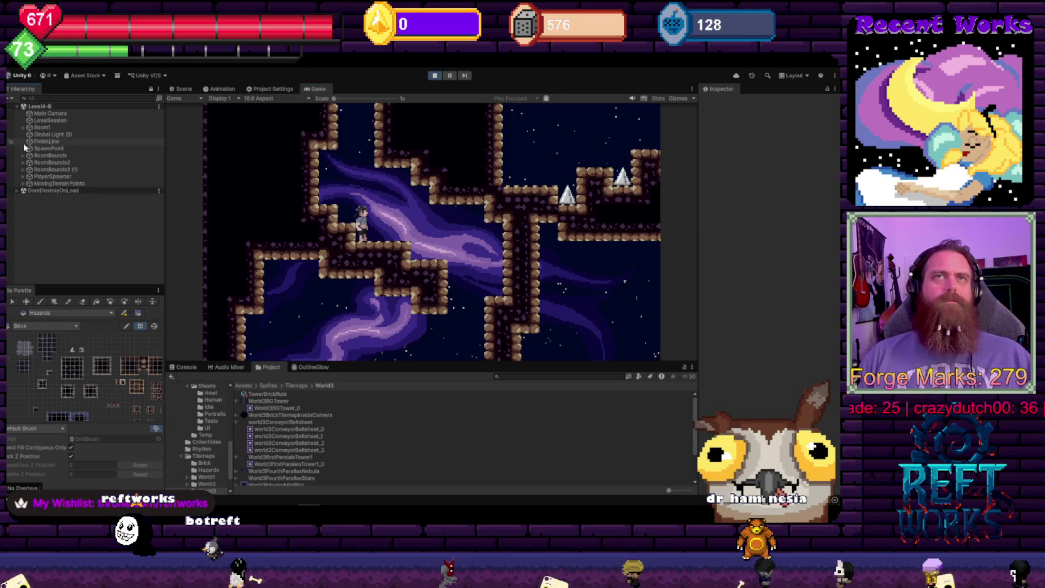
left_click(23, 127)
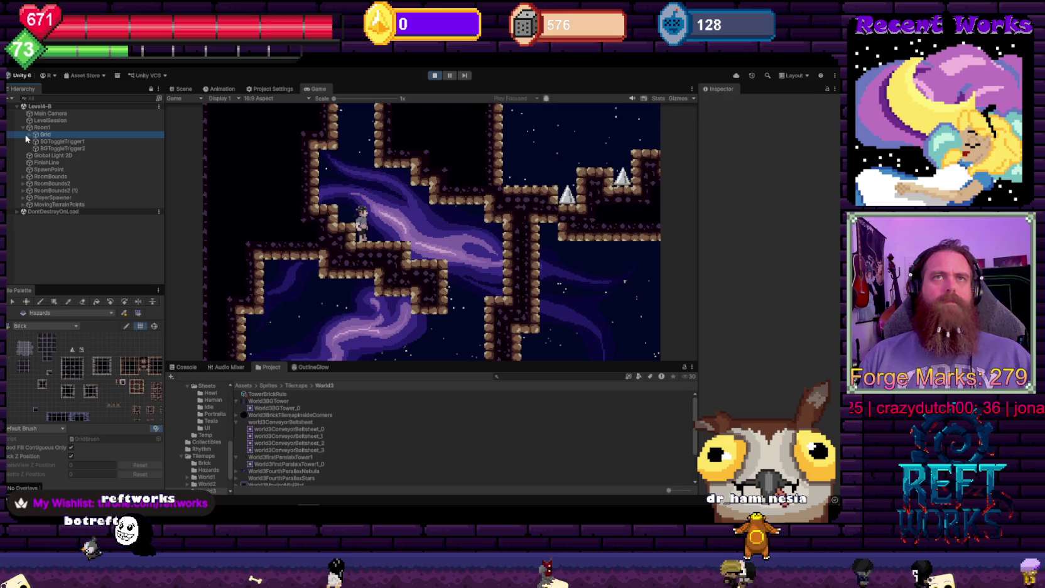
left_click(28, 135)
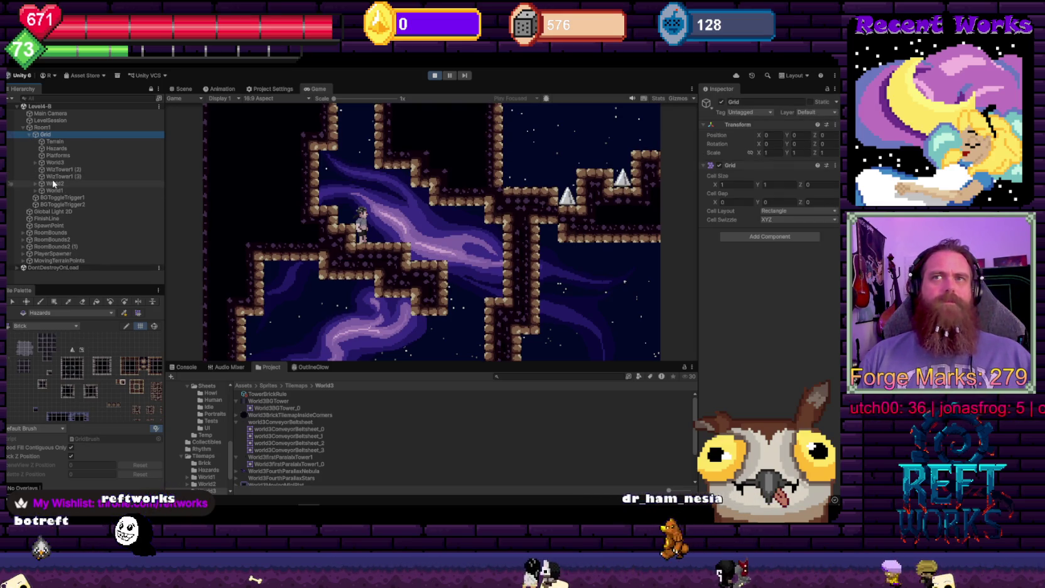
left_click(23, 254)
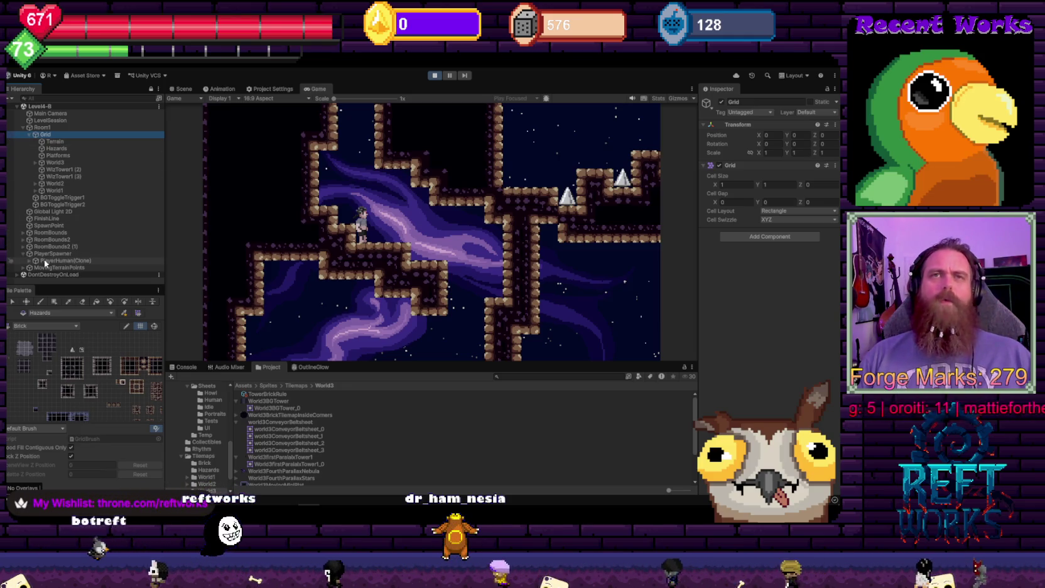
left_click(50, 261)
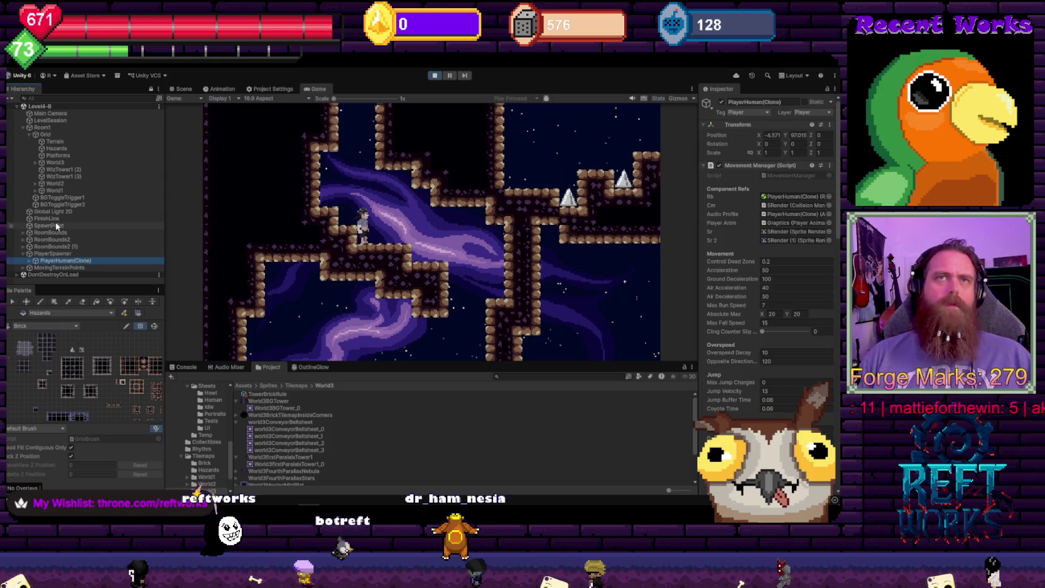
Inspect World2's ToggleBG object and BGToggleTrigger1's collider and event target
left_click(36, 184)
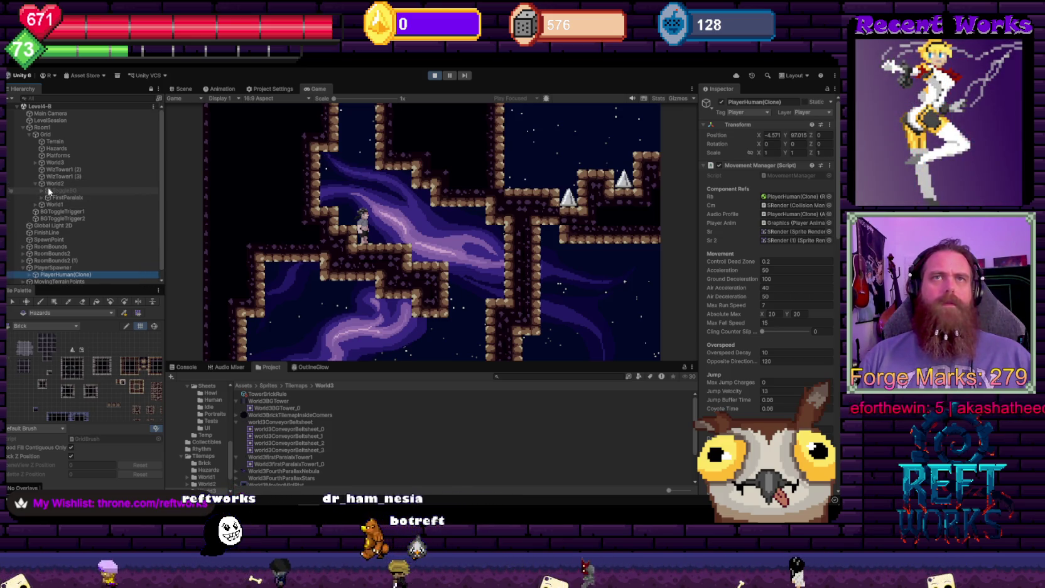
left_click(50, 191)
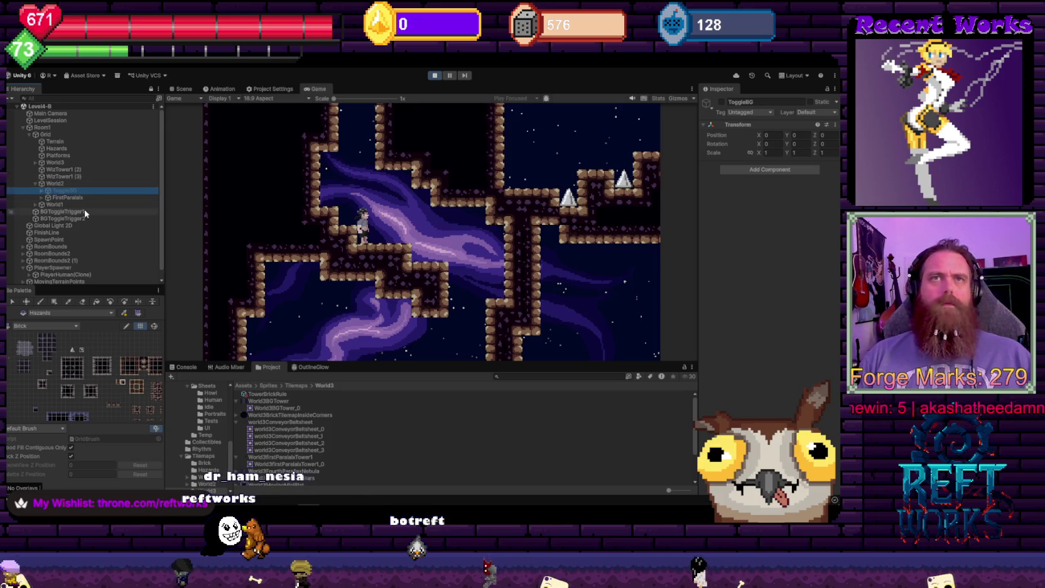
left_click(63, 212)
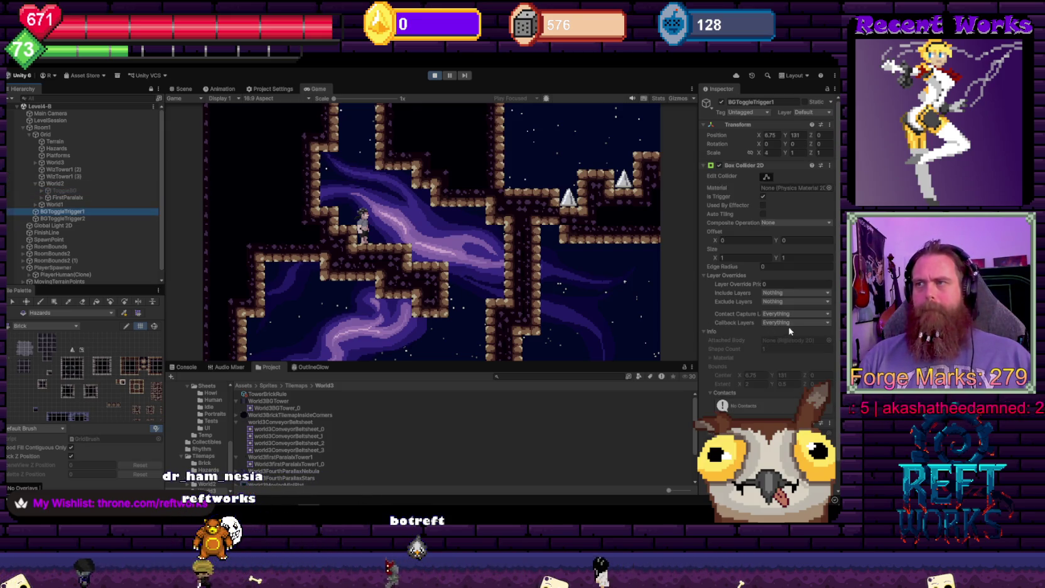
scroll(767, 251, "down", 2)
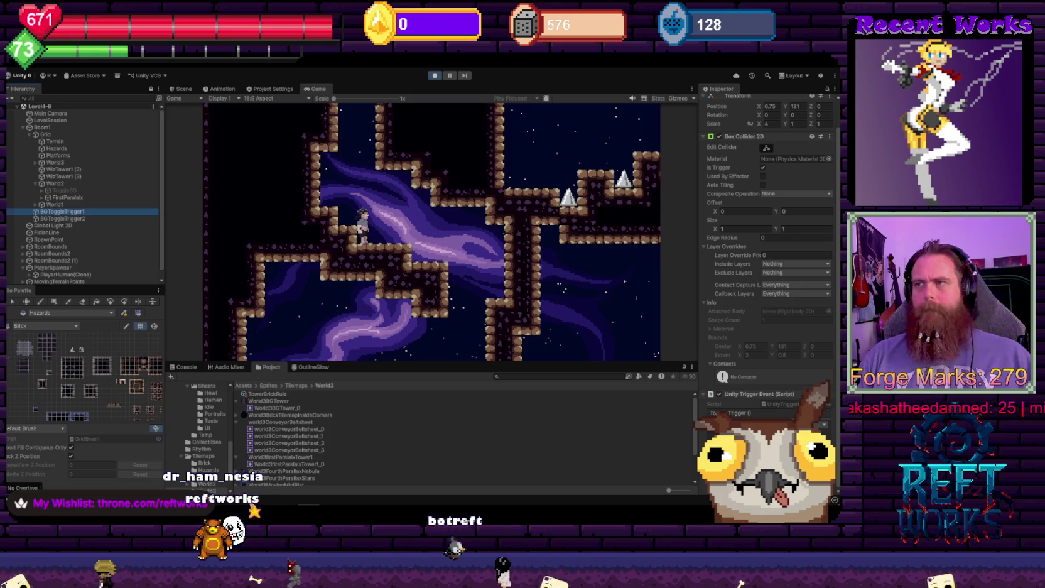
left_click(824, 425)
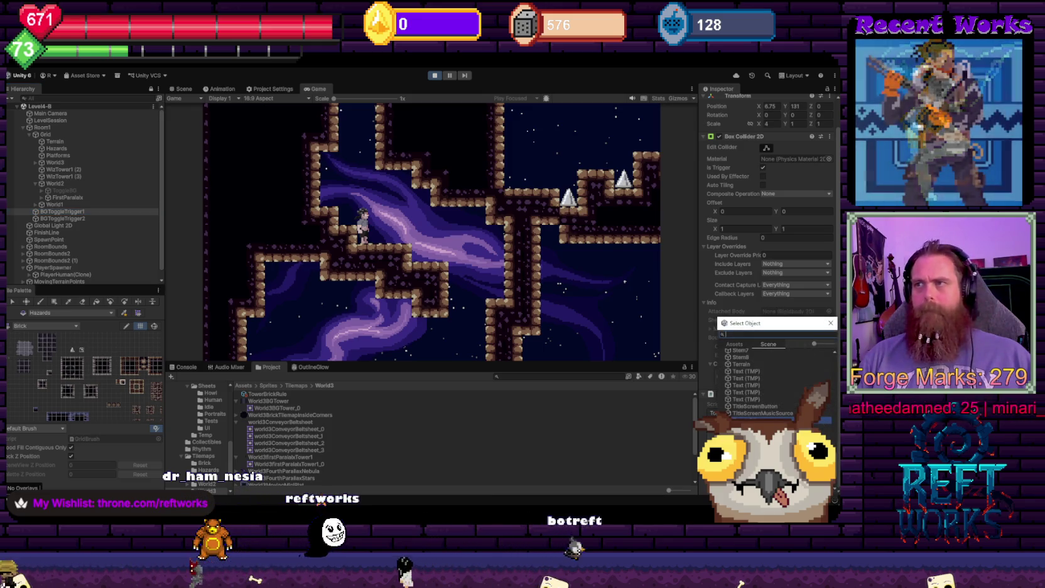
left_click(76, 191)
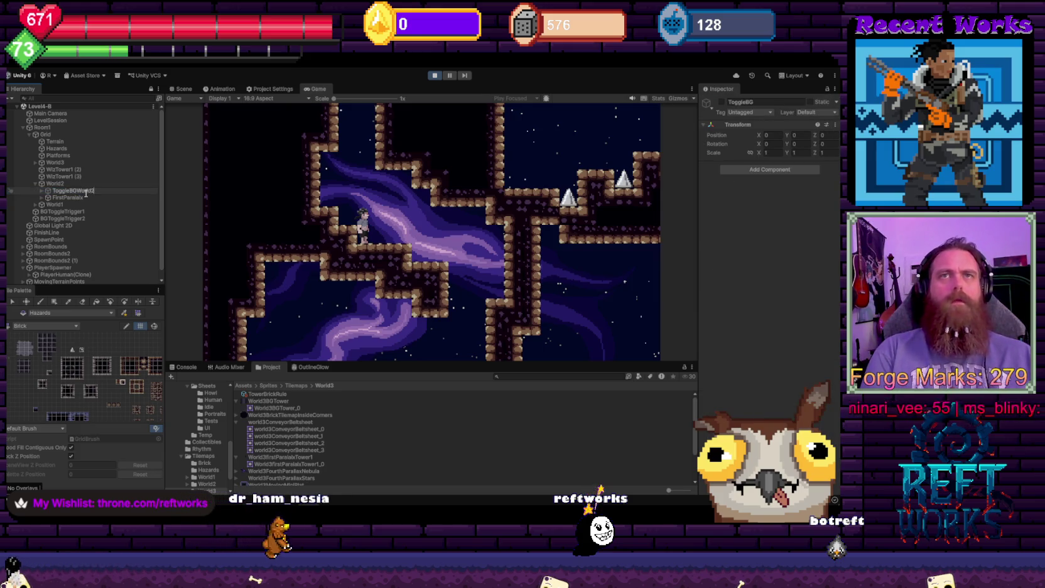
left_click(68, 213)
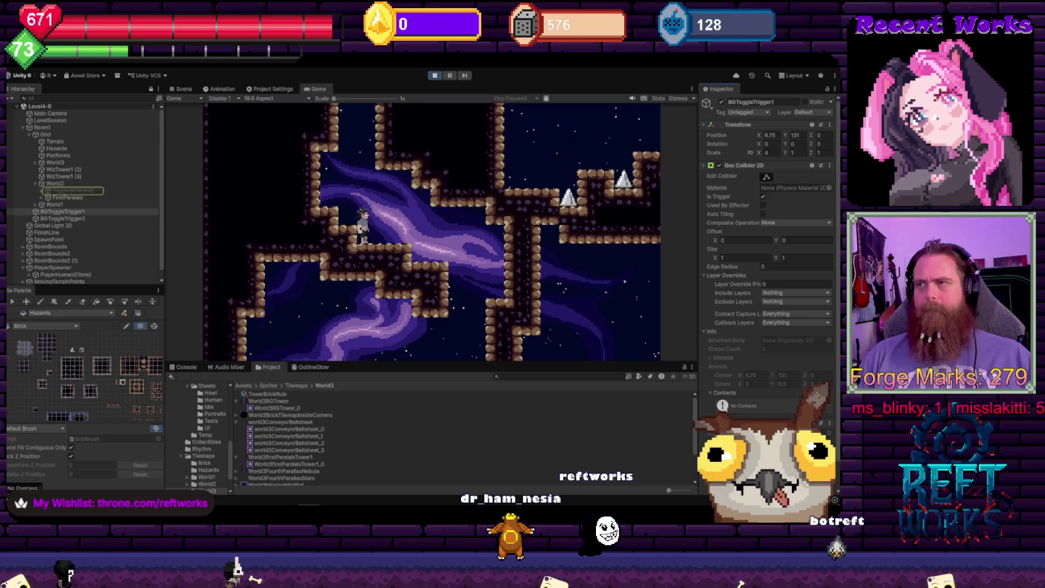
Switch ToggleBGWorld2 on to show the moon background, then off again
left_click(70, 191)
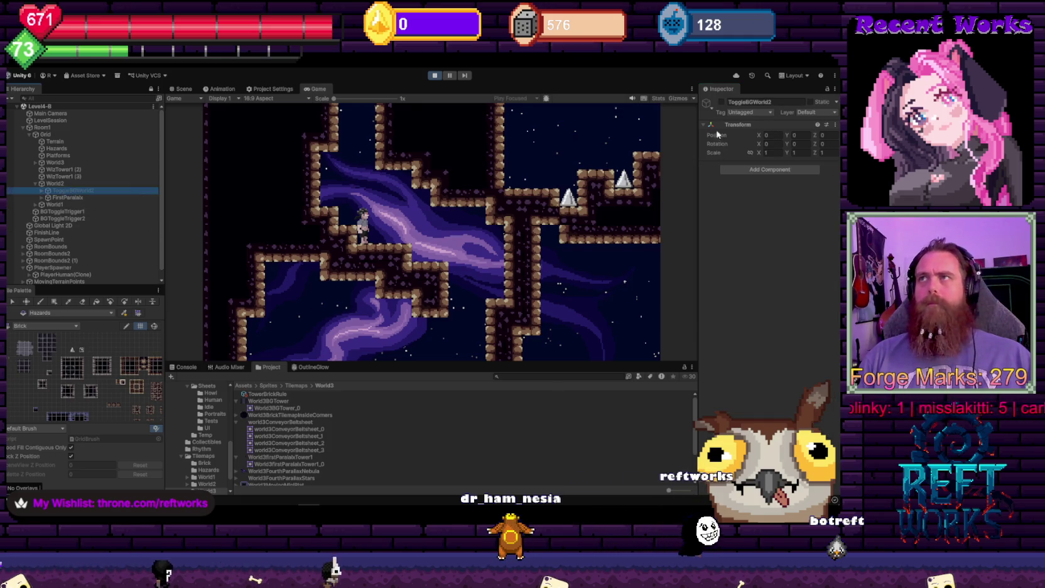
left_click(723, 102)
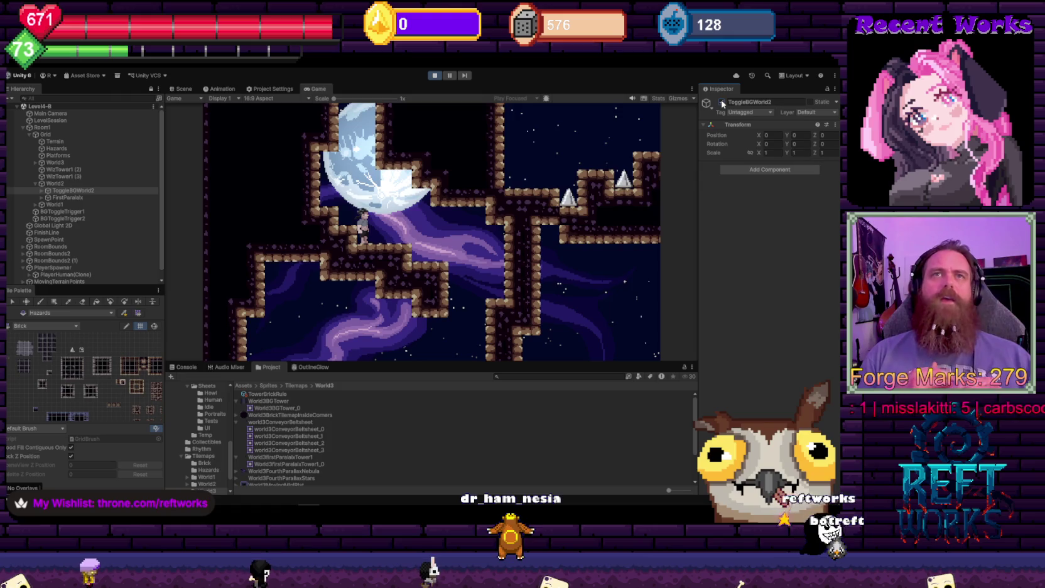
left_click(722, 102)
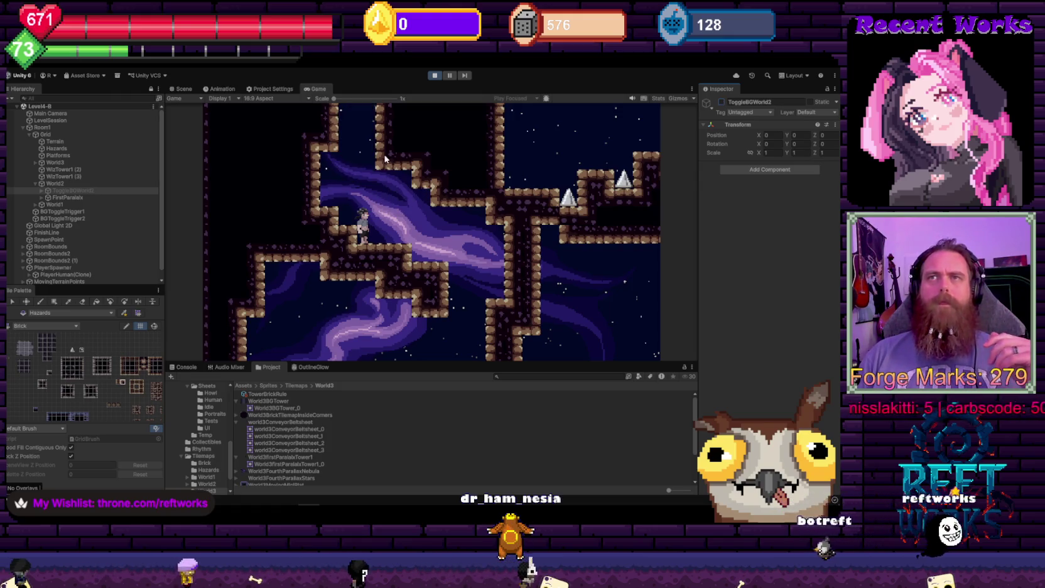
Stop the playtest, load the Level4-B scene and remove the TitleScreen scene
left_click(435, 76)
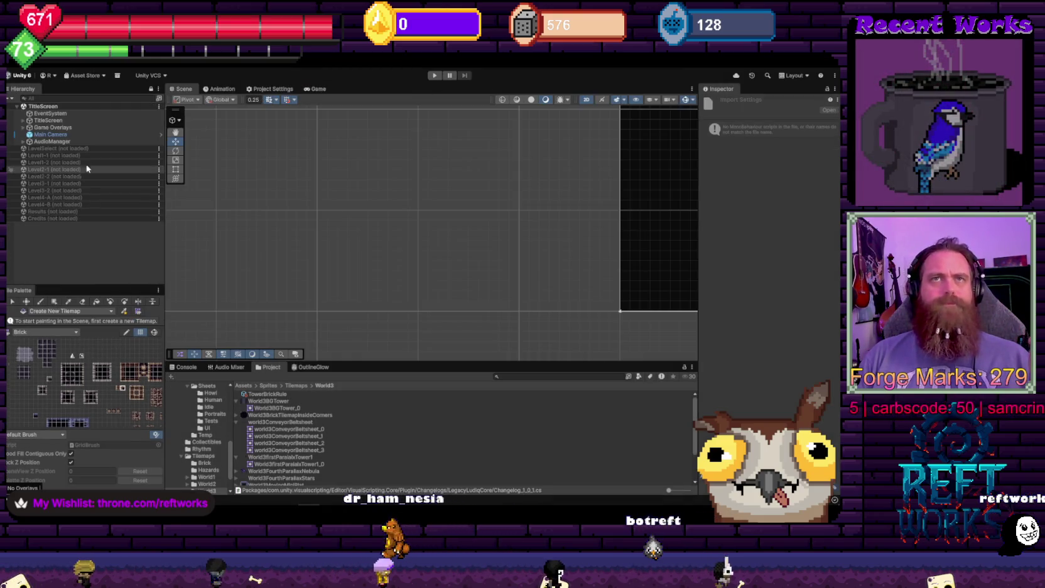
right_click(53, 204)
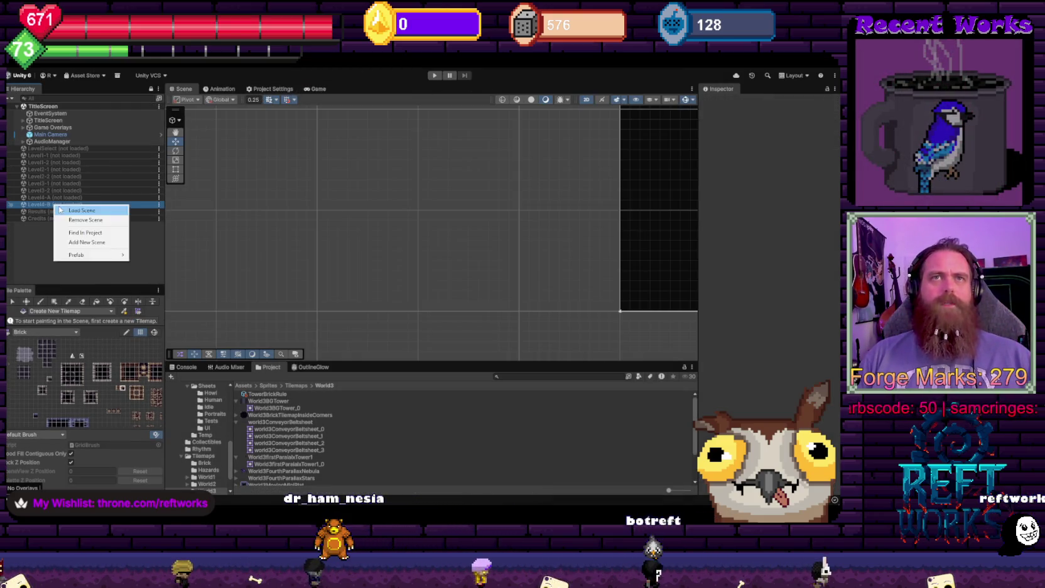
left_click(62, 229)
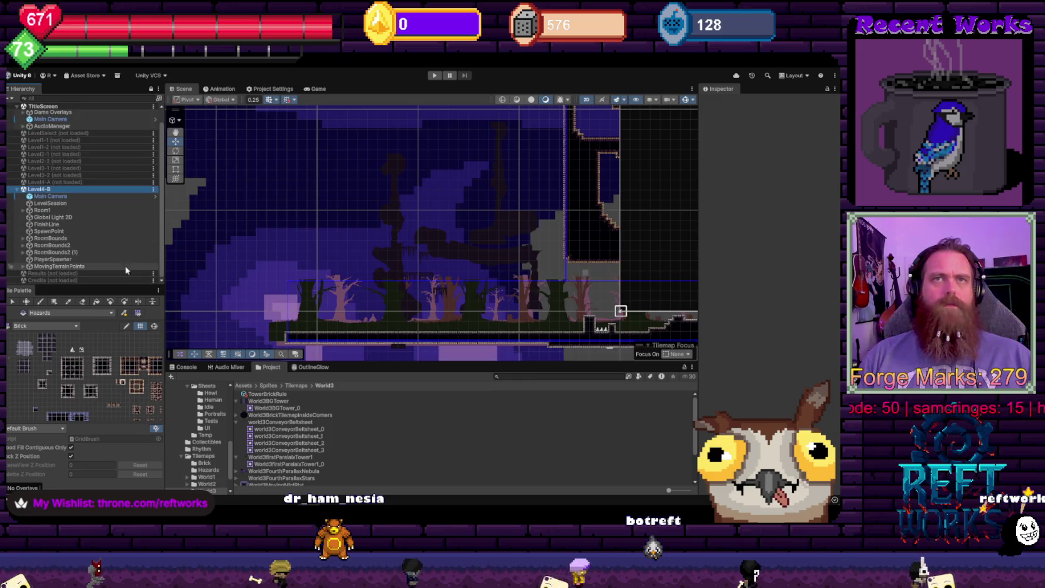
scroll(398, 282, "up", 5)
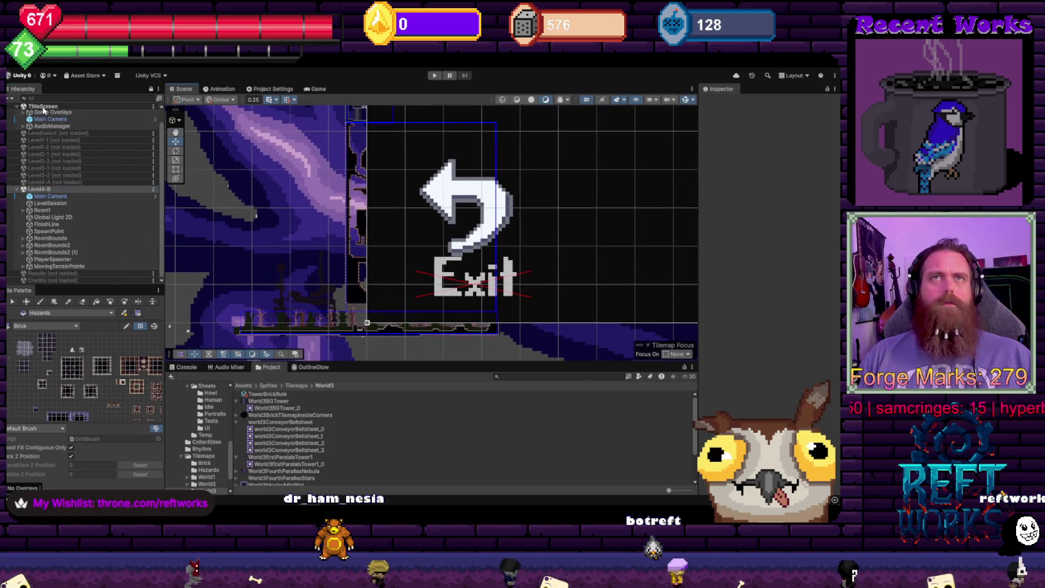
right_click(43, 110)
left_click(72, 158)
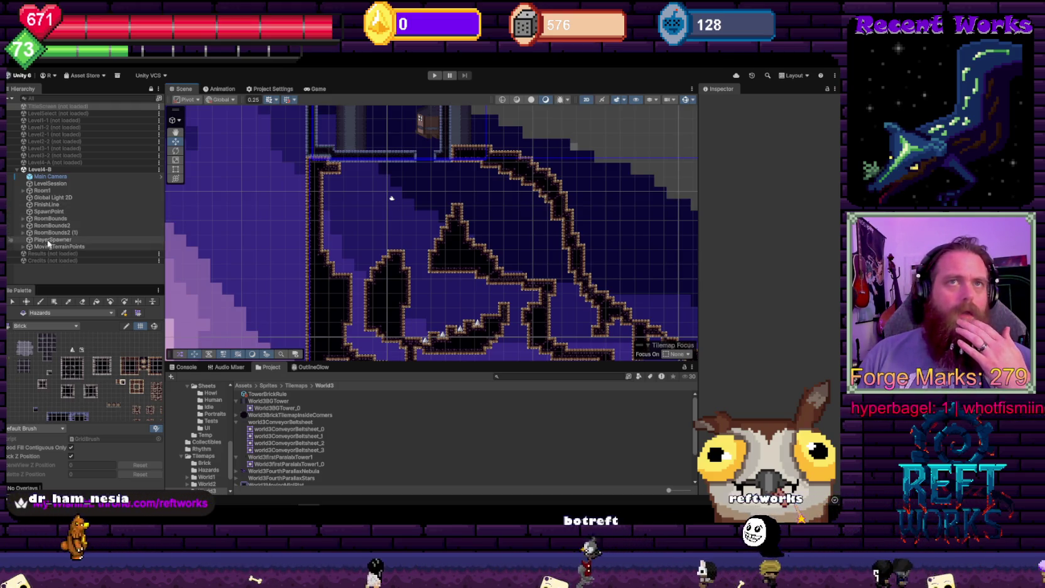
Expand Room1 and frame BGToggleTrigger1 in the Scene view
left_click(23, 190)
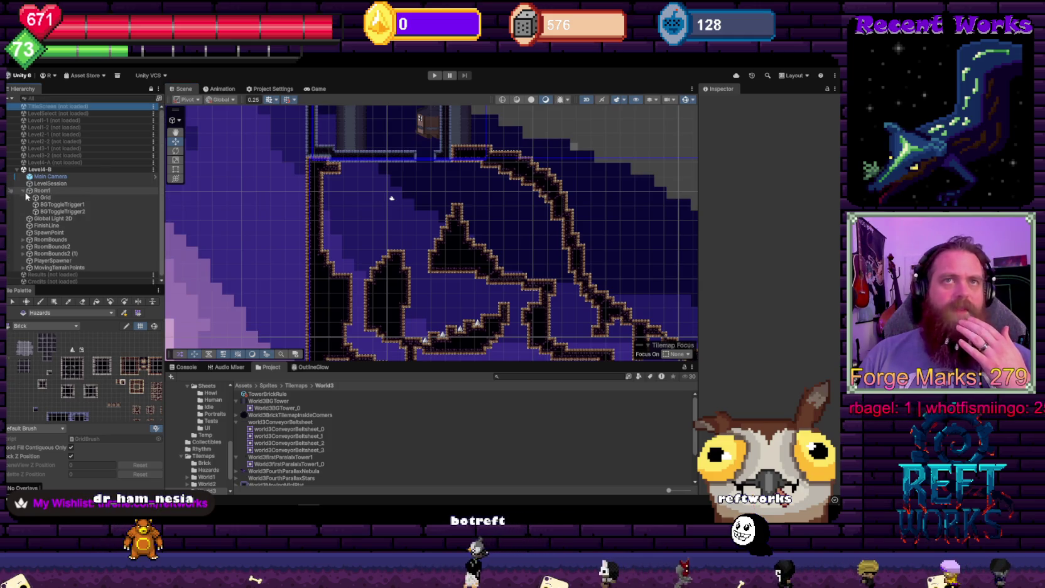
left_click(50, 205)
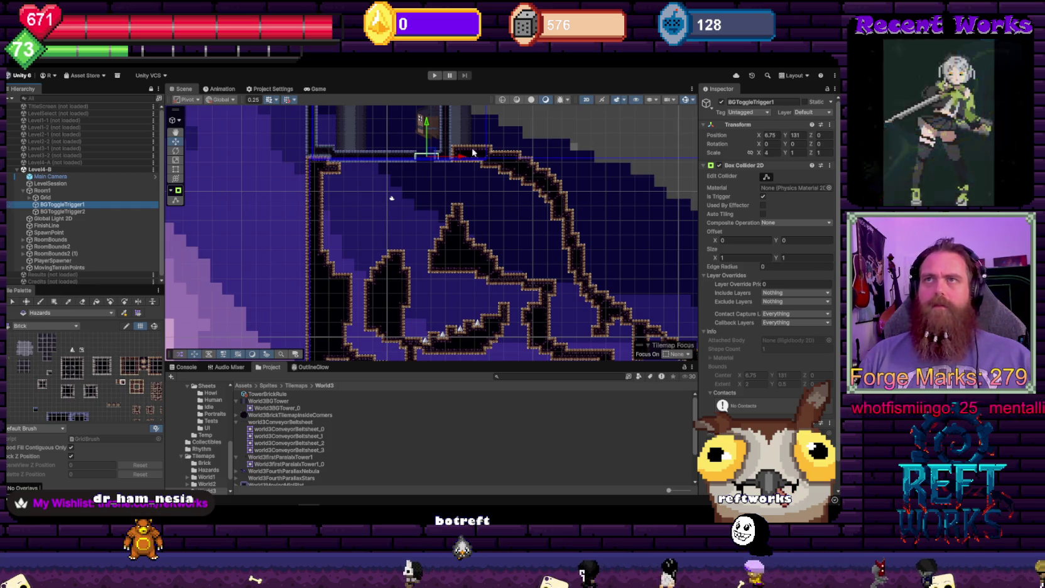
key("f")
left_click_drag(434, 224, 454, 227)
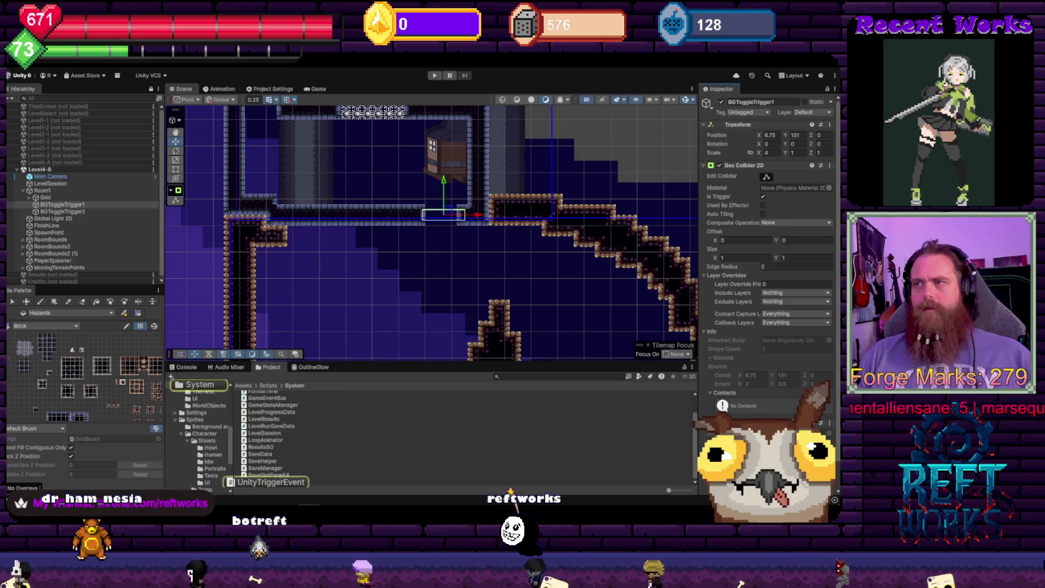
key("alt+Tab")
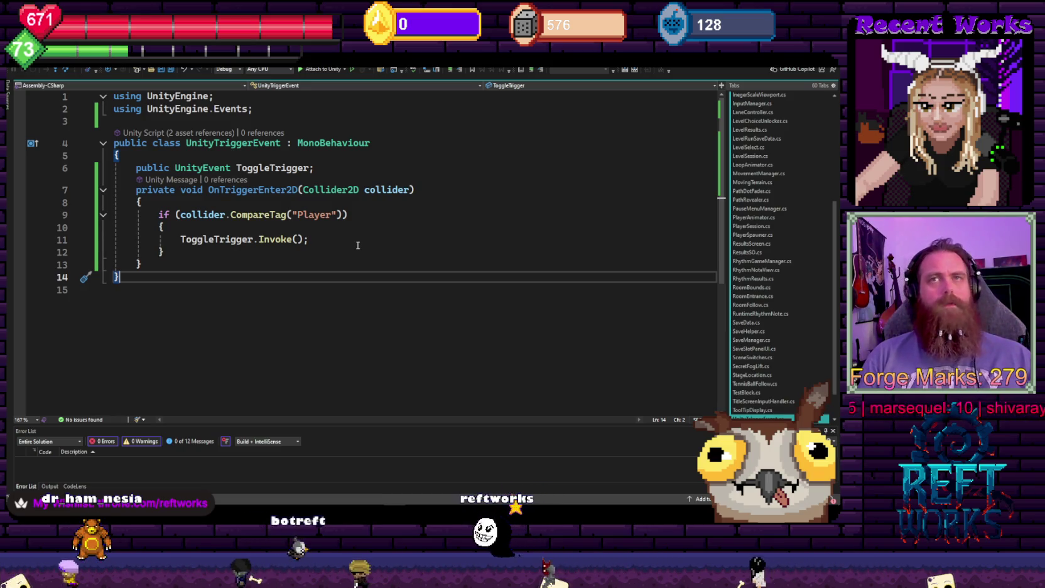
Change ToggleTrigger.Invoke() to ToggleTrigger?.Invoke() in UnityTriggerEvent.cs and return to Unity
left_click(257, 240)
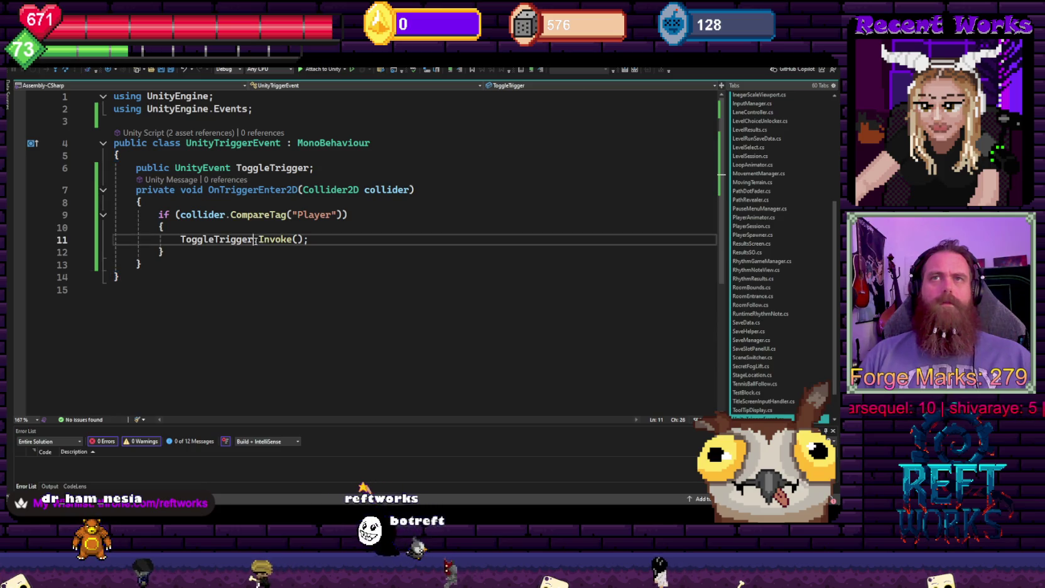
type("?")
left_click(387, 171)
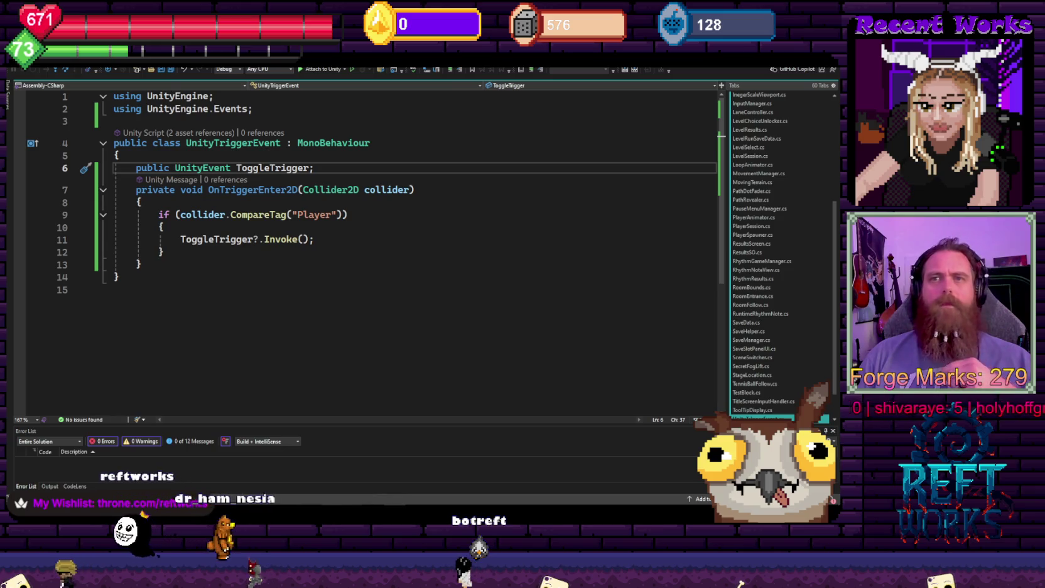
key("alt+Tab")
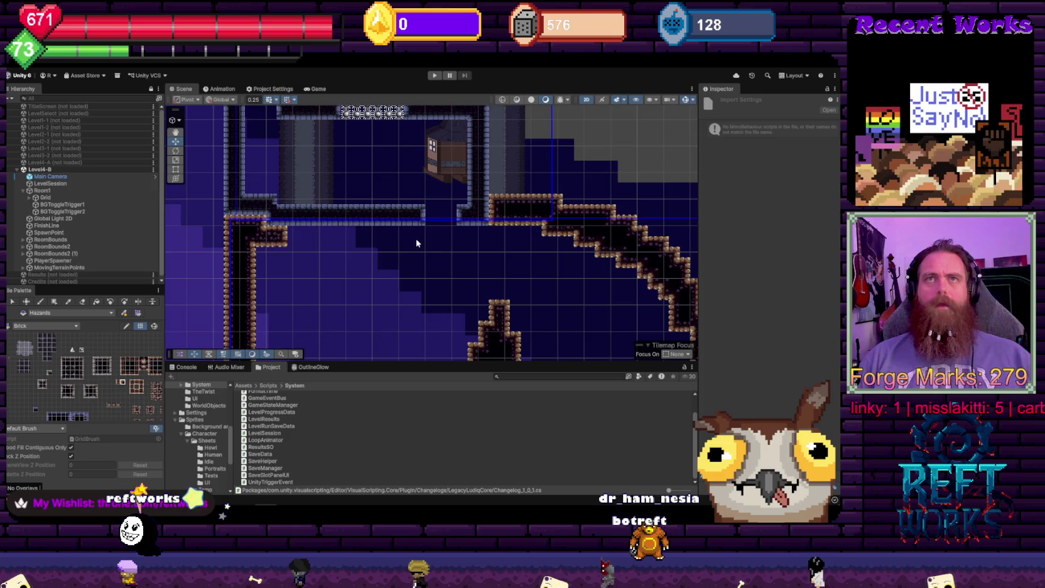
Select BGToggleTrigger1 and reveal its trigger event's target object
scroll(433, 241, "down", 2)
scroll(432, 240, "up", 3)
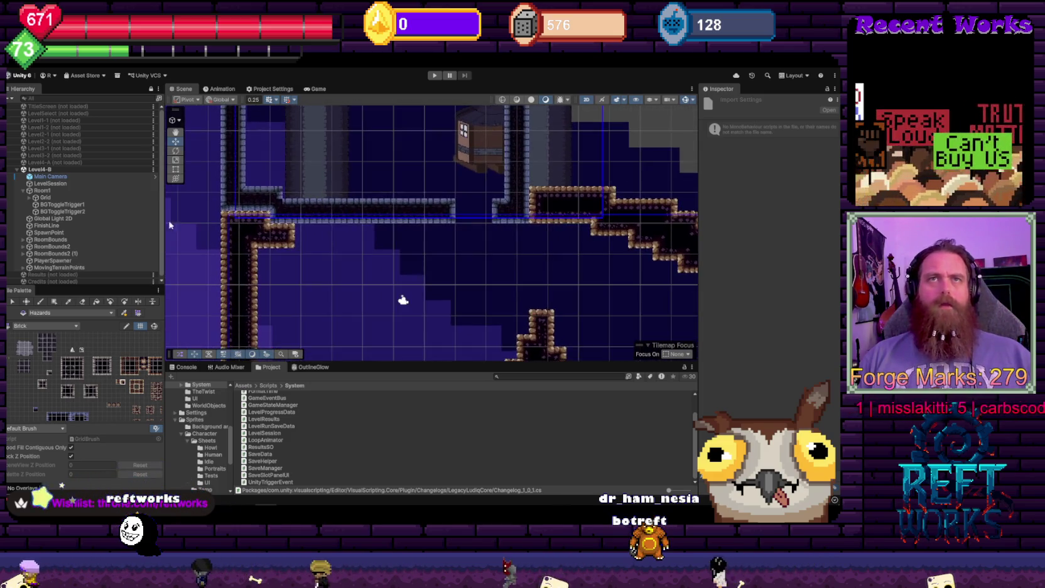
left_click(83, 205)
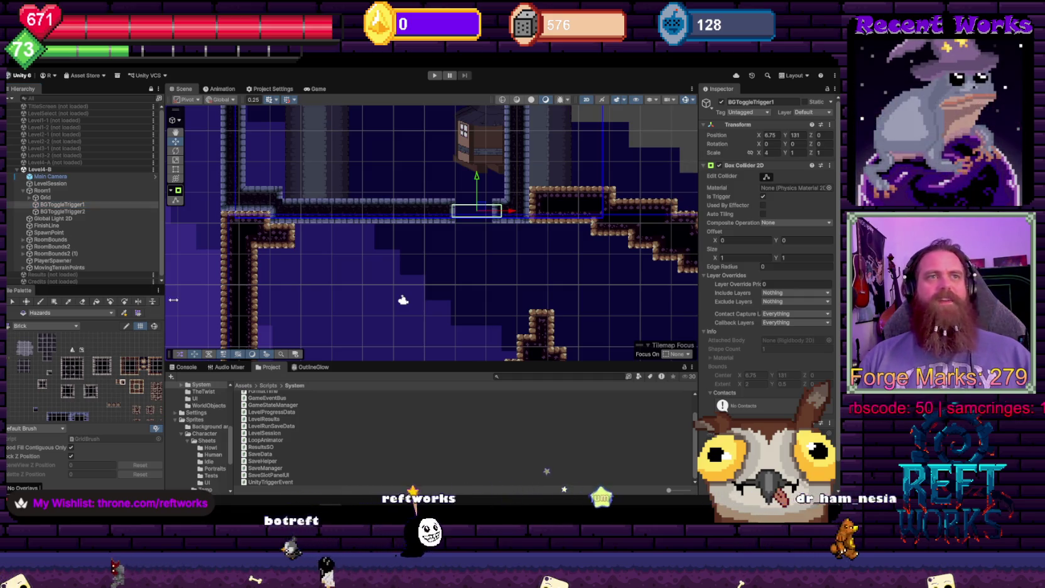
scroll(503, 230, "down", 1)
scroll(503, 230, "down", 1)
scroll(766, 251, "down", 2)
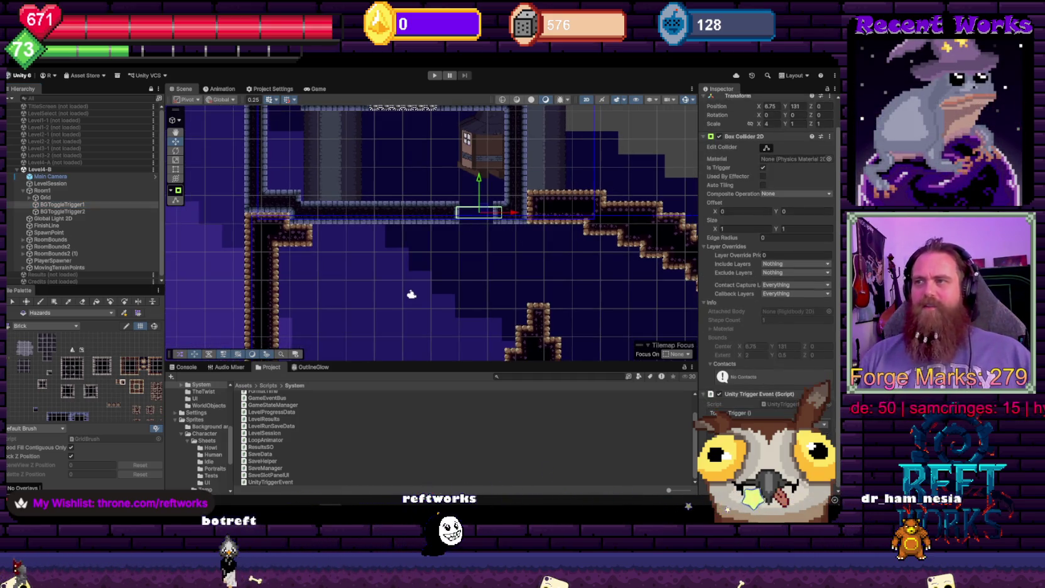
left_click(741, 433)
Inspect ToggleBG and its World2Moon sprite, briefly showing and hiding the background
left_click(49, 254)
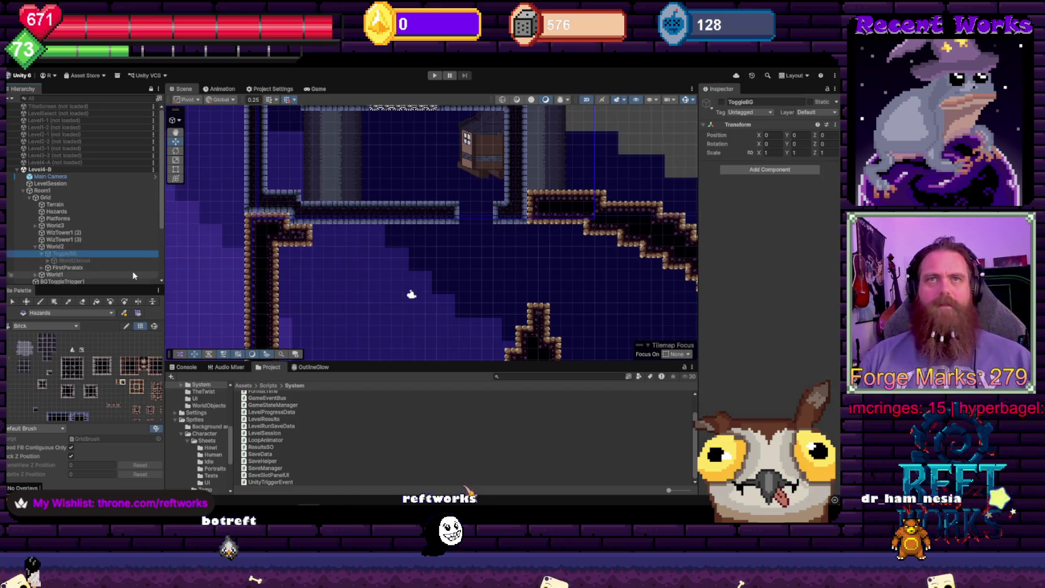
left_click(67, 260)
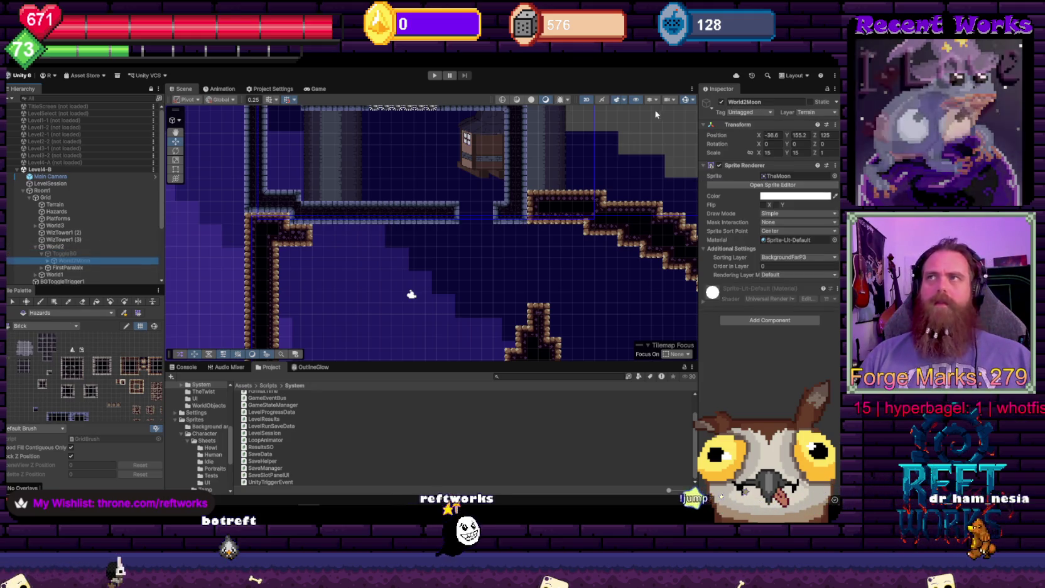
left_click(69, 254)
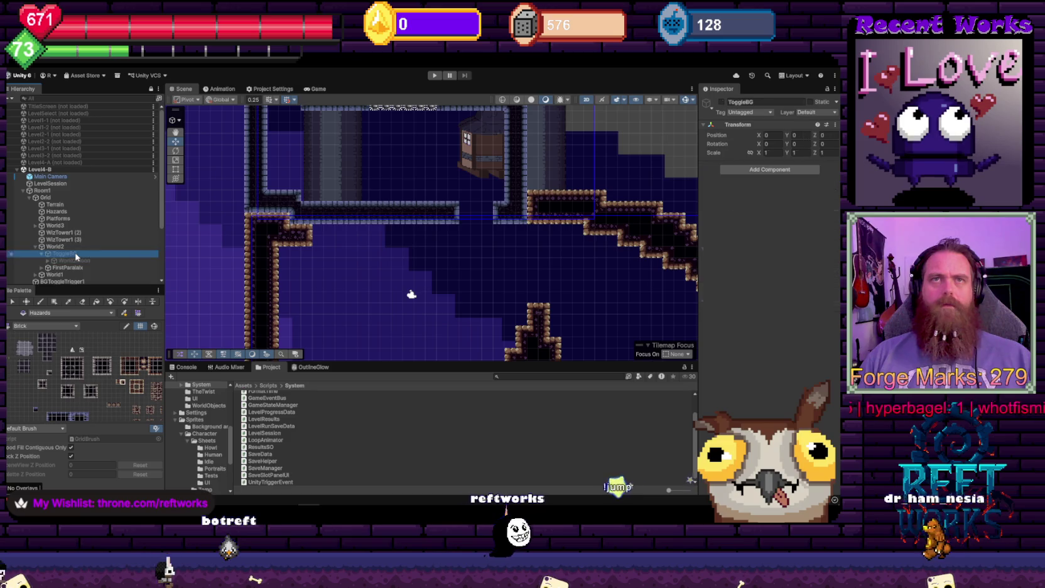
left_click(722, 102)
left_click(721, 102)
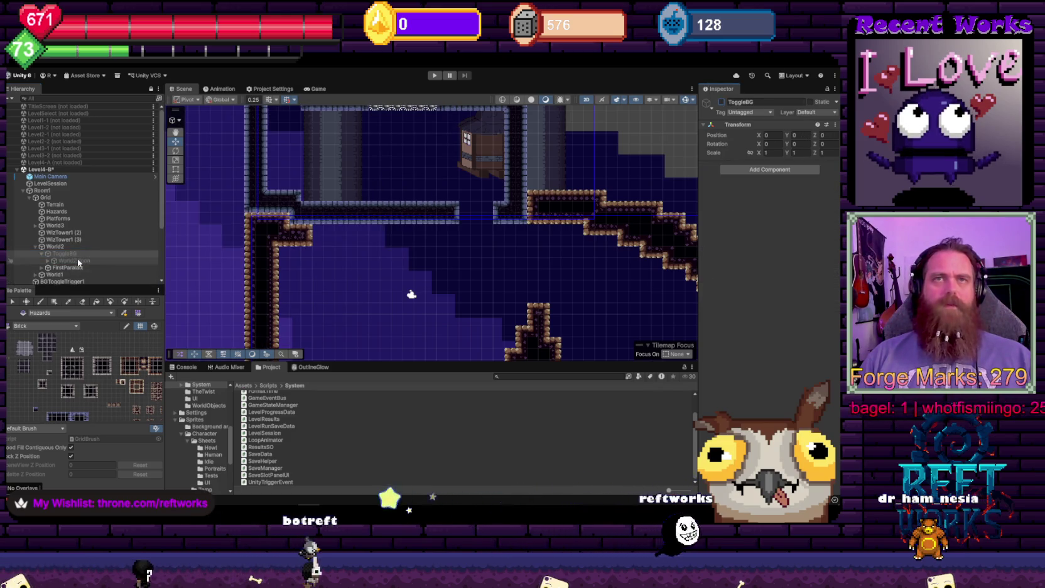
left_click(80, 260)
Rename World2's ToggleBG object to ToggleBGWorld2 and reselect the first background trigger
left_click(79, 254)
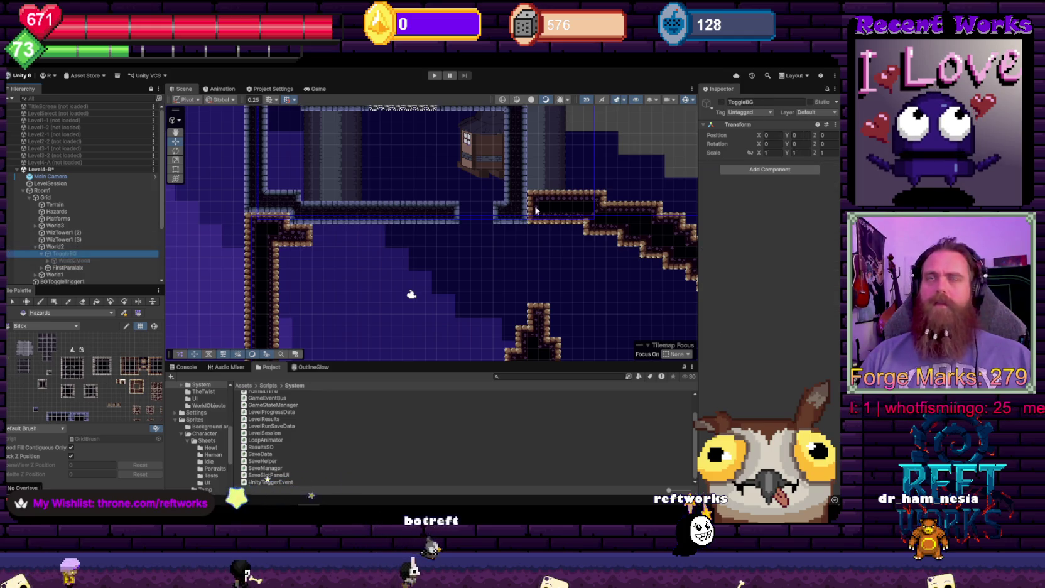
left_click(87, 252)
type("World2")
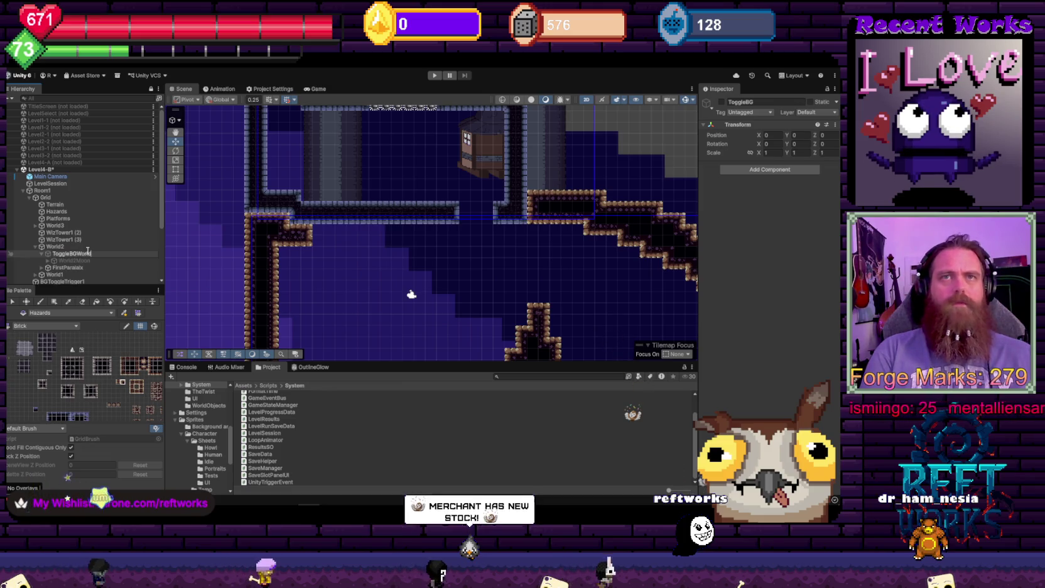
key("Return")
scroll(88, 251, "down", 3)
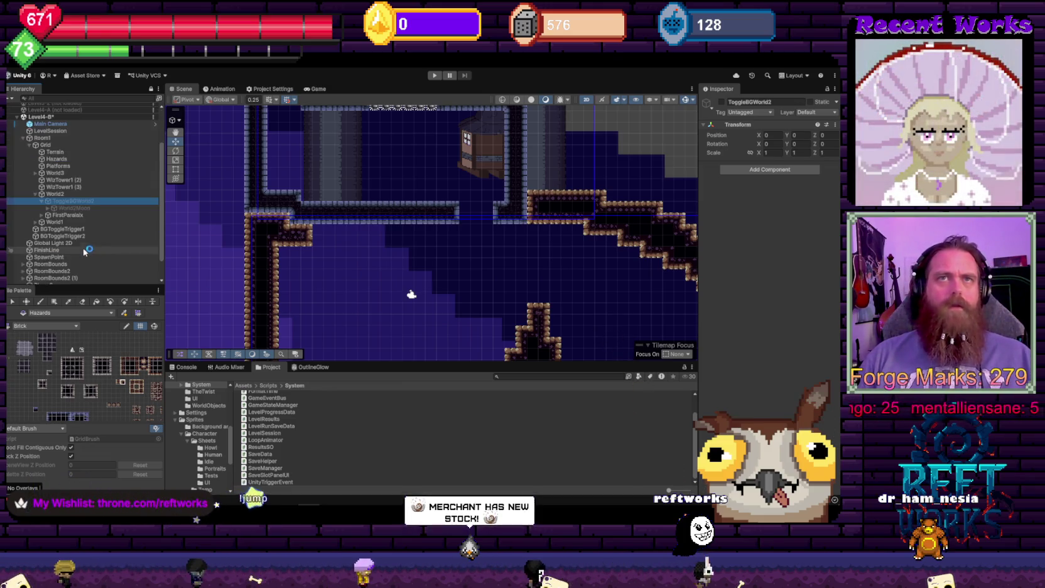
left_click(65, 230)
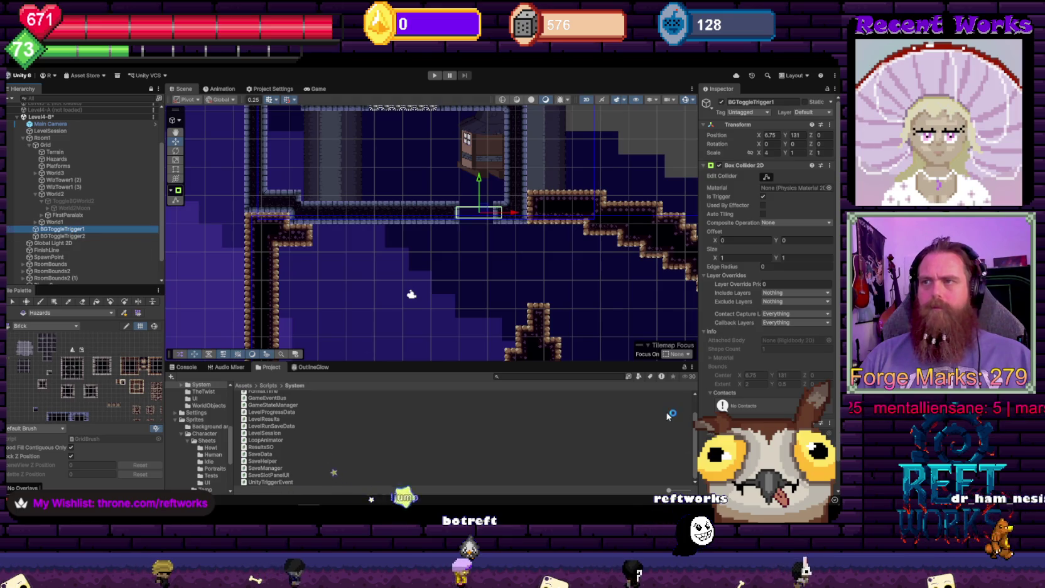
Widen the Inspector and check BGToggleTrigger1's event targets, ToggleBGWorld2 and World3's ToggleBg
left_click_drag(698, 407, 596, 414)
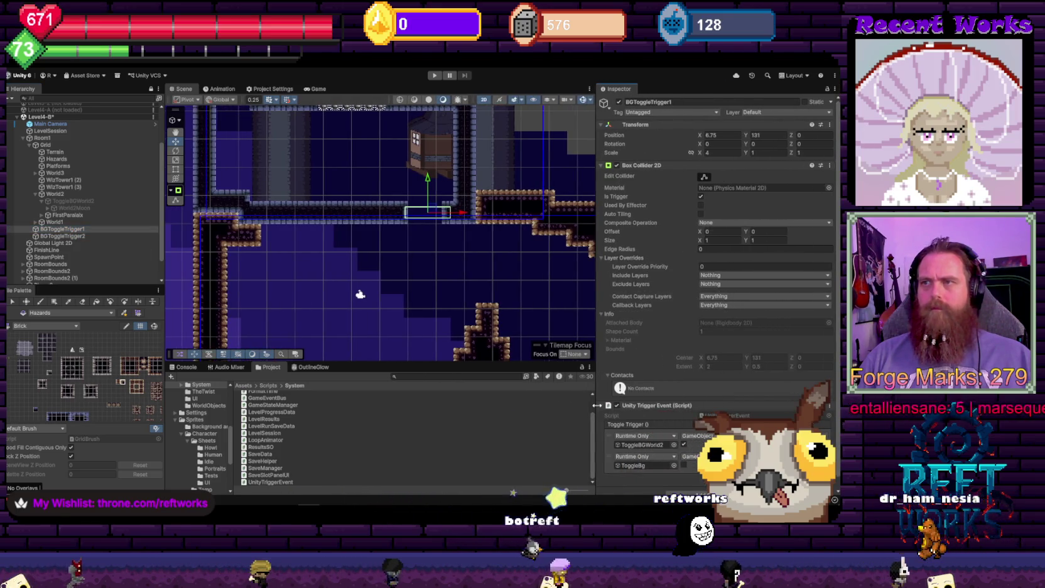
left_click(632, 468)
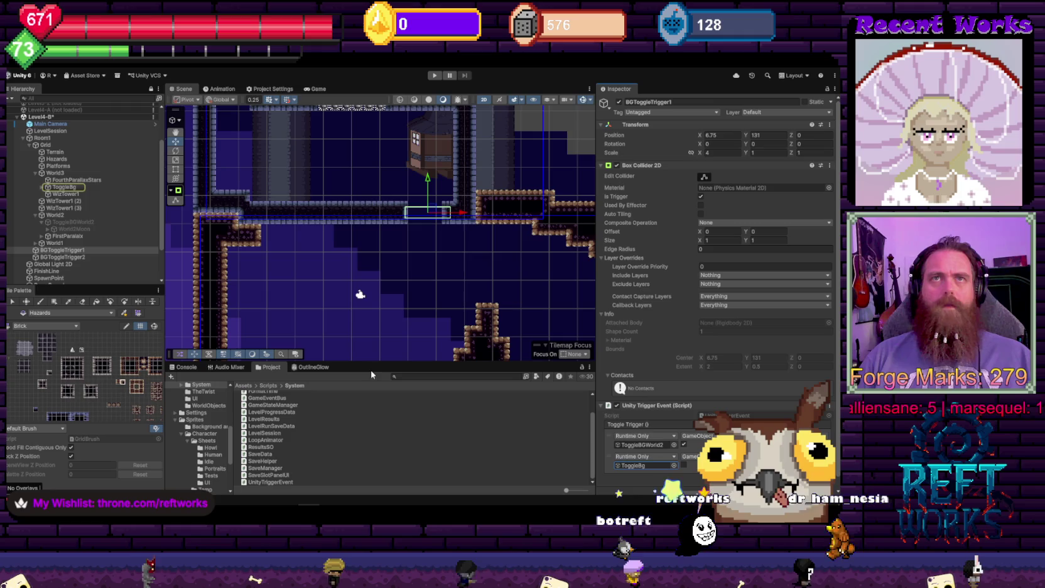
left_click(57, 187)
left_click(43, 187)
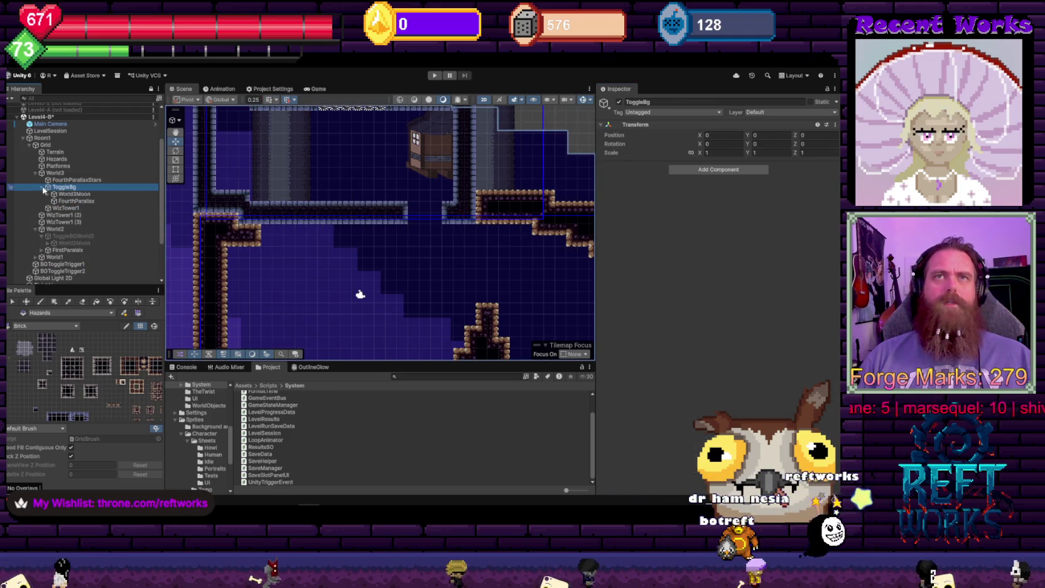
left_click(67, 243)
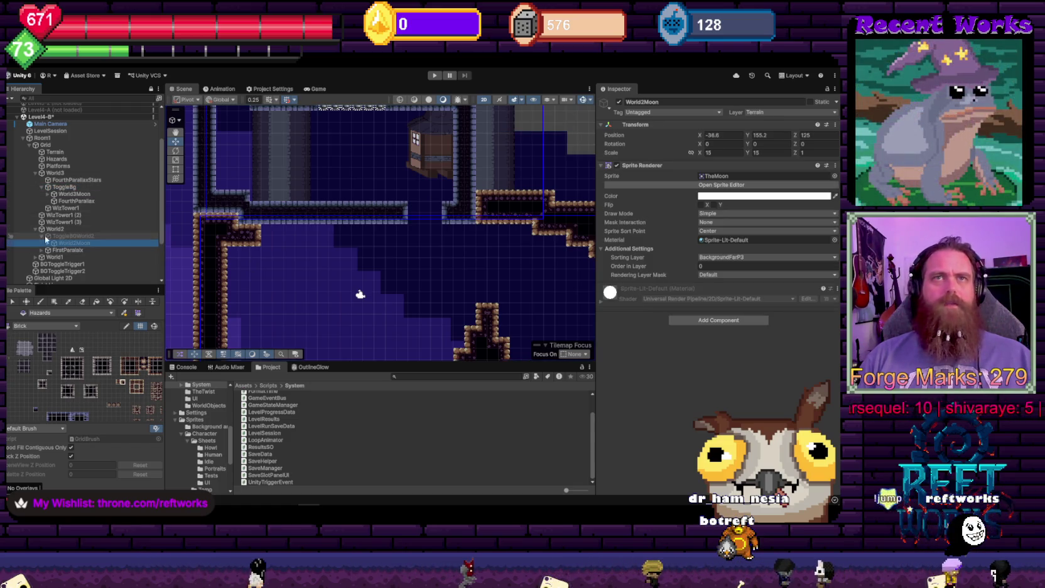
left_click(73, 265)
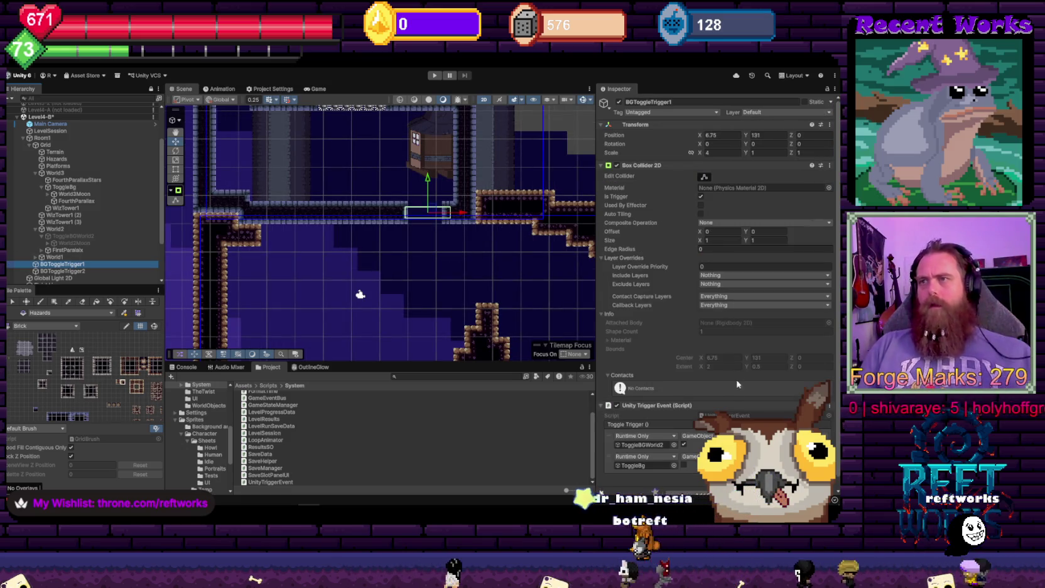
scroll(738, 384, "down", 1)
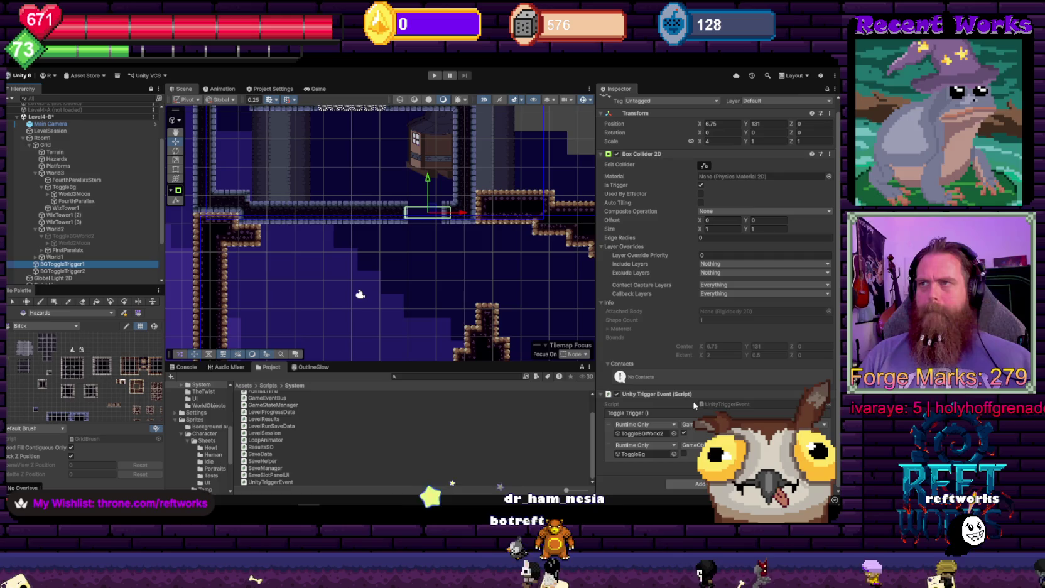
scroll(703, 406, "up", 1)
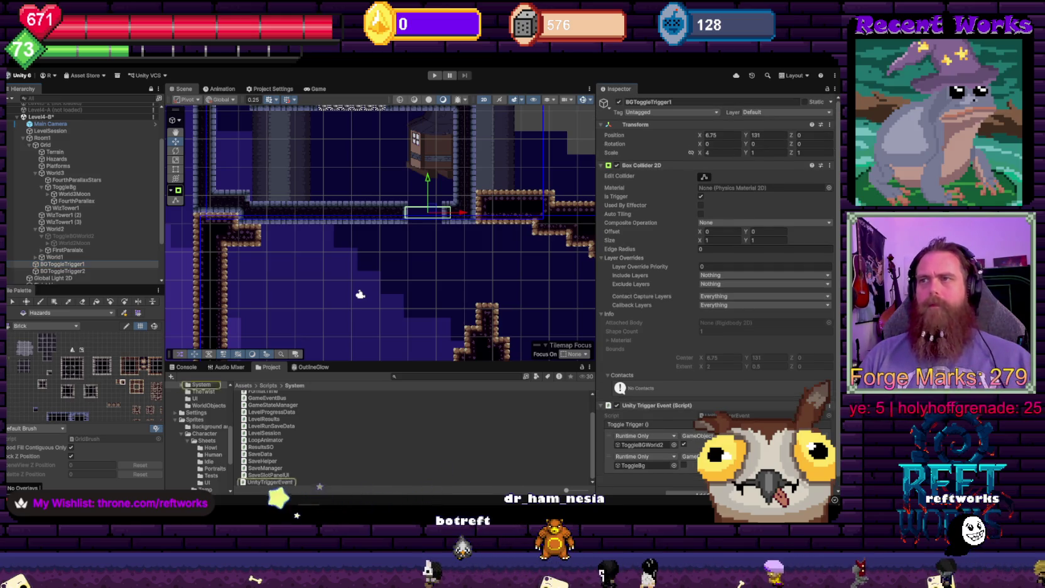
key("alt+Tab")
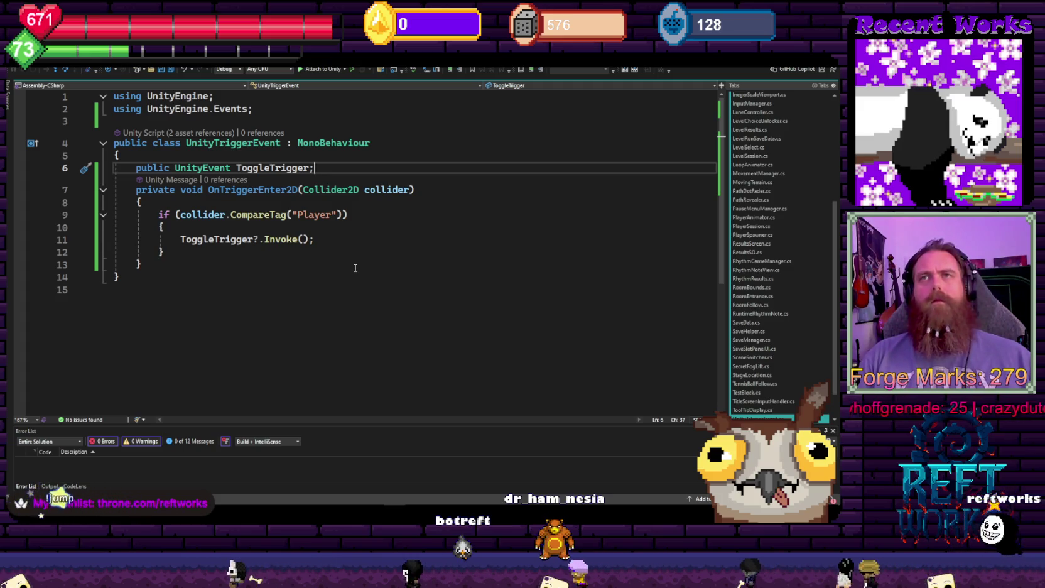
Review the CompareTag("Player") check in UnityTriggerEvent.cs, then return to Unity
left_click(299, 214)
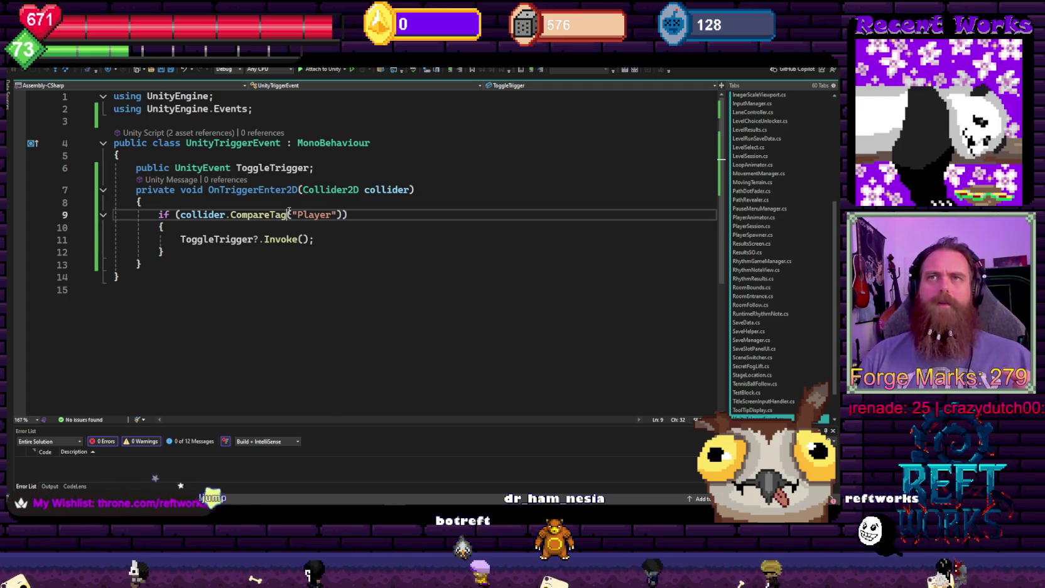
key("Down")
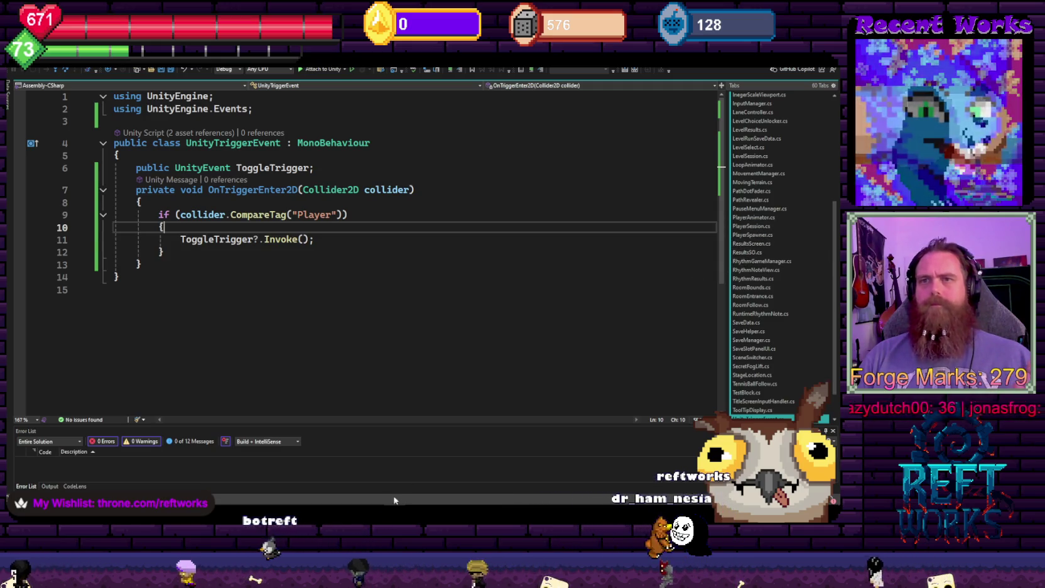
key("alt+Tab")
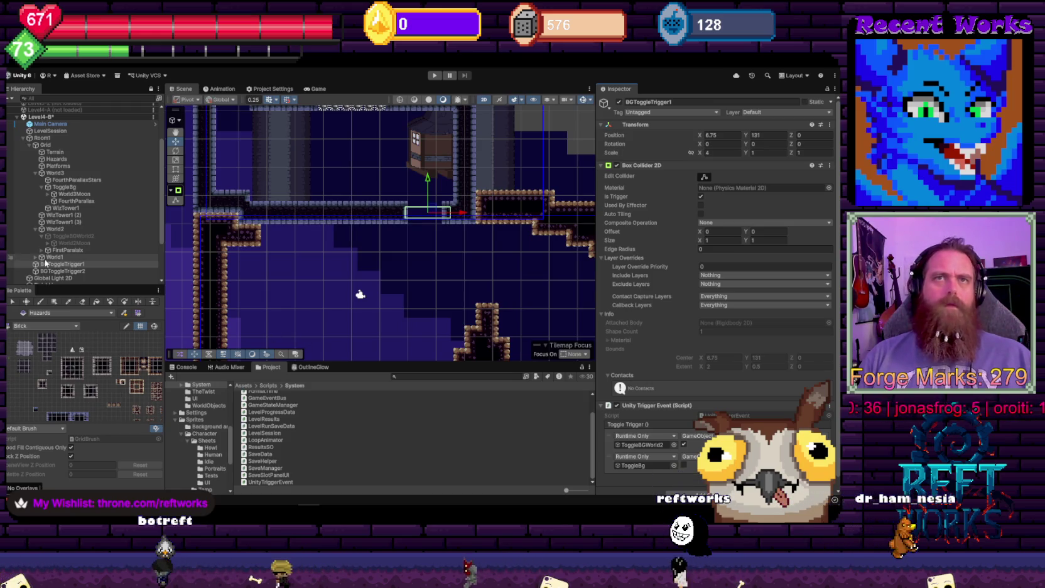
Select the RoomBounds object and open its RoomBounds.cs script in Visual Studio
scroll(69, 192, "down", 4)
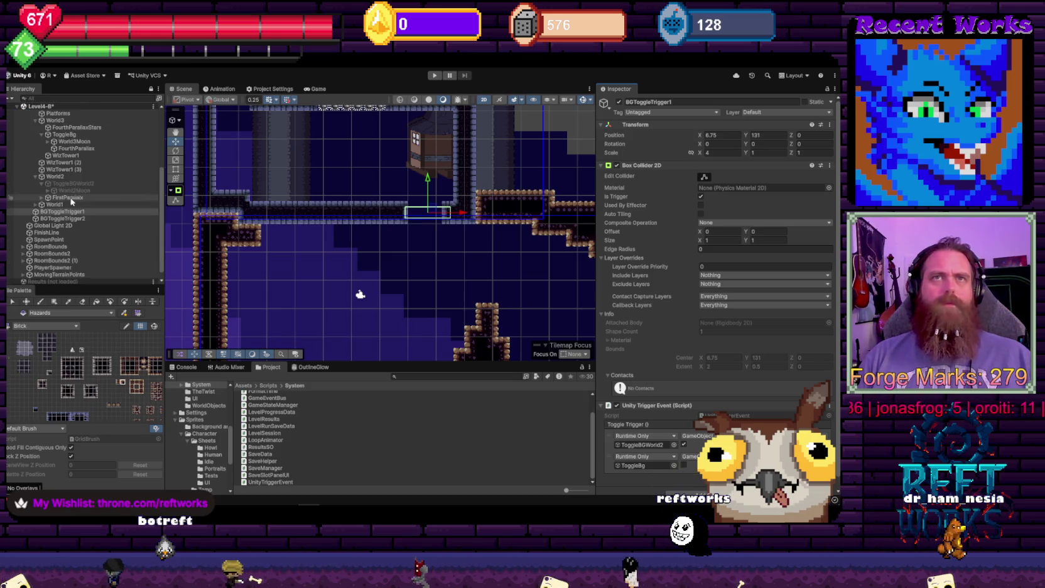
left_click(63, 247)
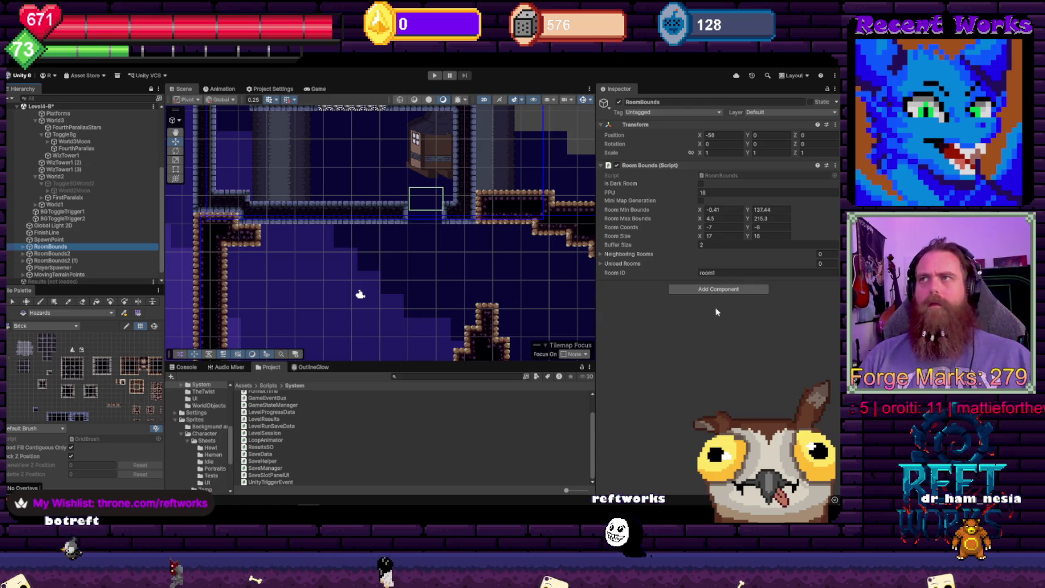
double_click(721, 175)
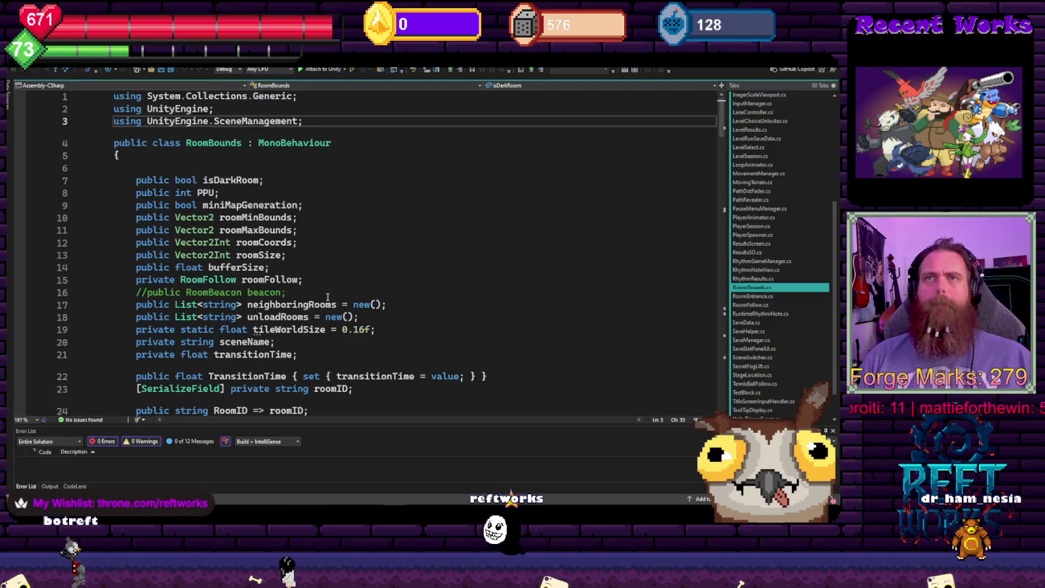
Review RoomBounds.cs and UnityTriggerEvent in Visual Studio, reopening RoomBounds from Unity
scroll(333, 295, "up", 15)
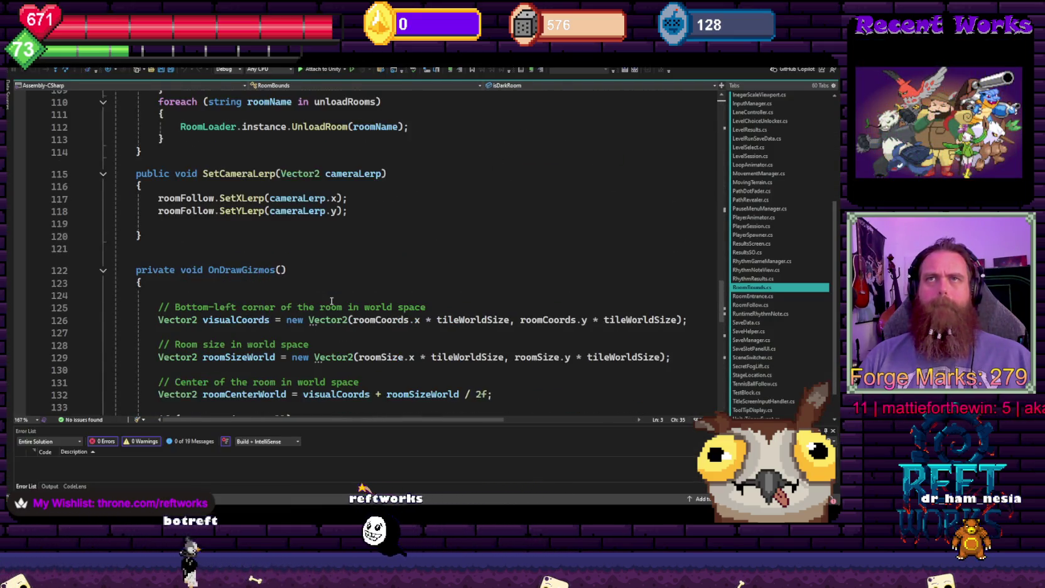
scroll(330, 299, "up", 4)
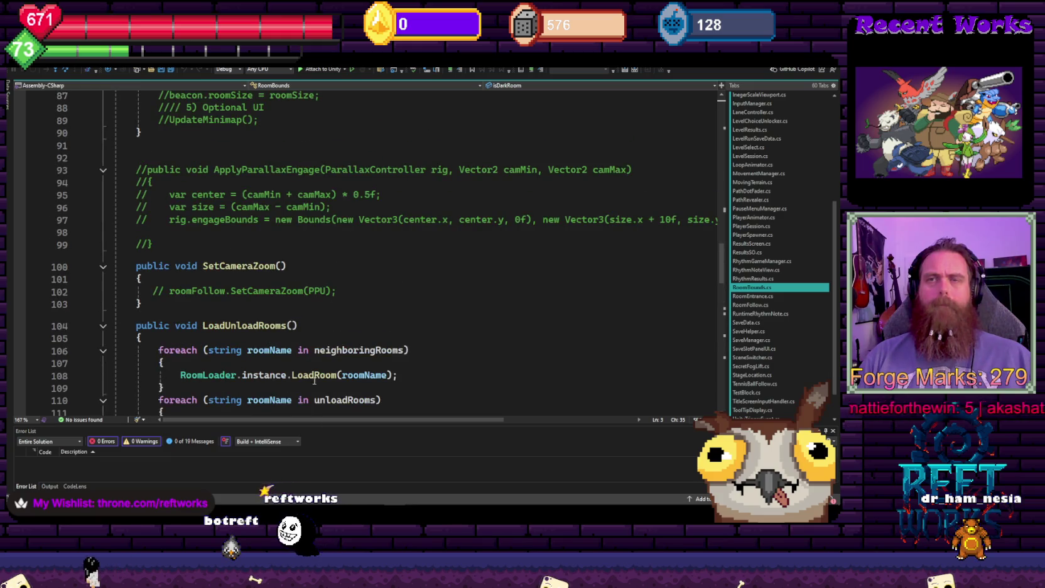
key("alt+Tab")
key("alt+Tab")
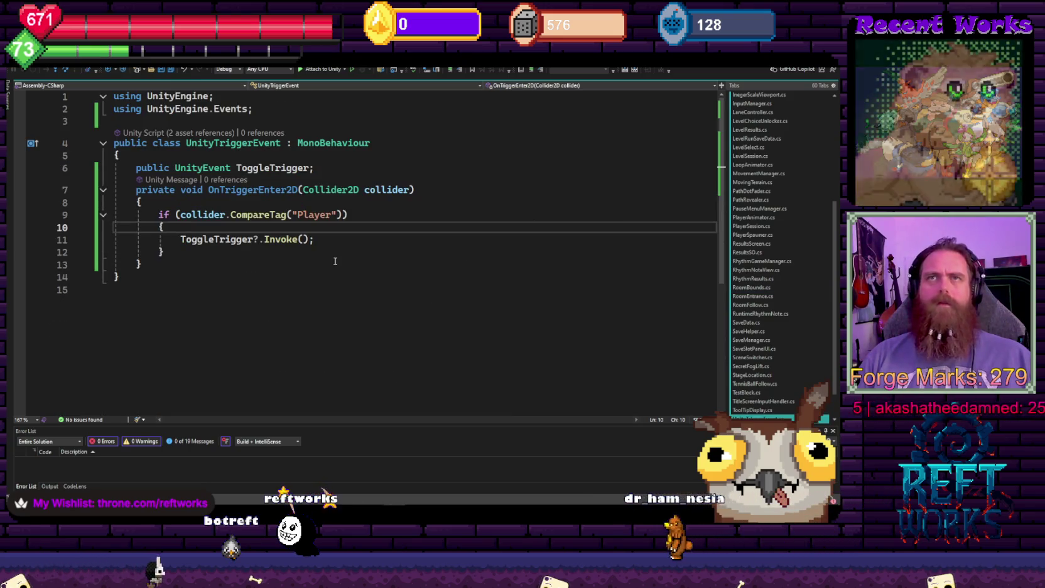
left_click_drag(209, 190, 308, 190)
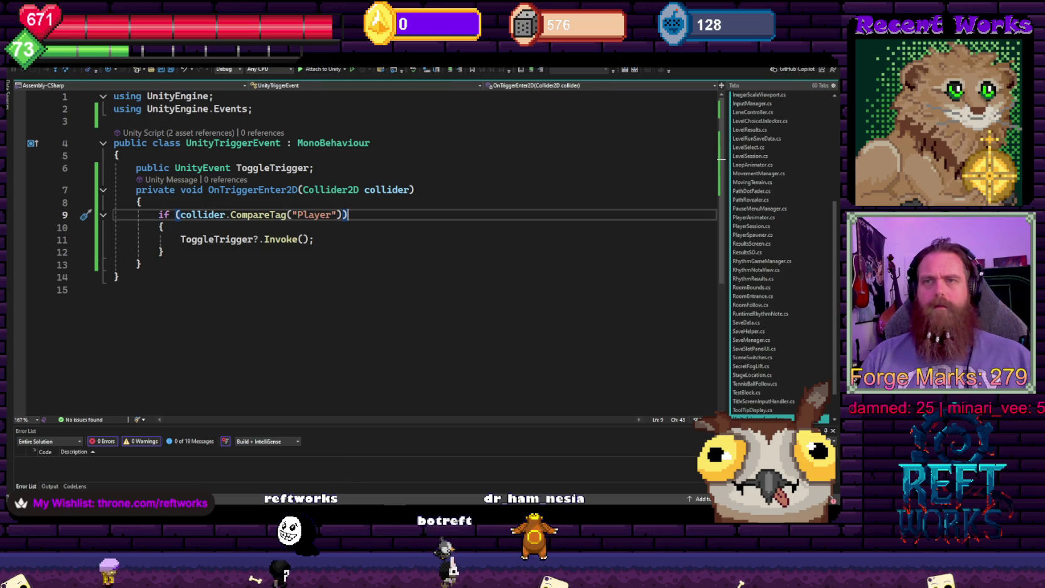
key("alt+Tab")
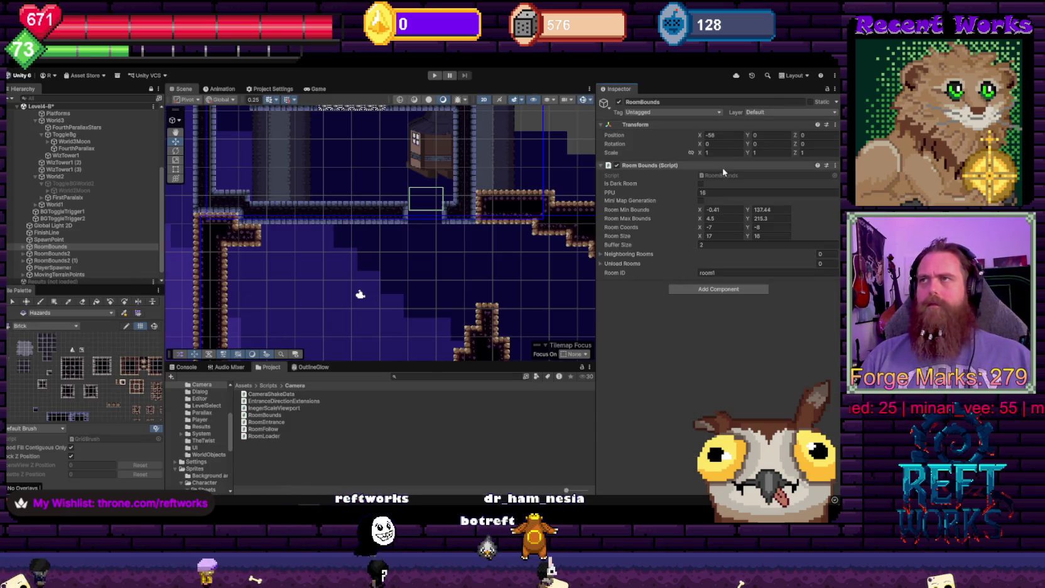
double_click(721, 178)
scroll(378, 287, "up", 15)
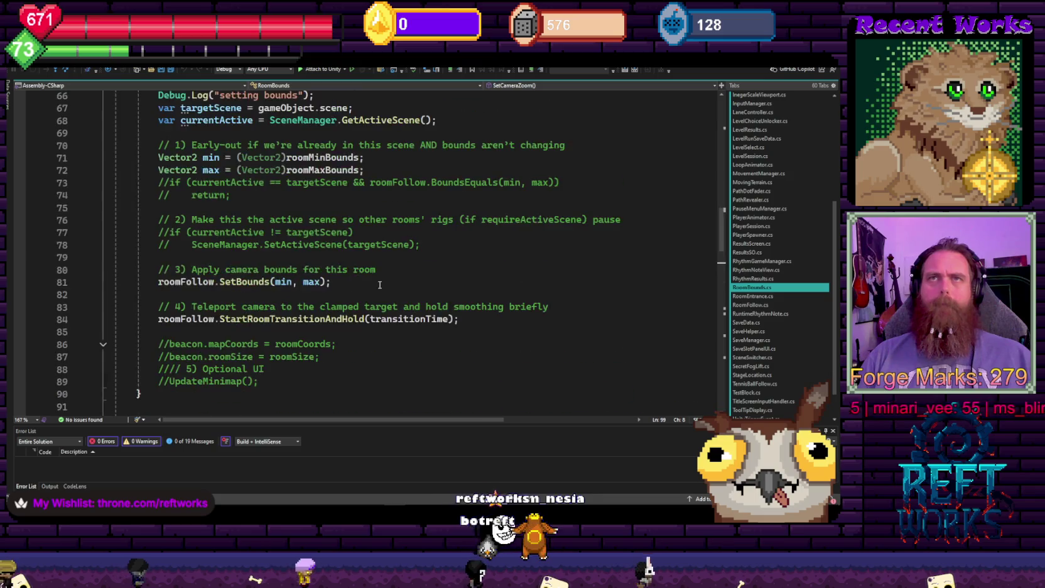
scroll(379, 286, "up", 14)
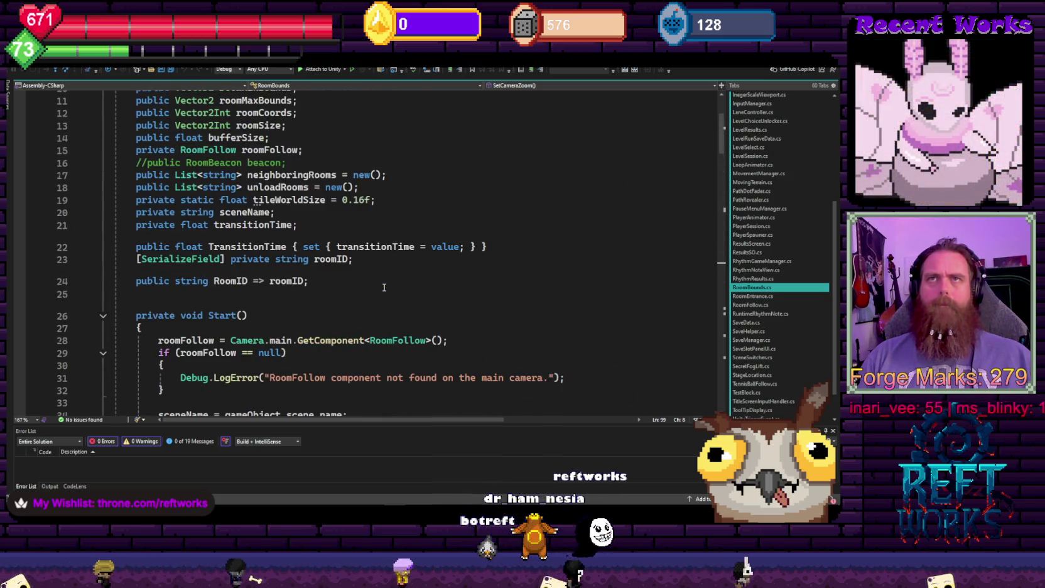
scroll(385, 287, "down", 20)
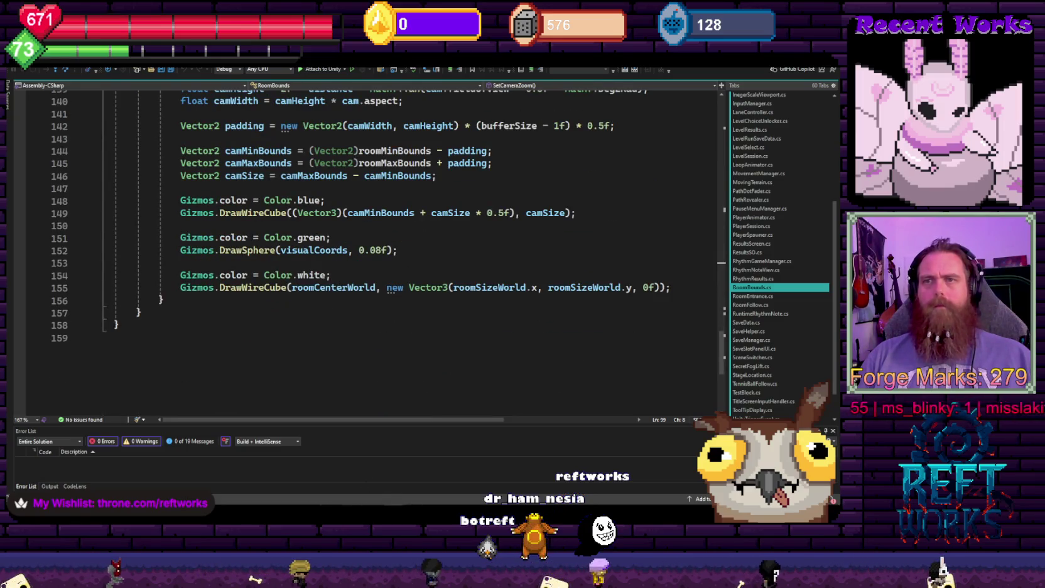
key("alt+Tab")
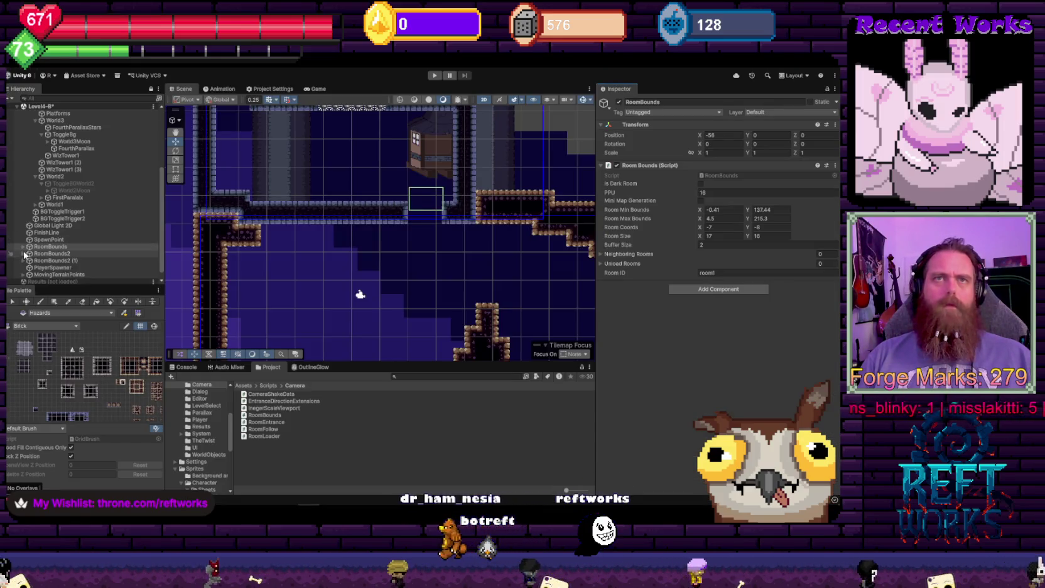
Expand RoomBounds and open RoomEntrance (2)'s RoomEntrance.cs script
left_click(23, 246)
left_click(62, 253)
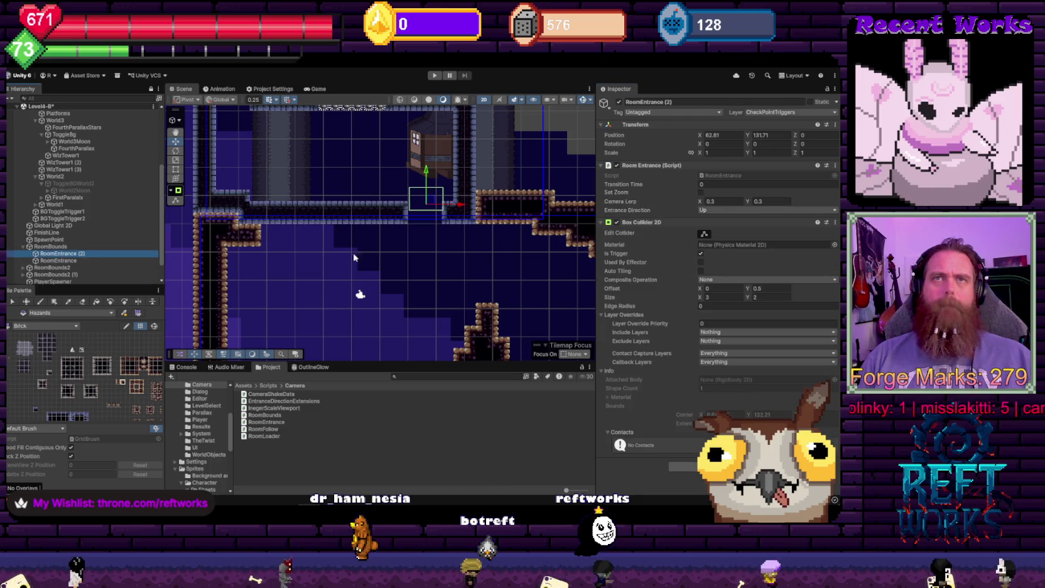
left_click(721, 176)
double_click(721, 175)
scroll(471, 241, "down", 7)
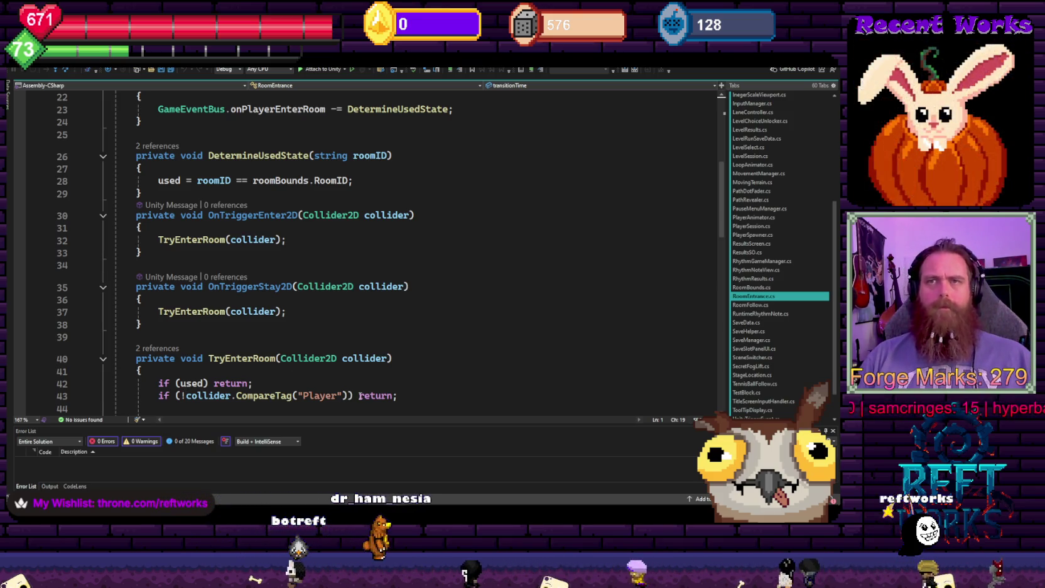
Replace UnityTriggerEvent's Player check with an early return, removing the braces and dedenting ToggleTrigger
left_click_drag(398, 395, 157, 396)
key("ctrl+c")
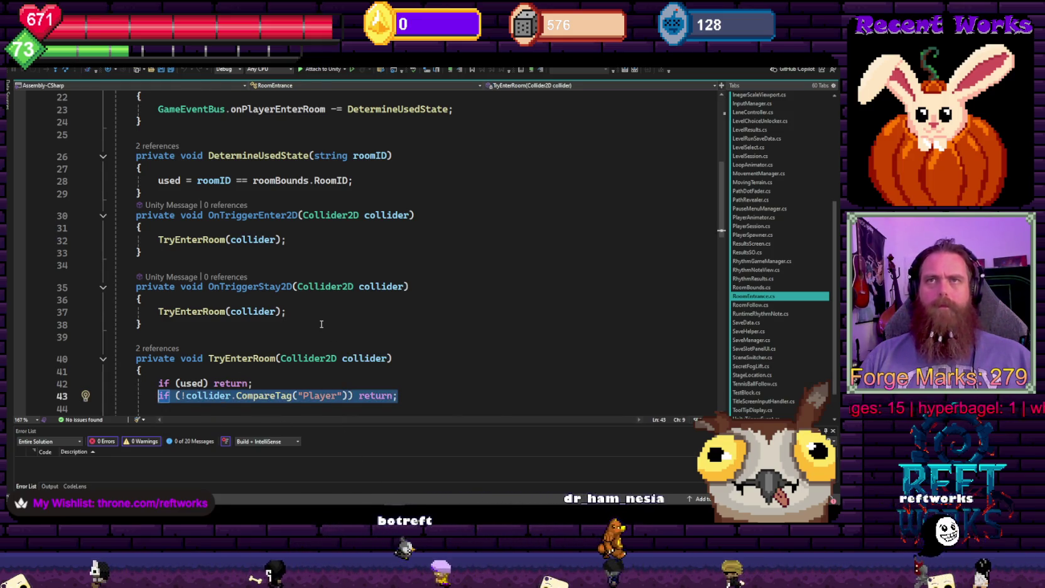
key("ctrl+minus")
key("ctrl+minus")
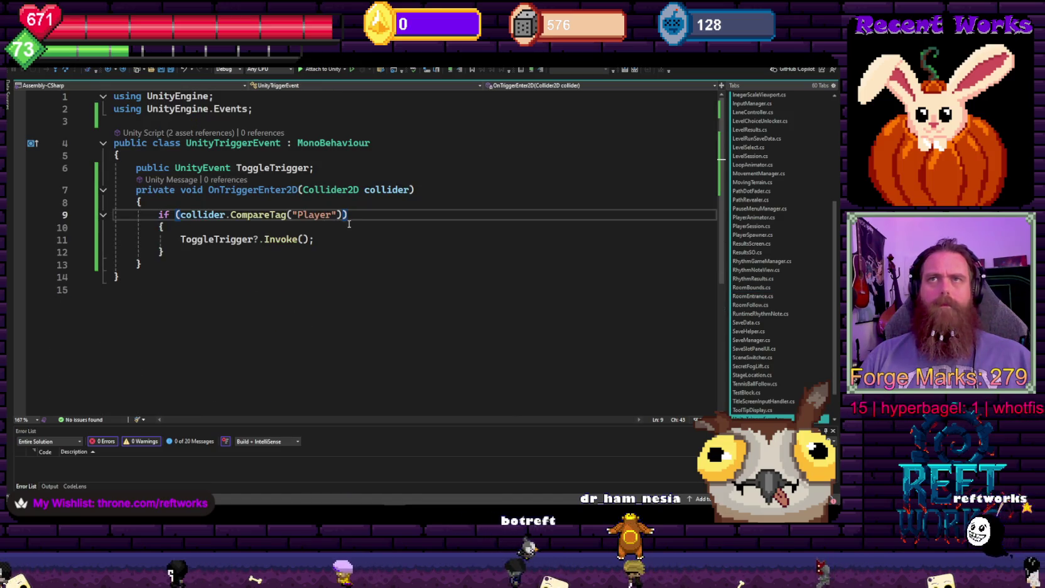
left_click_drag(348, 215, 158, 216)
key("ctrl+v")
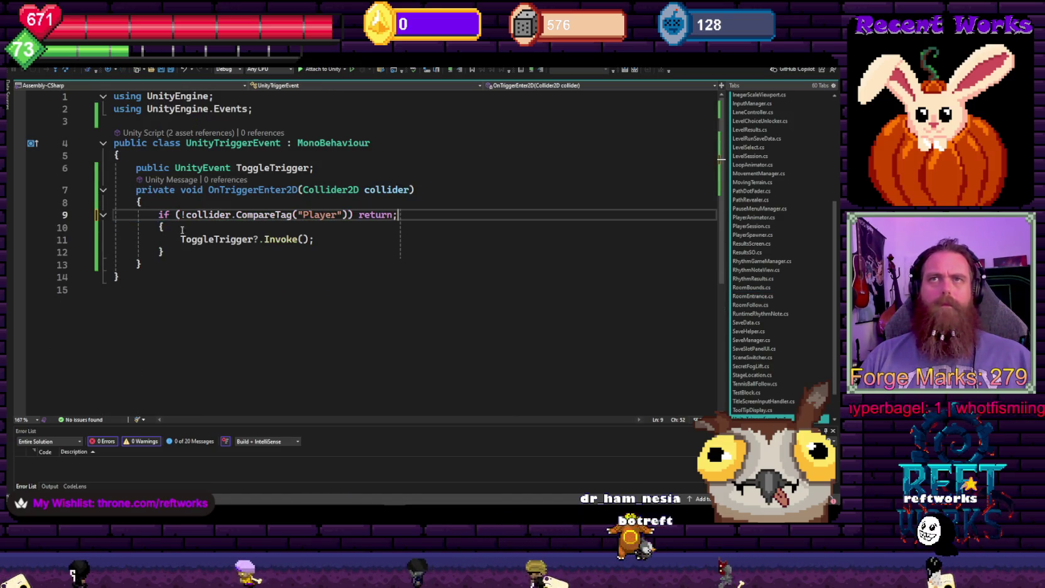
left_click(200, 230)
key("BackSpace")
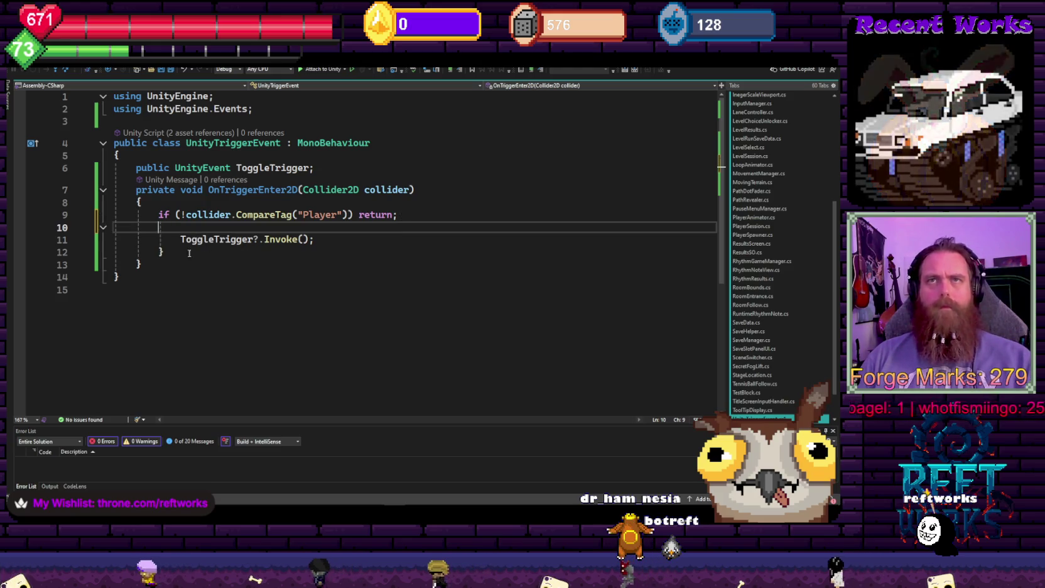
left_click(177, 250)
key("BackSpace")
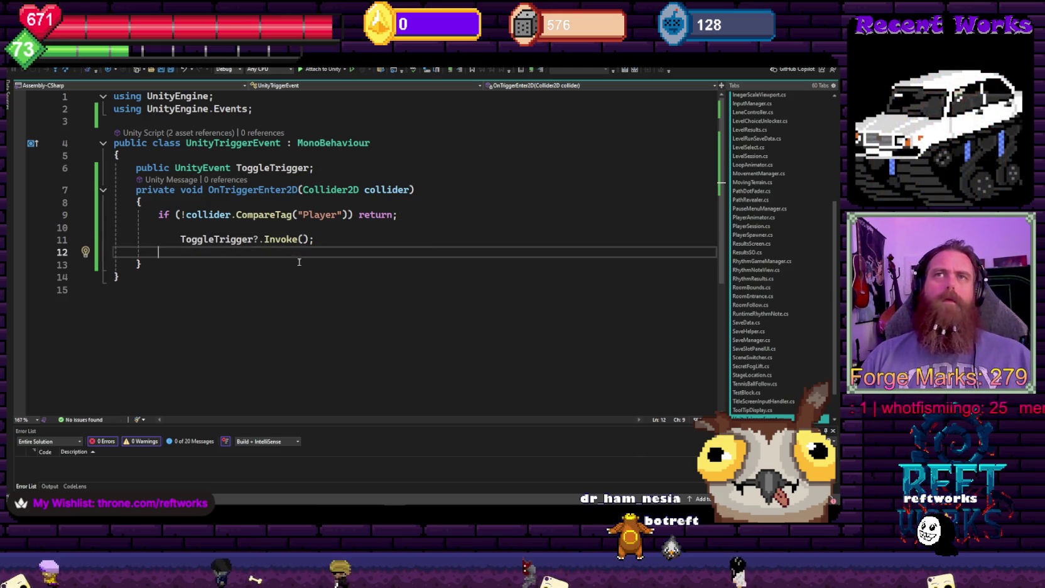
left_click(180, 239)
key("BackSpace")
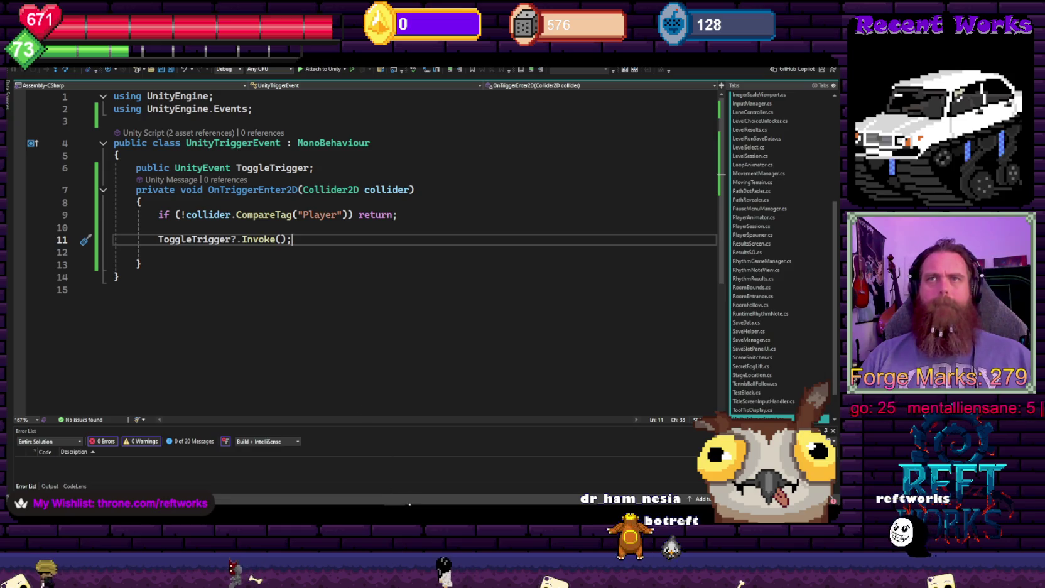
key("alt+Tab")
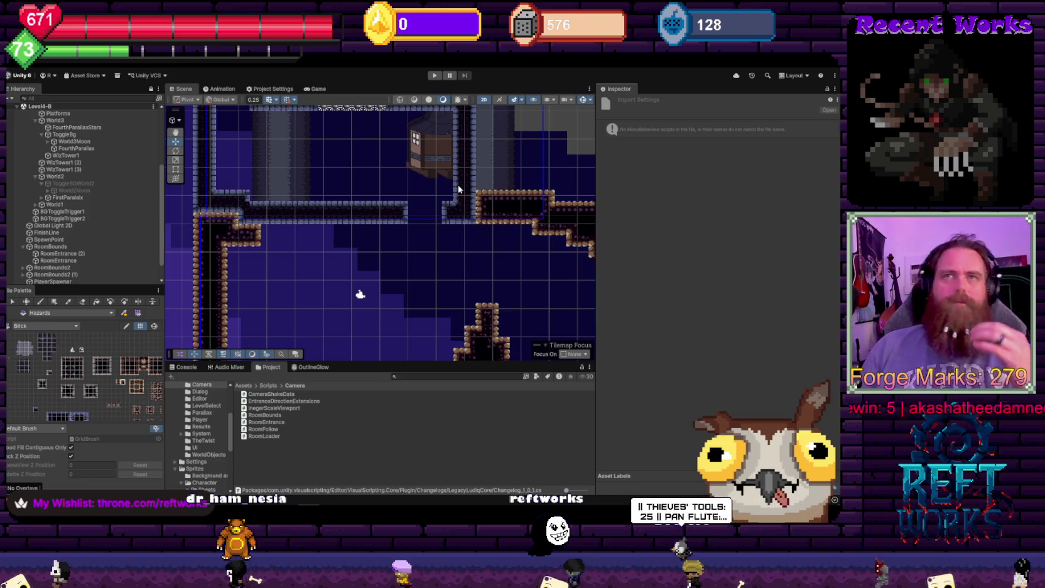
left_click_drag(433, 179, 408, 216)
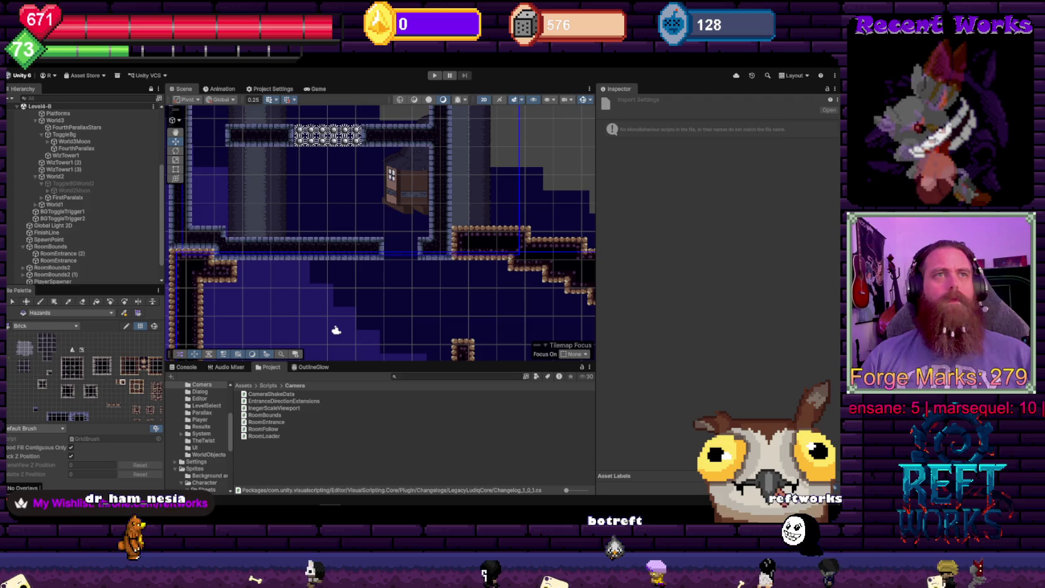
scroll(434, 260, "down", 5)
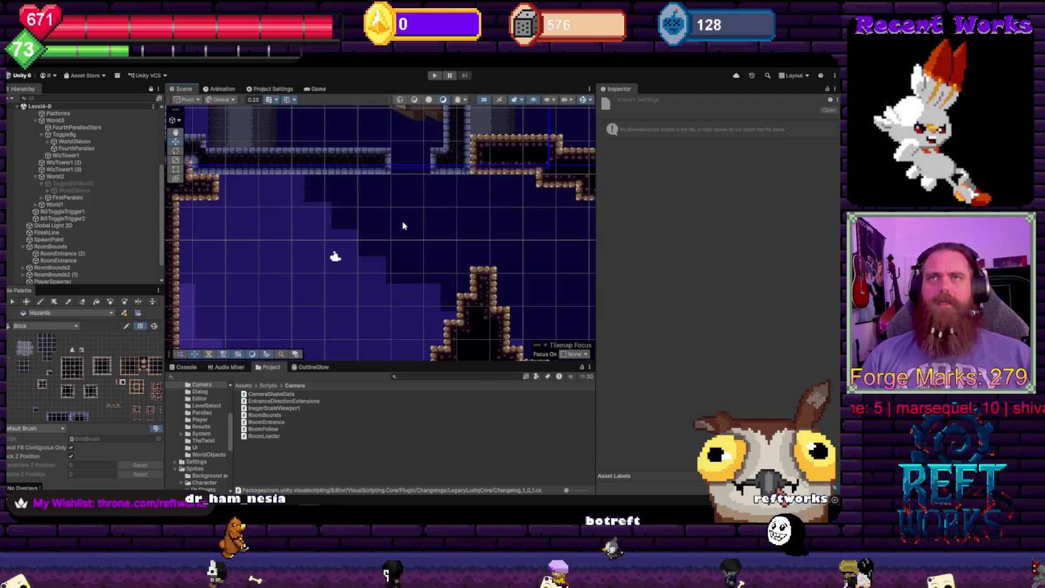
scroll(395, 276, "down", 5)
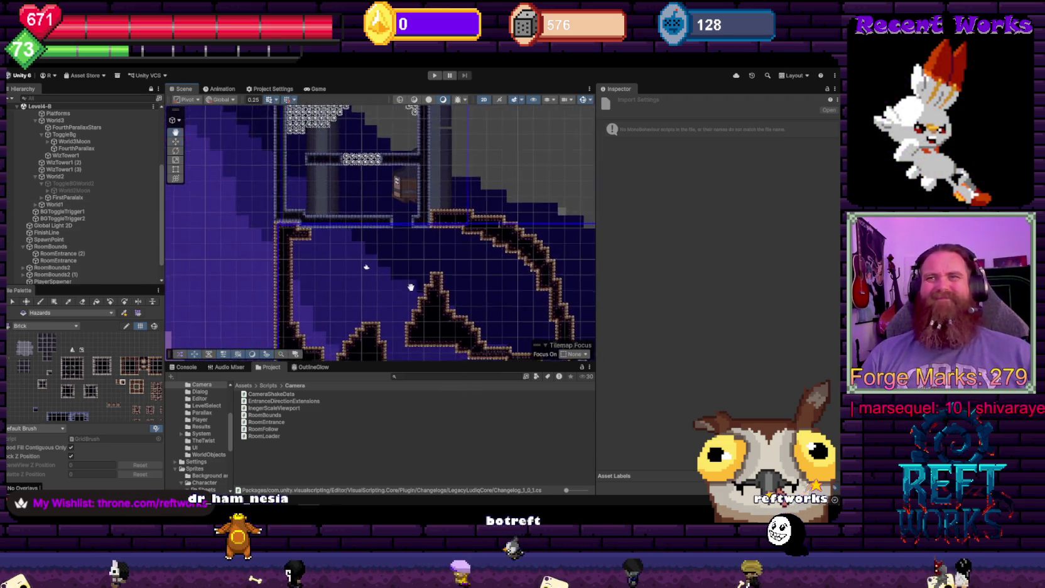
mouse_move(411, 287)
left_mouse_down()
mouse_move(451, 151)
mouse_move(373, 161)
mouse_move(427, 153)
mouse_move(412, 148)
mouse_move(377, 182)
mouse_move(357, 100)
mouse_move(416, 219)
mouse_move(349, 180)
mouse_move(342, 303)
mouse_move(339, 264)
mouse_move(320, 283)
mouse_move(339, 224)
mouse_move(326, 207)
left_mouse_up()
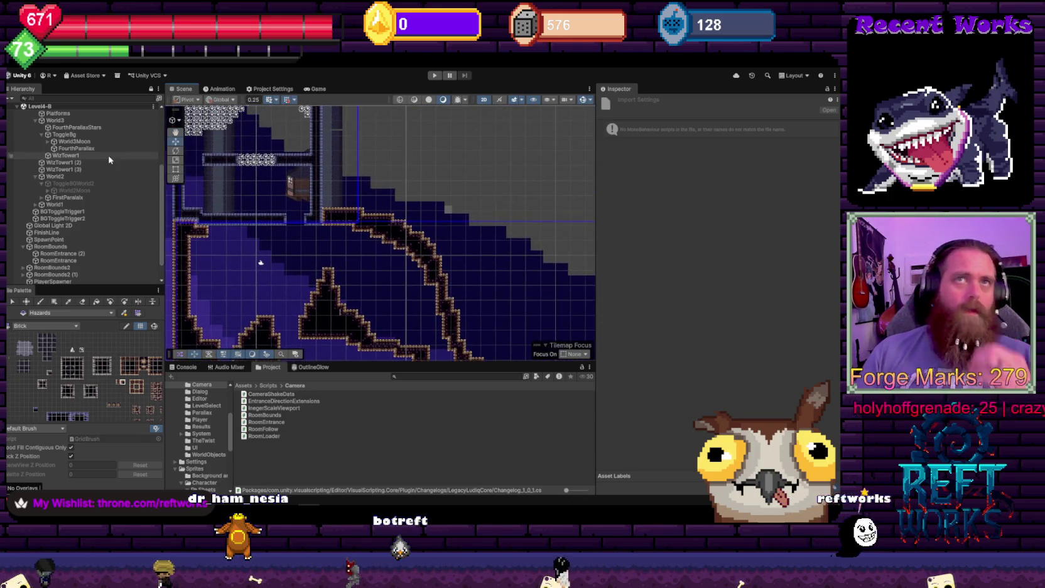
scroll(109, 160, "up", 2)
Load the TitleScreen scene and unload Level4-B in the Hierarchy
scroll(70, 162, "up", 2)
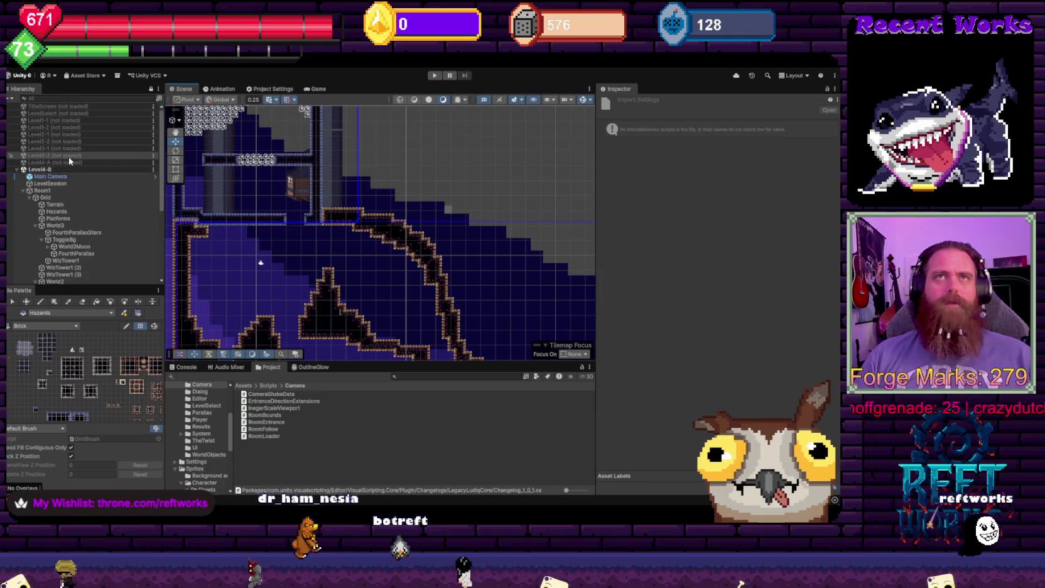
right_click(62, 106)
left_click(82, 112)
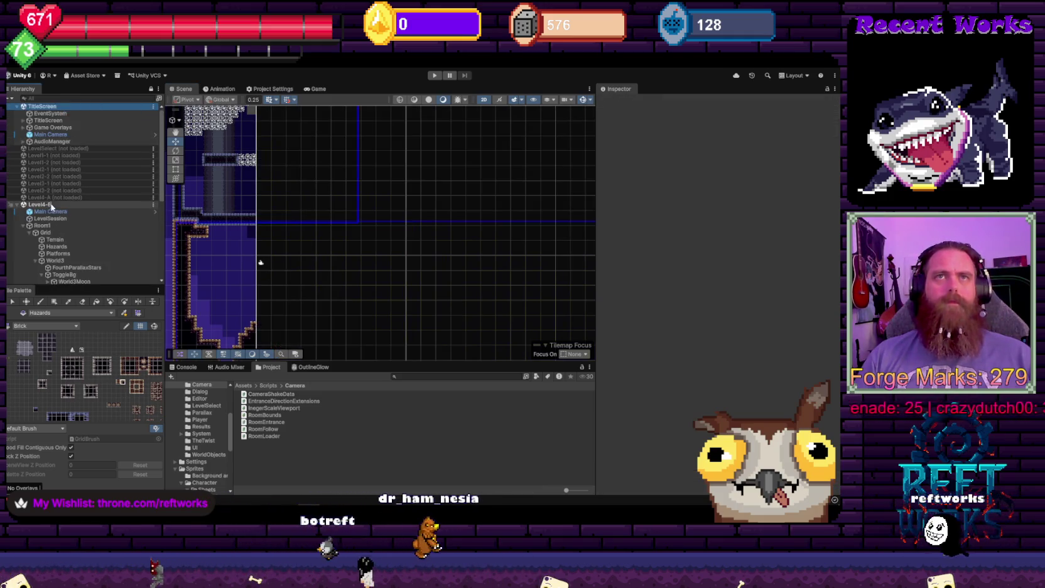
right_click(52, 205)
left_click(82, 255)
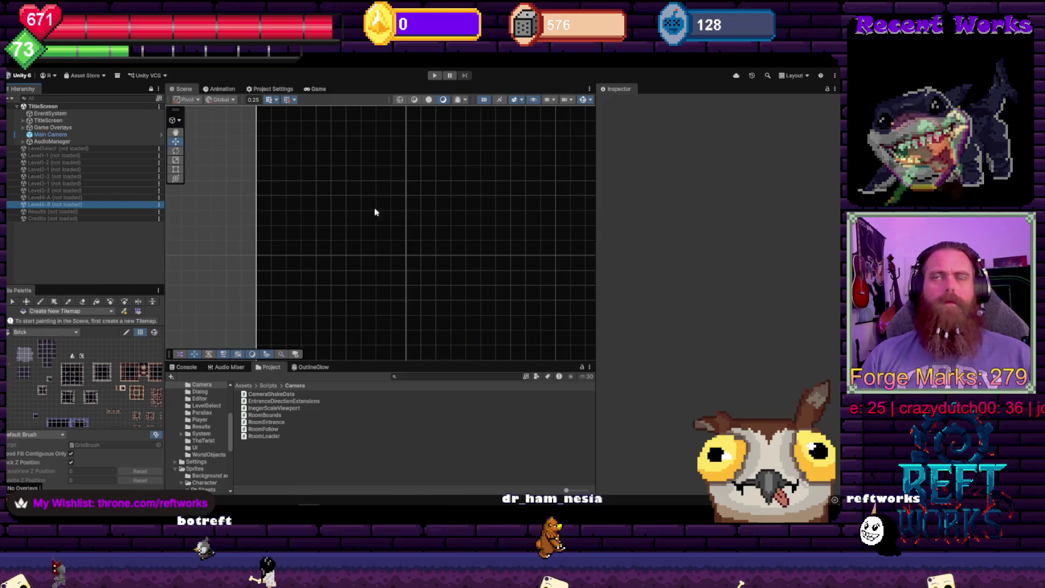
Play the game from the title screen and continue the Slot 3 save
left_click(313, 90)
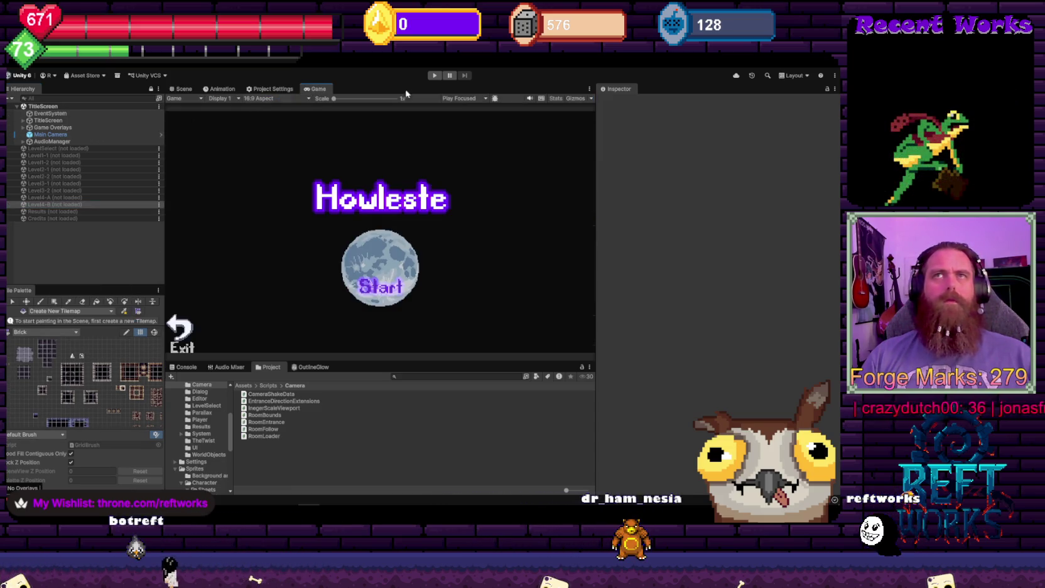
left_click(434, 75)
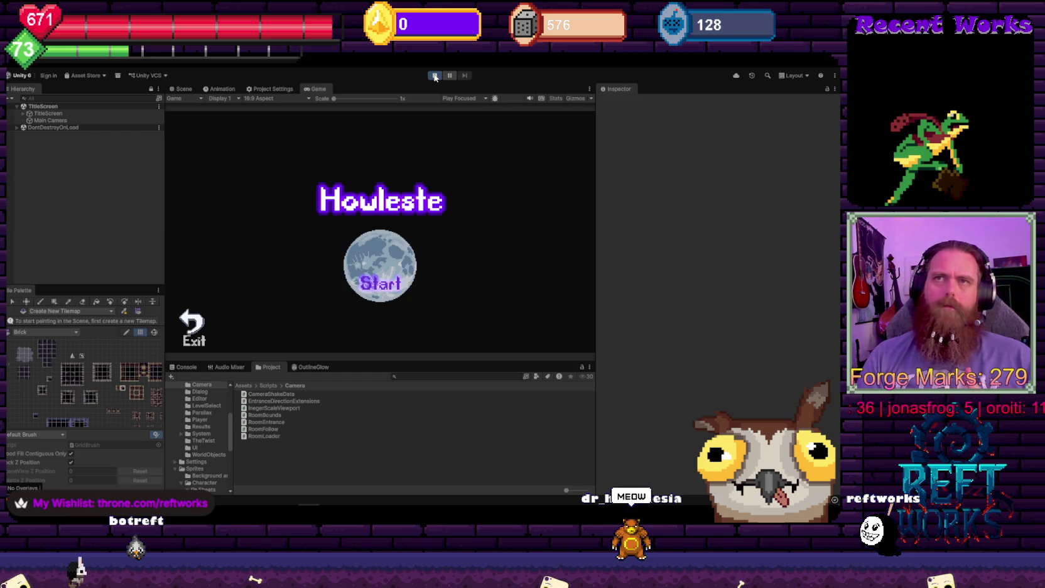
left_click(387, 288)
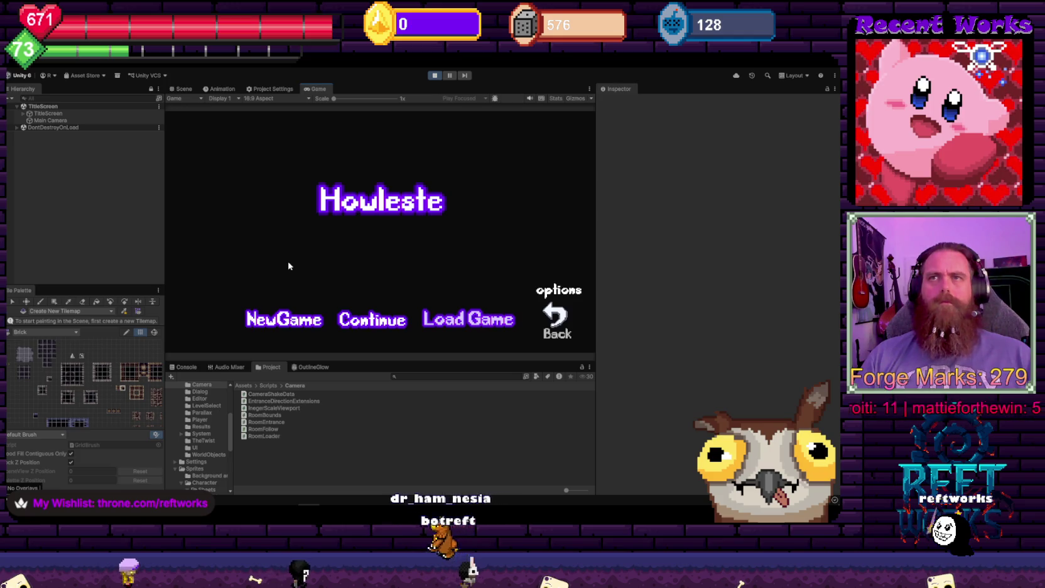
left_click(376, 328)
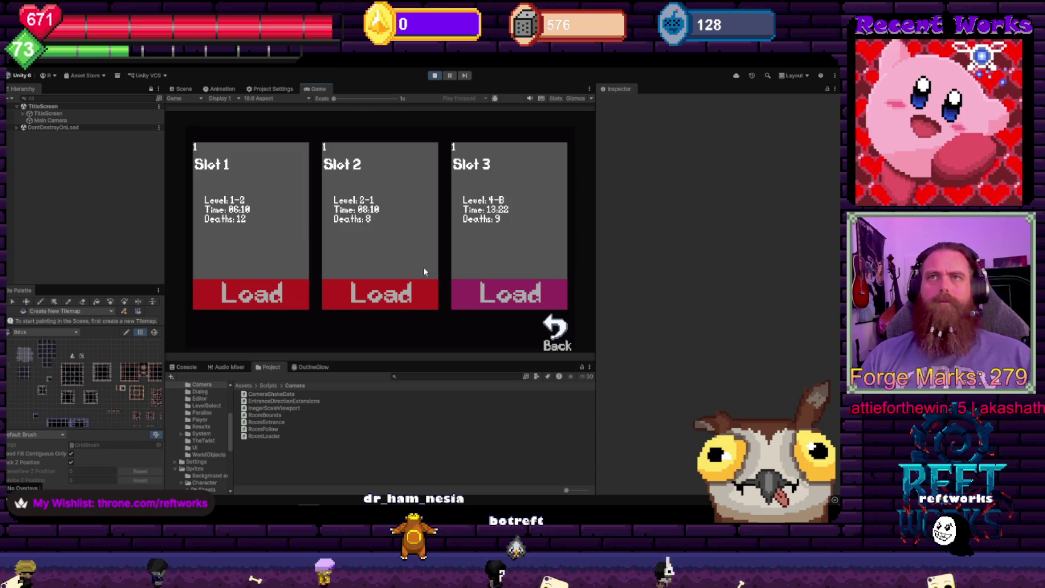
key("Return")
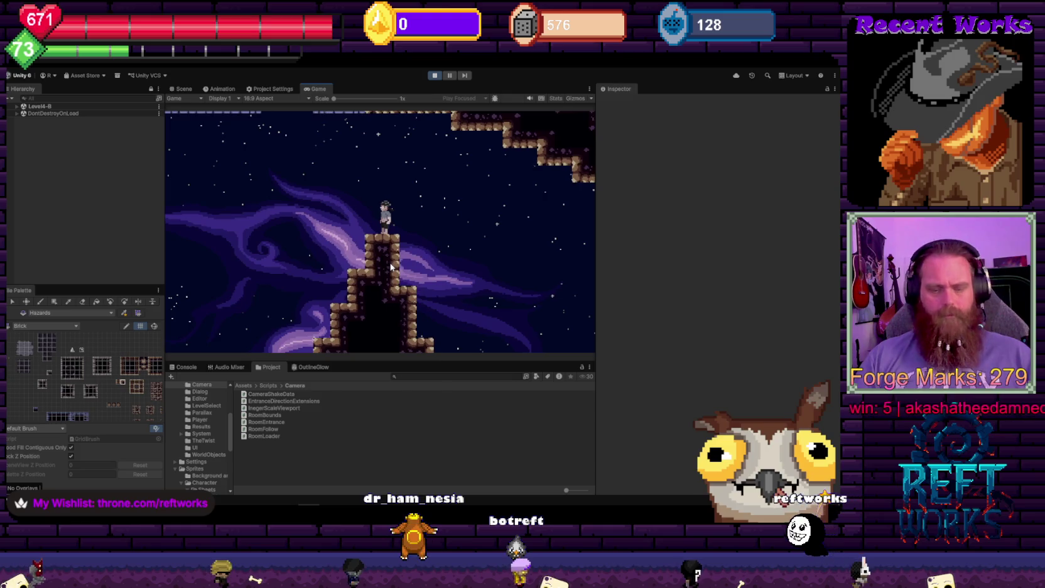
Return to level select, enter Level4-B and run the character across the moon area
key("XF86AudioPlay")
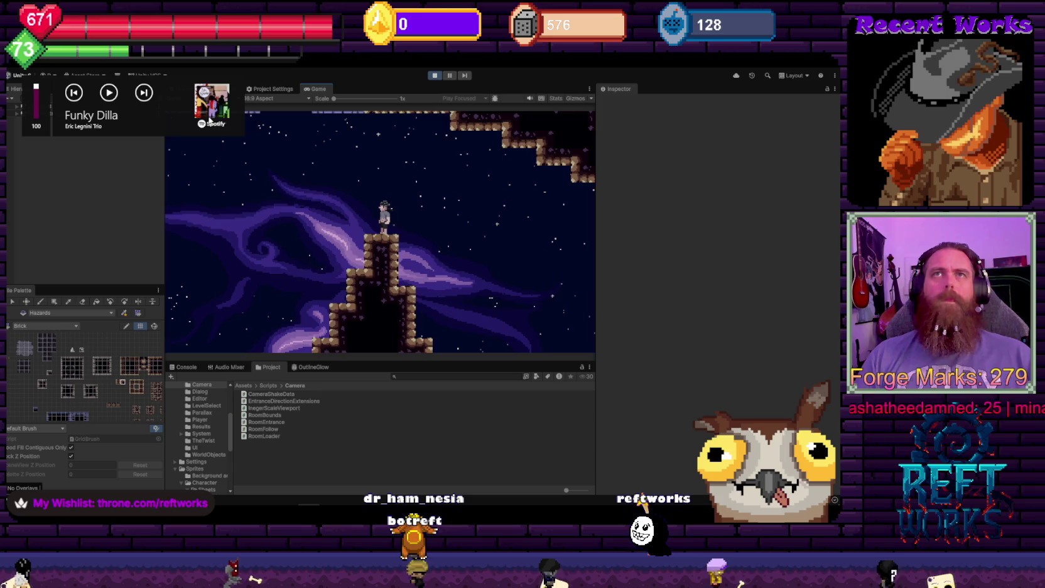
key("Escape")
key("Down")
key("Return")
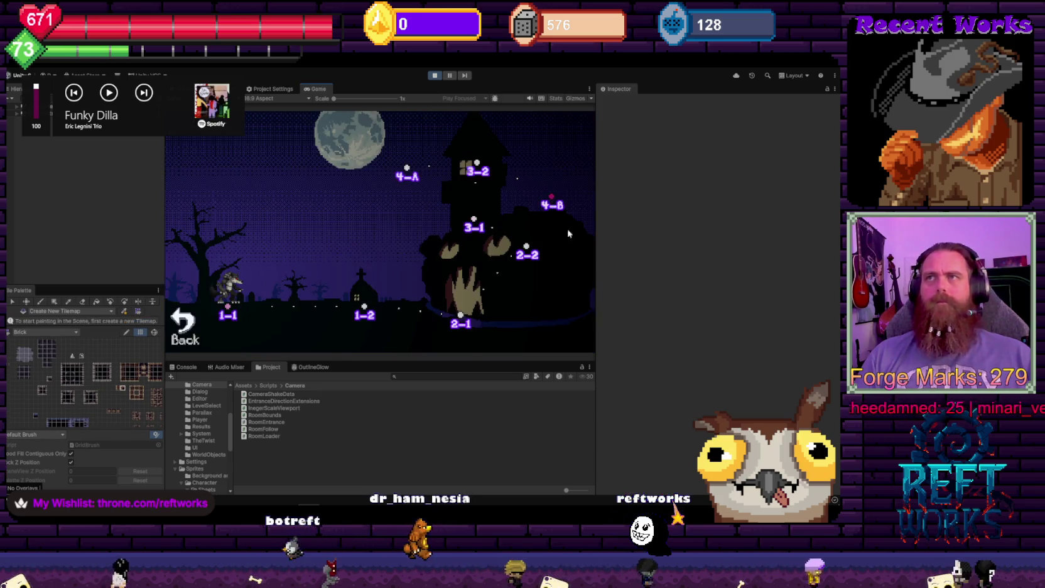
left_click(552, 205)
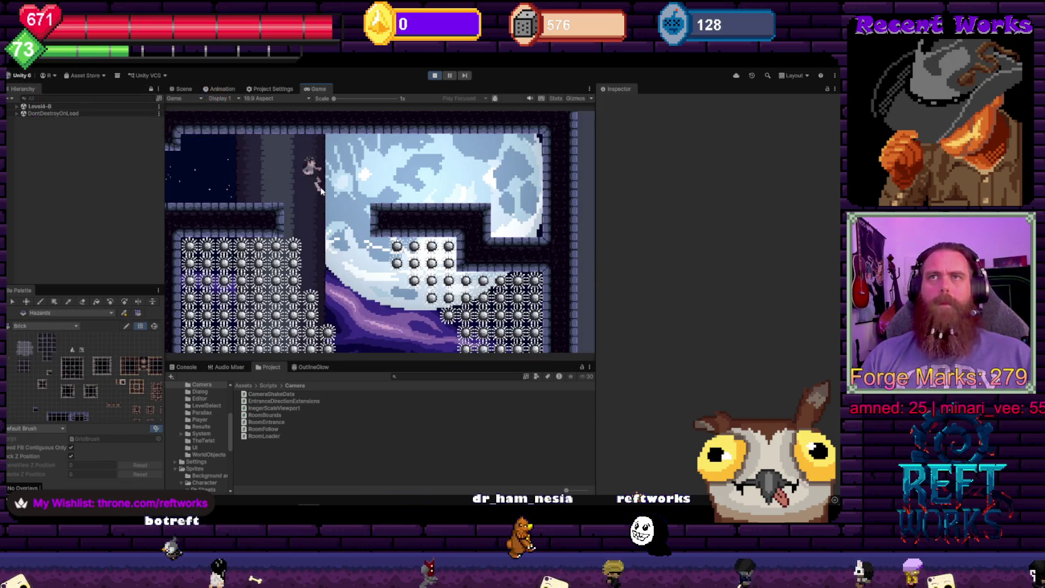
key("Right")
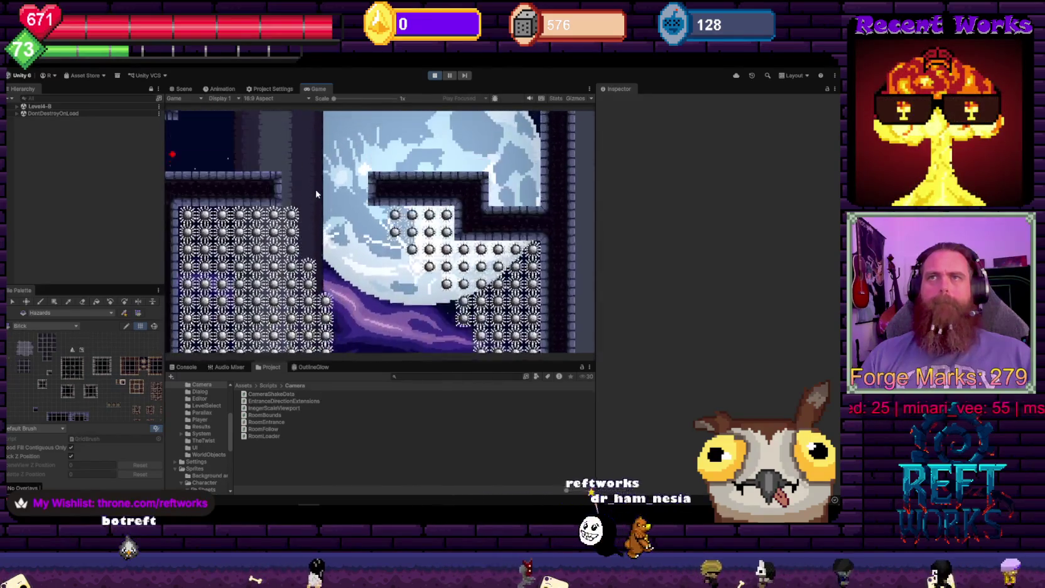
key("Right")
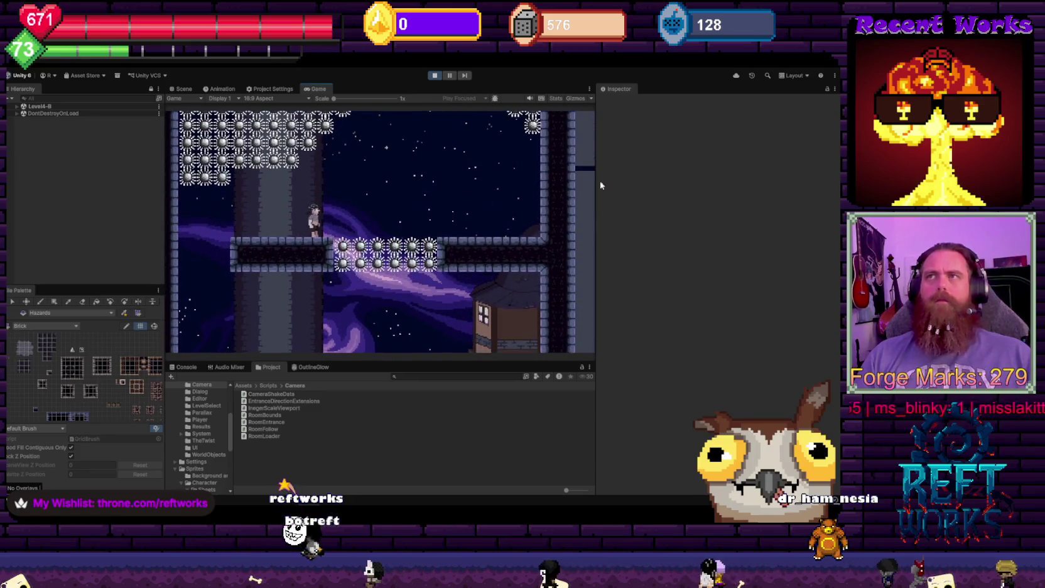
key("Left")
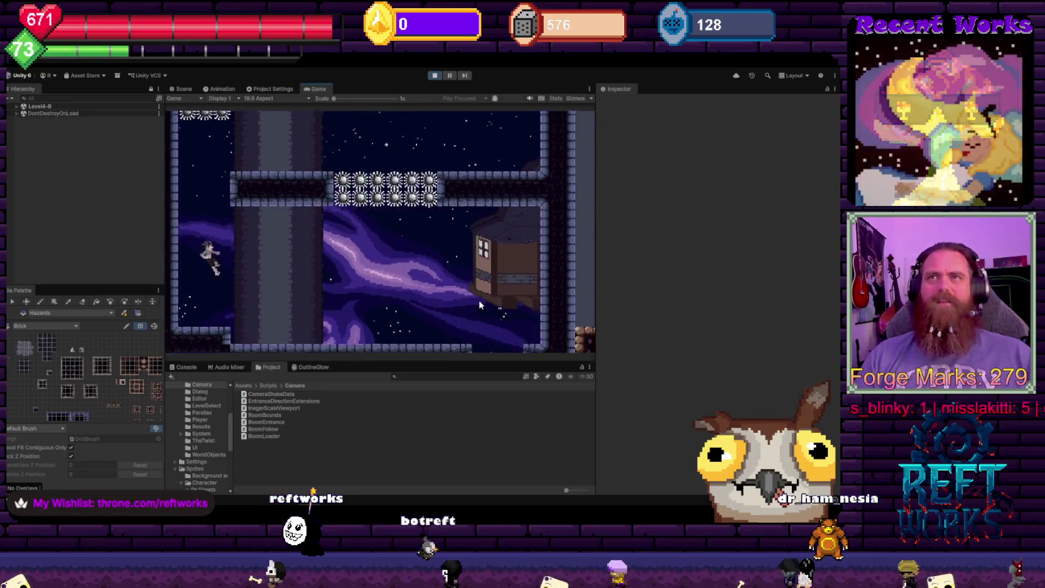
key("Right")
key("Right")
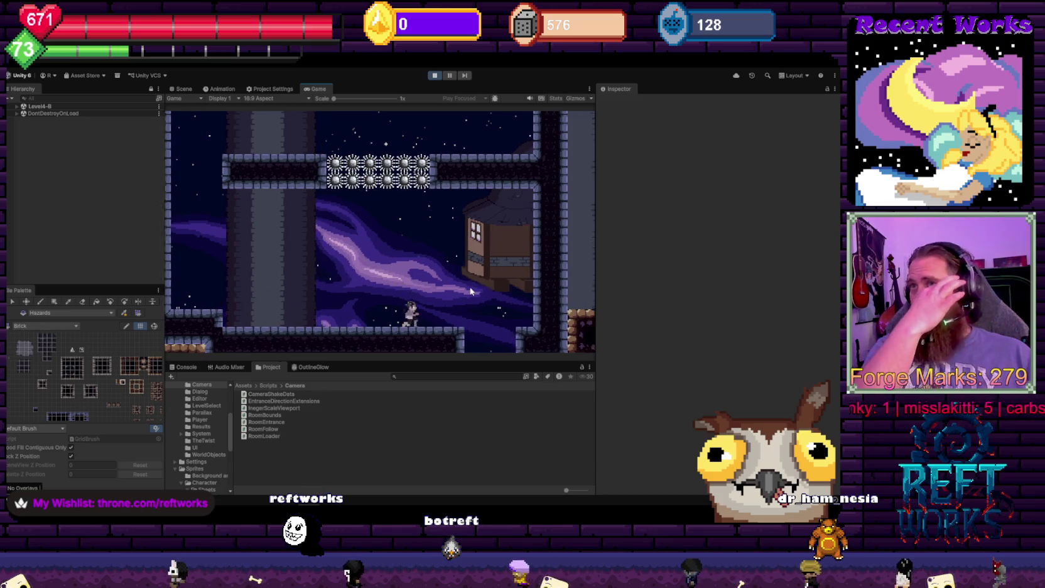
key("Right")
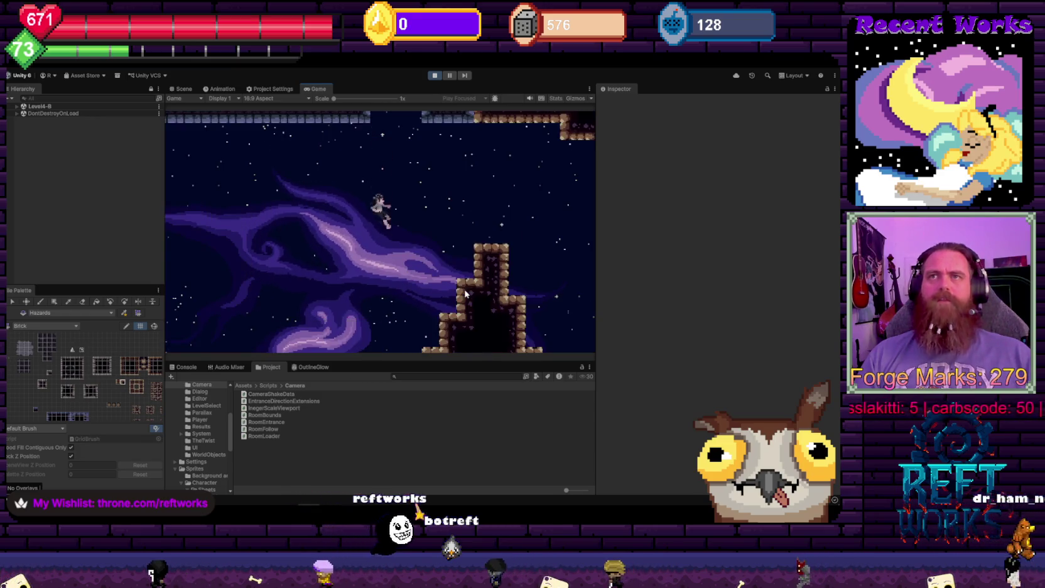
Lower the Main mixer's Master volume, then expand Room1 and frame BGToggleTrigger1 in the Scene view
left_click(16, 106)
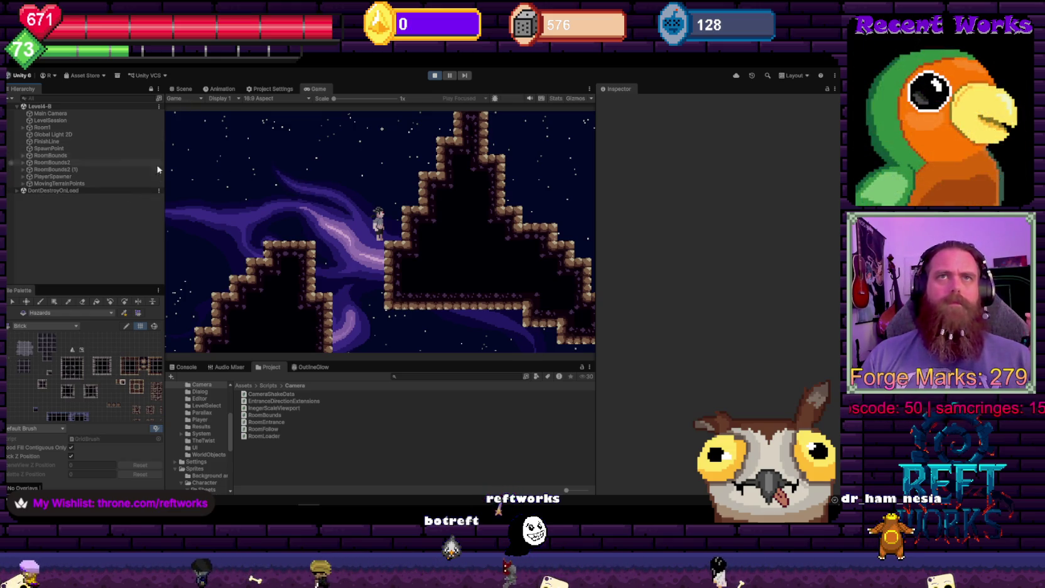
left_click(226, 366)
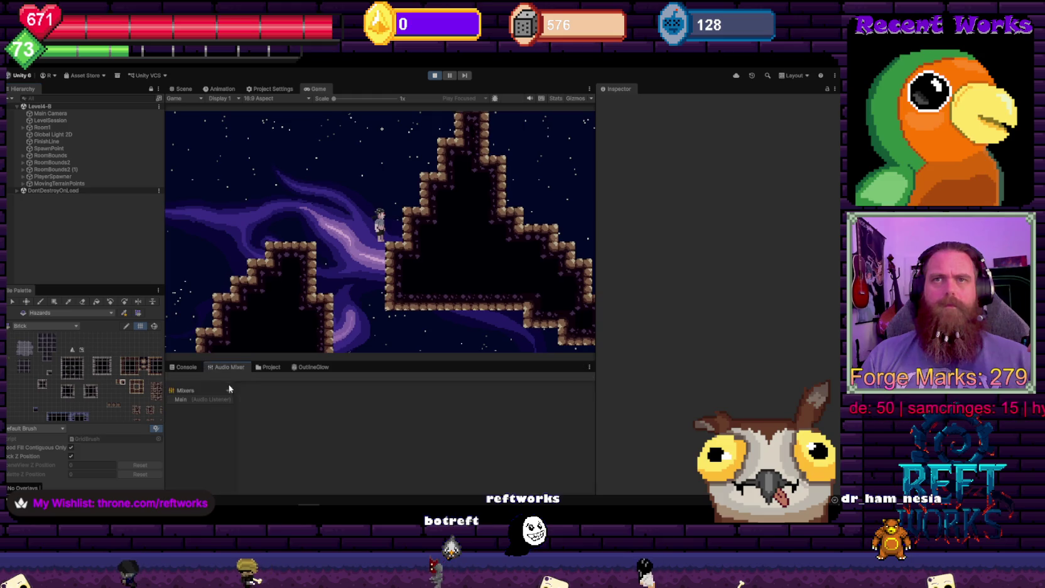
left_click(198, 398)
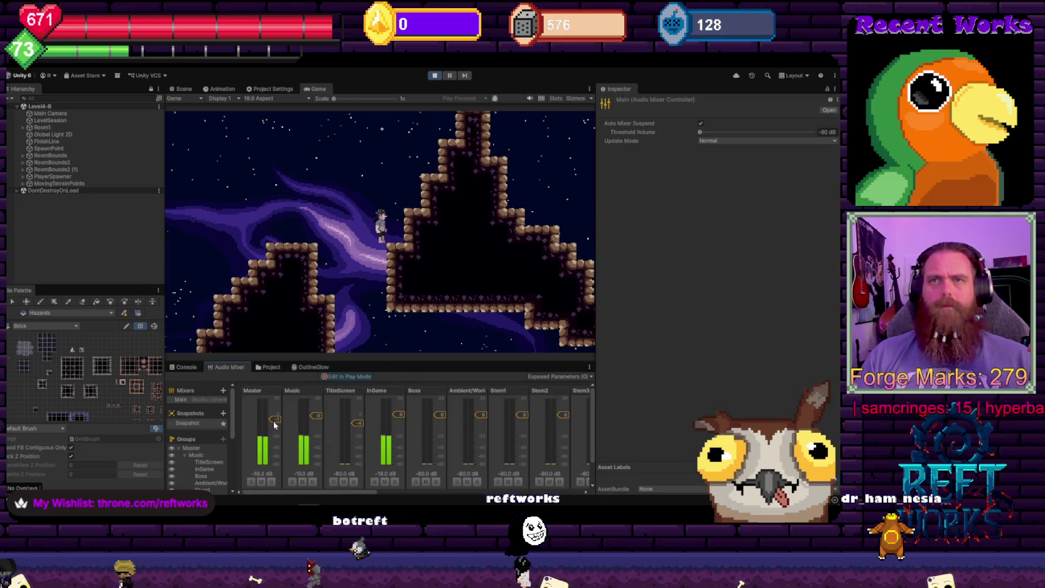
left_click_drag(275, 425, 277, 432)
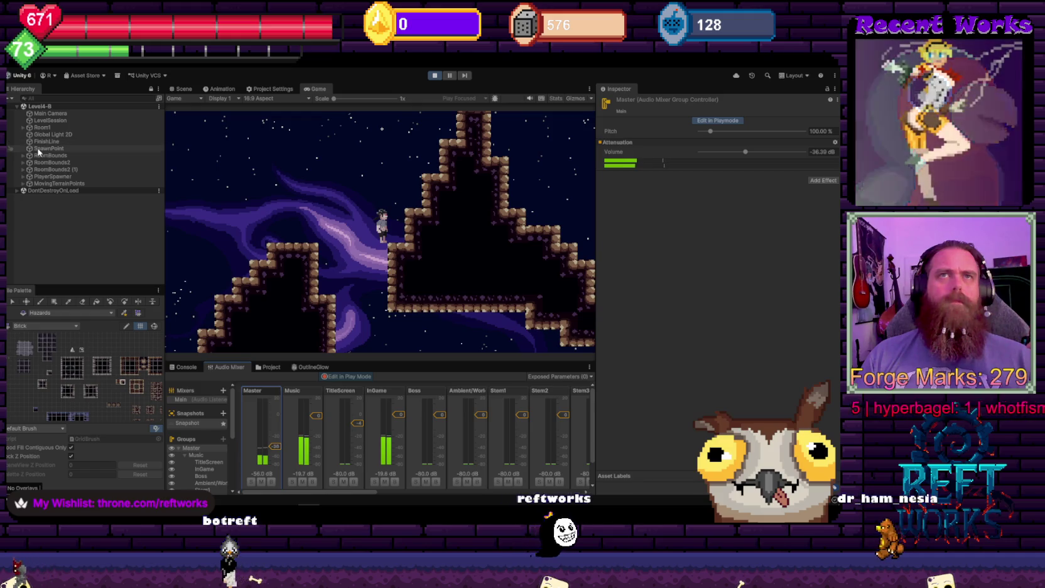
left_click(24, 129)
double_click(53, 142)
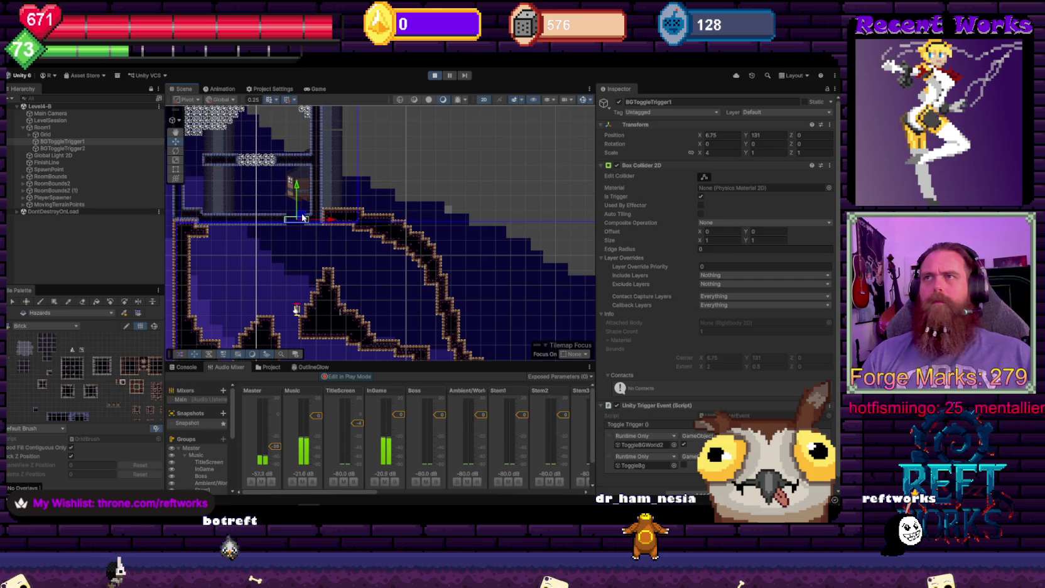
Drag BGToggleTrigger1 lower in the level with its Y gizmo
left_click(720, 223)
left_click(653, 227)
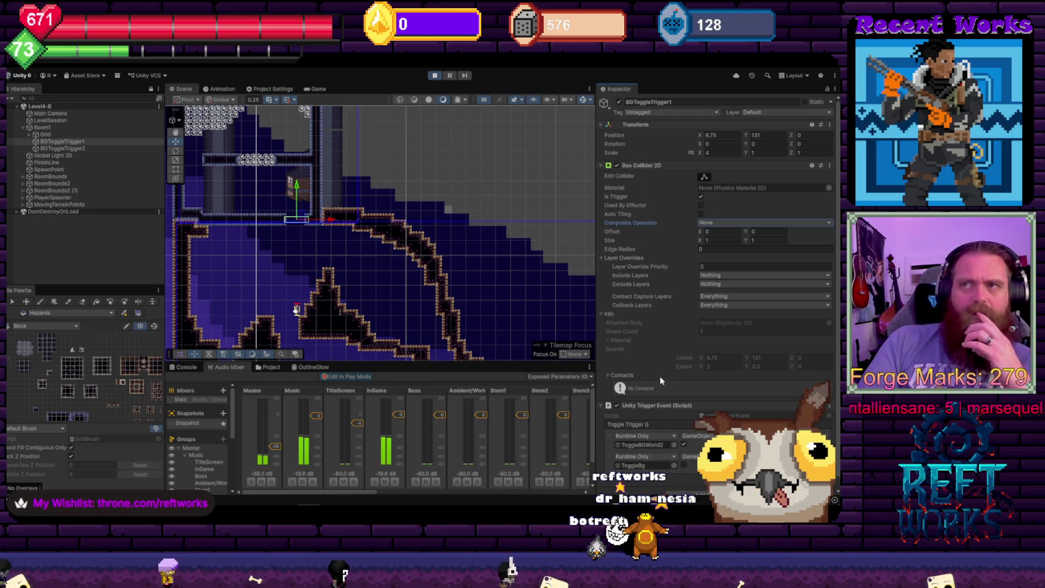
mouse_move(296, 192)
left_mouse_down()
mouse_move(304, 282)
mouse_move(308, 251)
left_mouse_up()
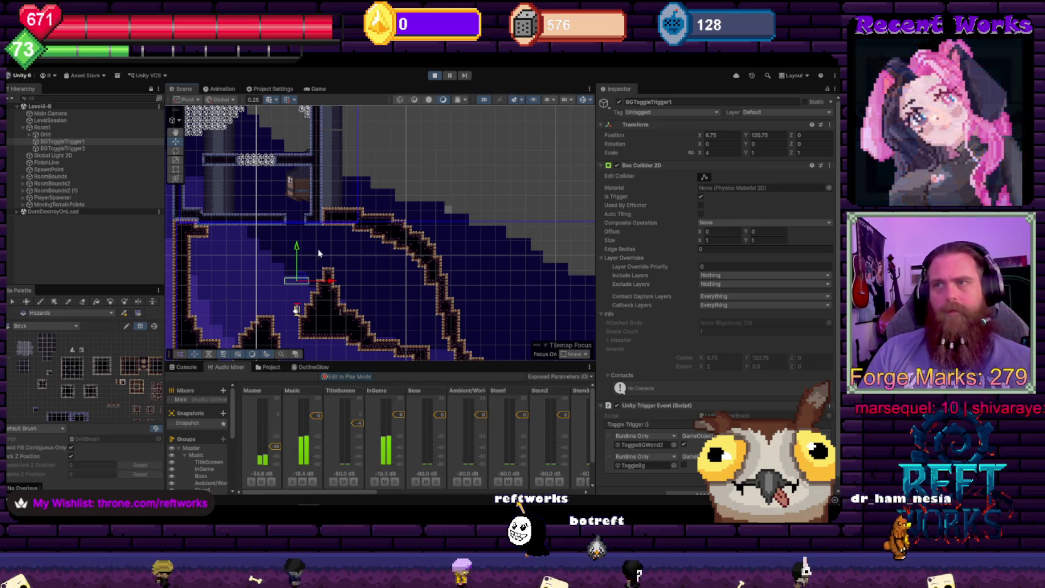
Select ToggleBGWorld2, expand it to show World2Moon, and enable it so the moon background appears
left_click(656, 444)
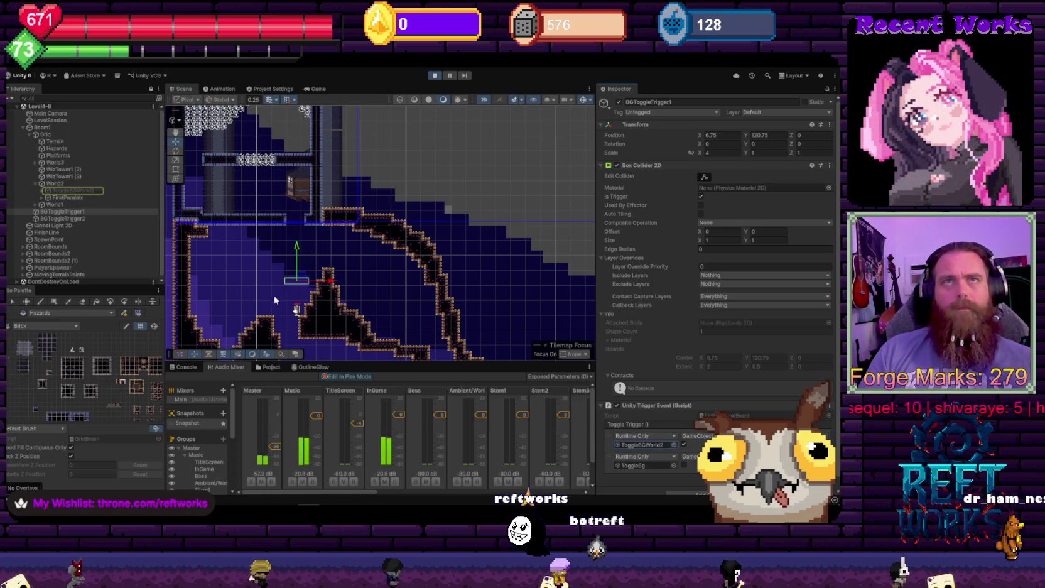
left_click(82, 191)
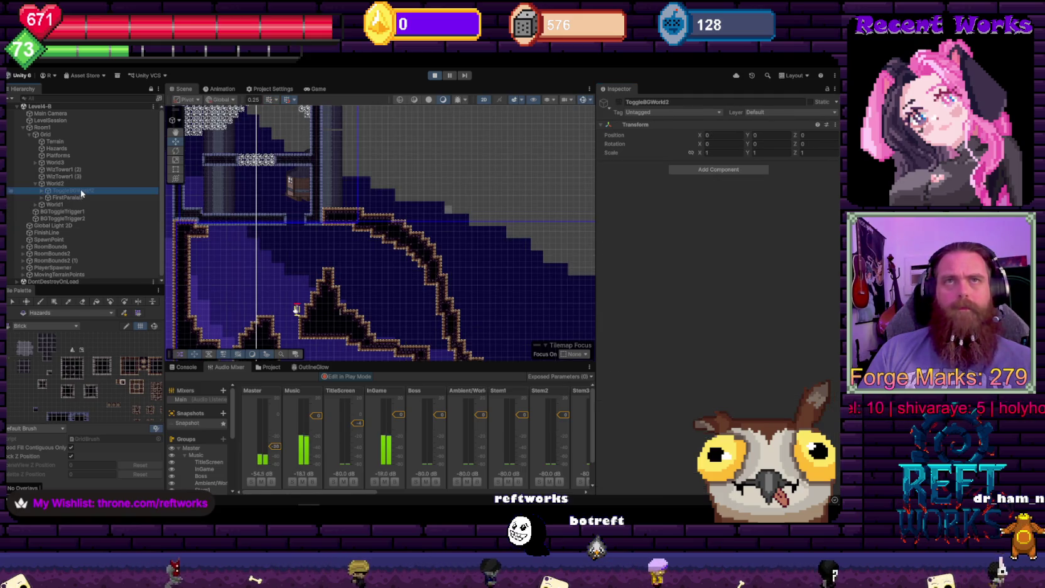
left_click(42, 190)
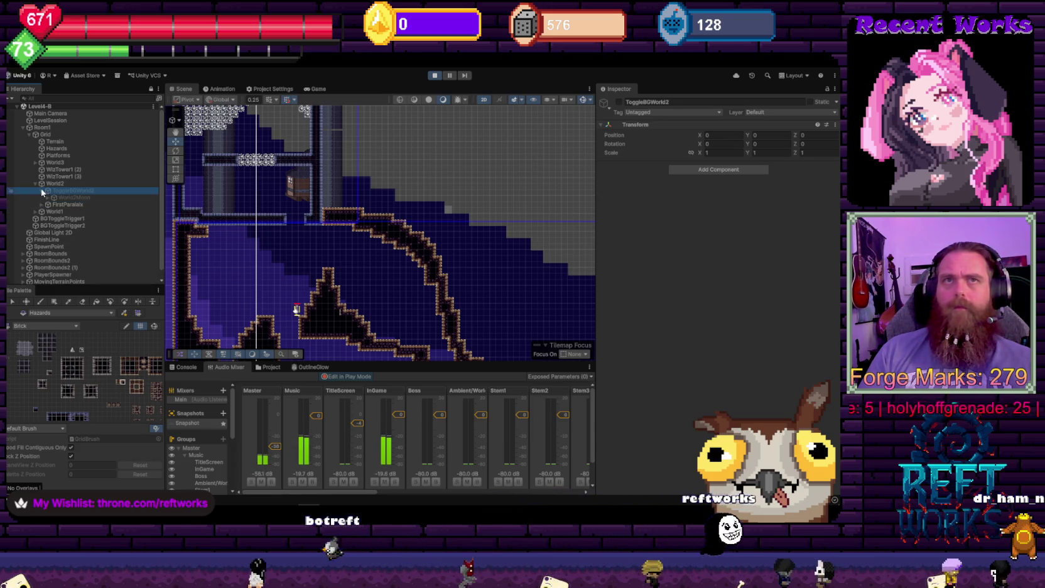
left_click(619, 103)
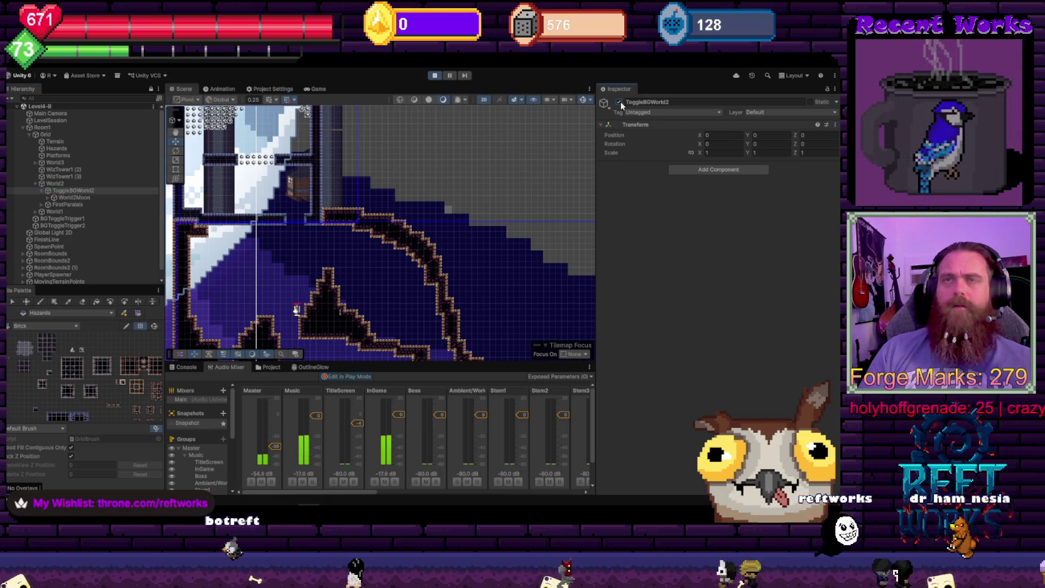
double_click(619, 102)
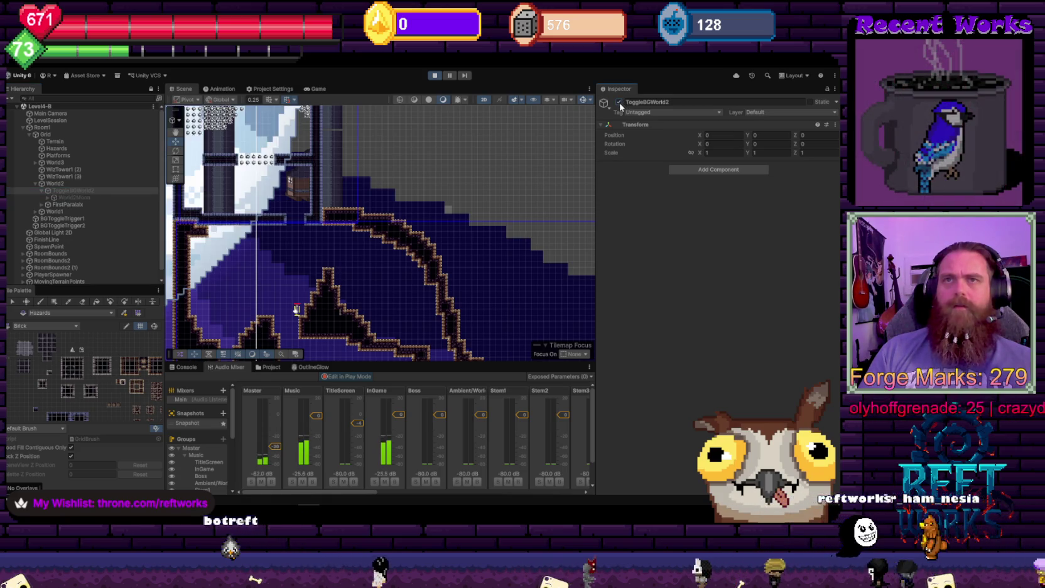
Reselect BGToggleTrigger1, untick the event's ToggleBGWorld2 value, and nudge the trigger slightly lower
left_click(68, 219)
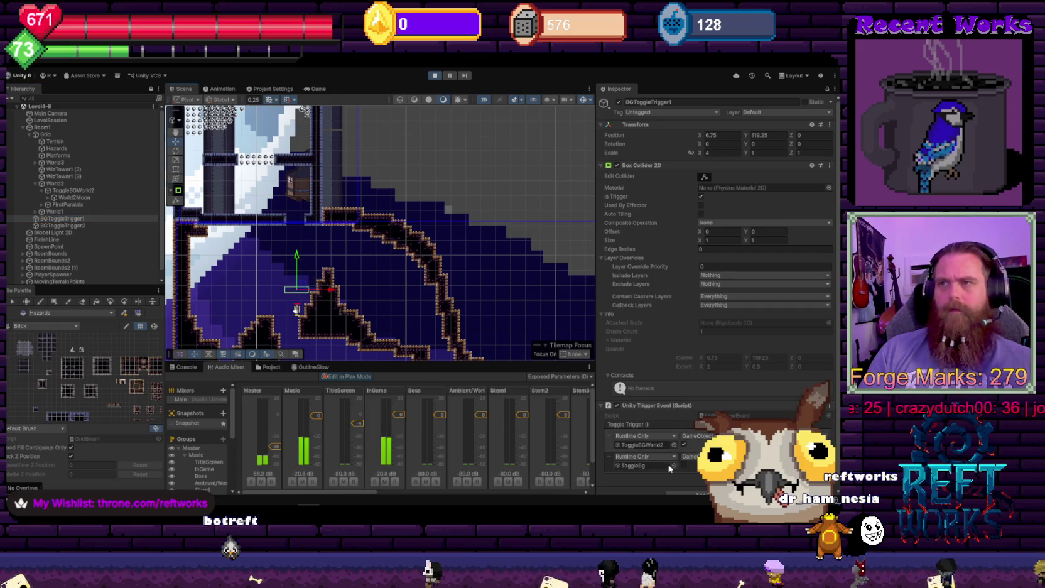
left_click(684, 444)
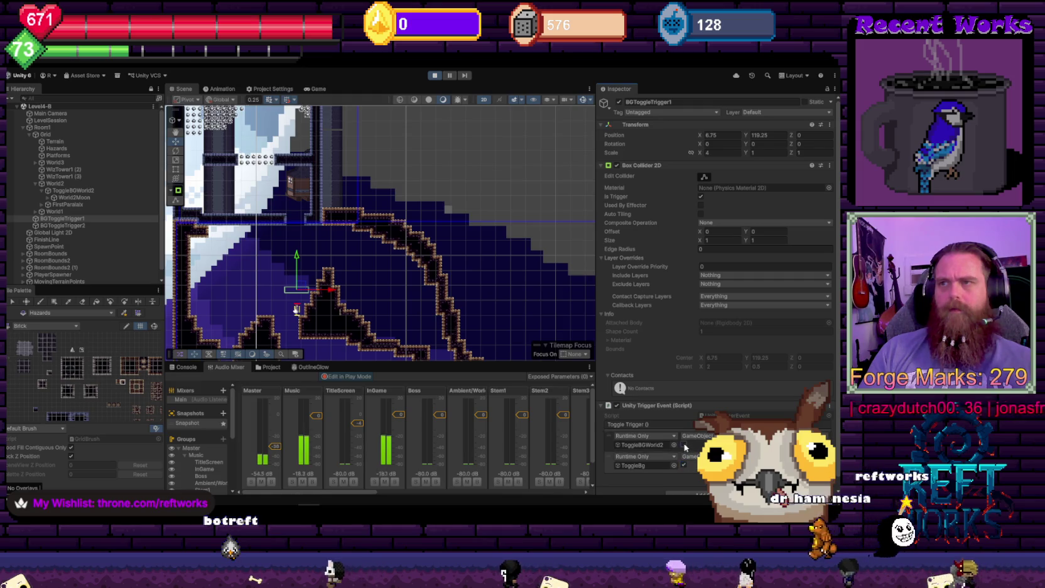
mouse_move(302, 289)
left_mouse_down()
mouse_move(302, 312)
mouse_move(299, 291)
left_mouse_up()
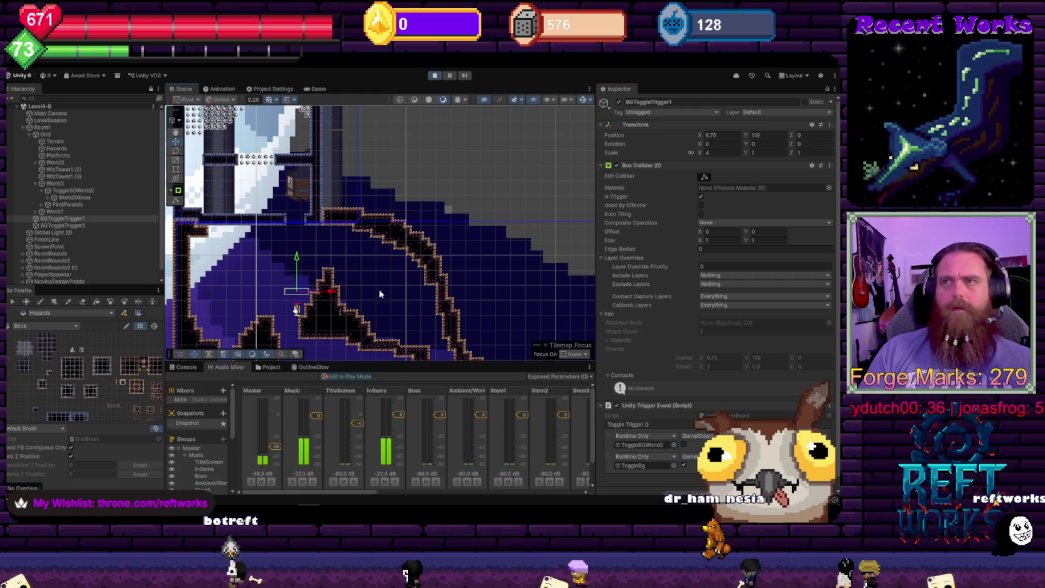
scroll(691, 416, "down", 1)
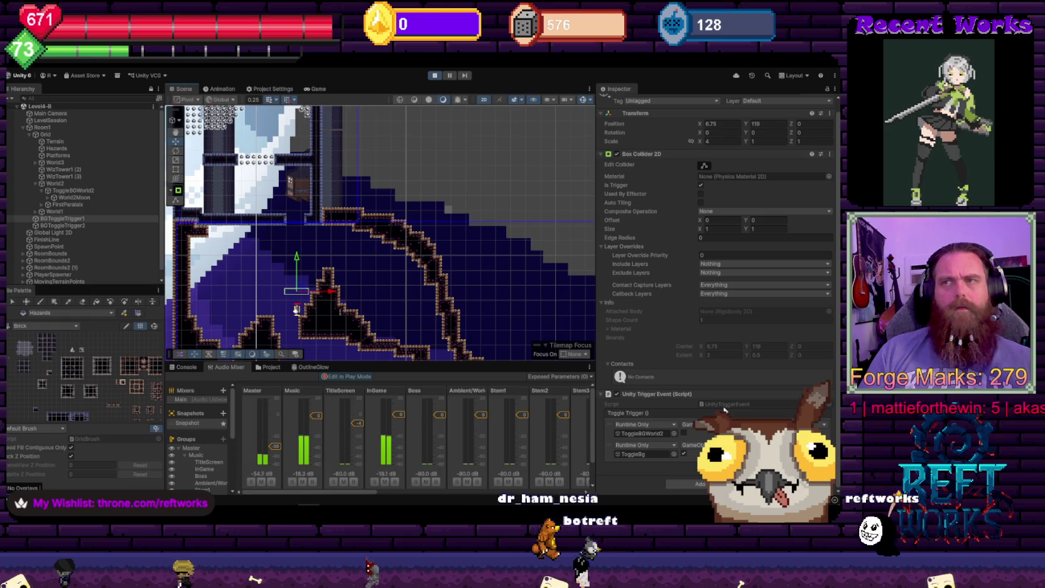
Browse the trigger event's GameObject function list and close it unchanged
left_click(688, 424)
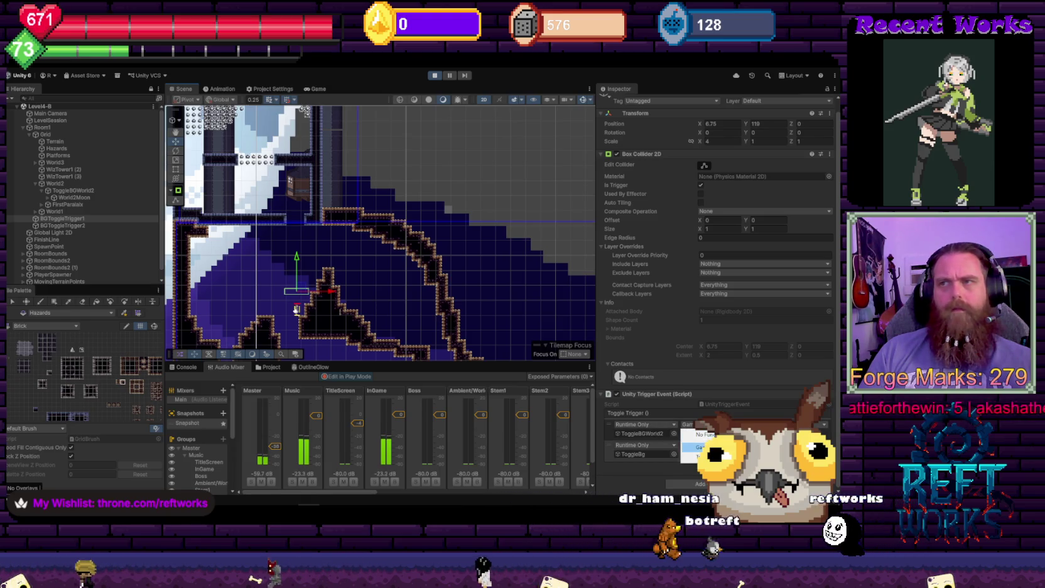
mouse_move(689, 455)
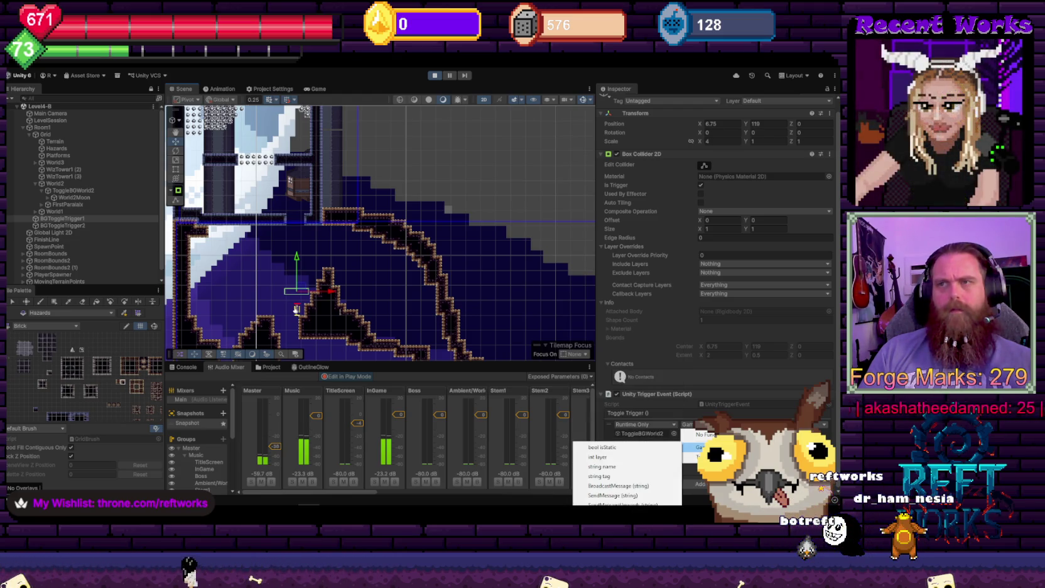
left_click(742, 416)
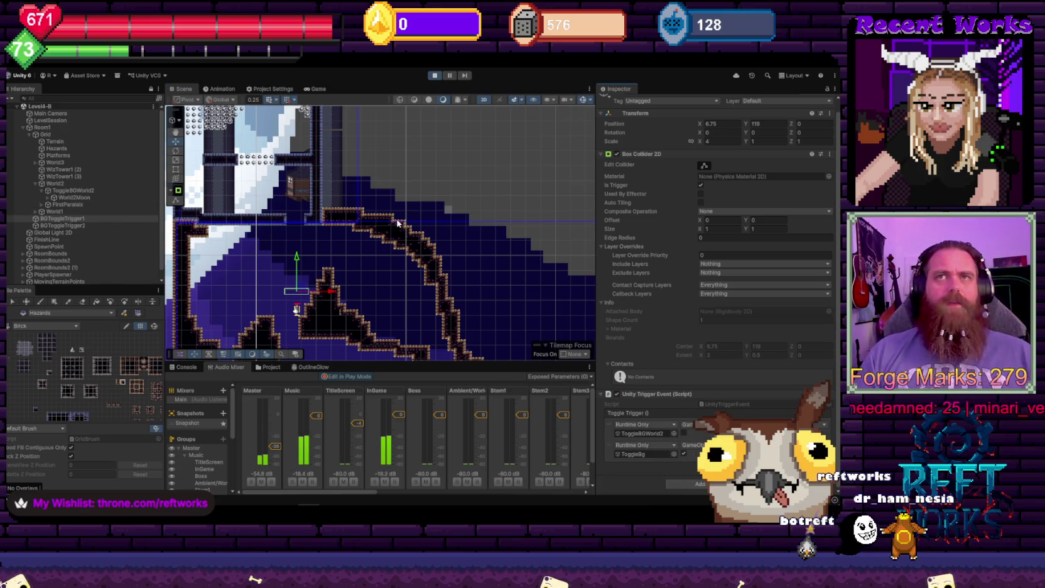
Retarget BGToggleTrigger1's first event from ToggleBGWorld2 to World2Moon and reposition the trigger to Y 118.25
left_click(77, 199)
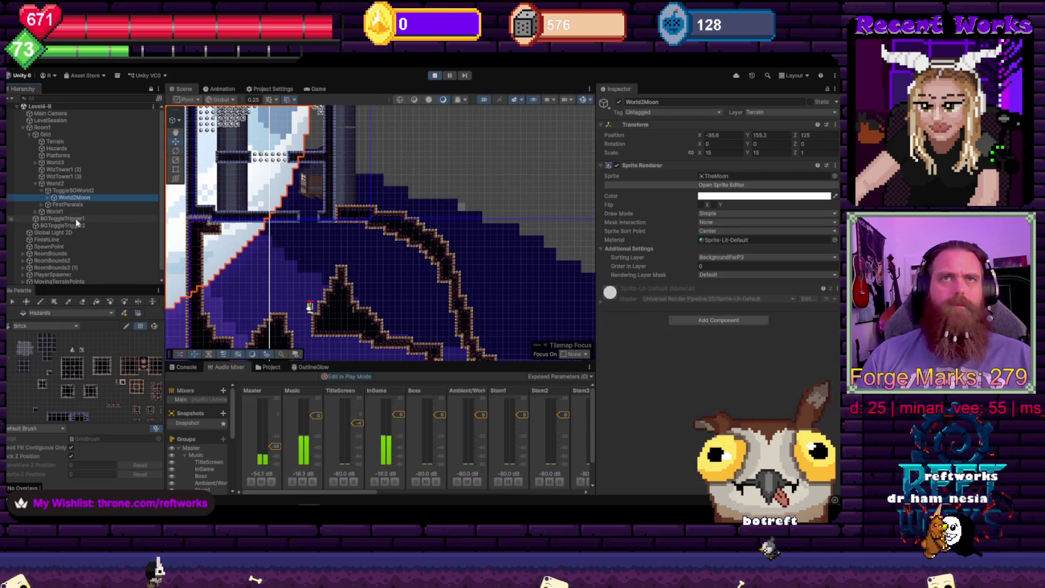
left_click(76, 218)
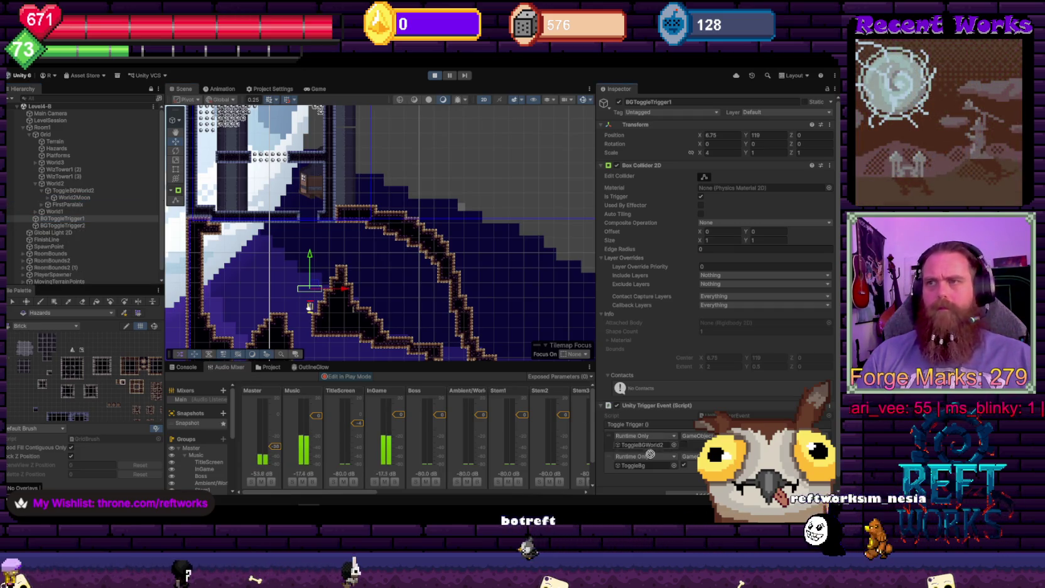
left_click_drag(650, 453, 657, 448)
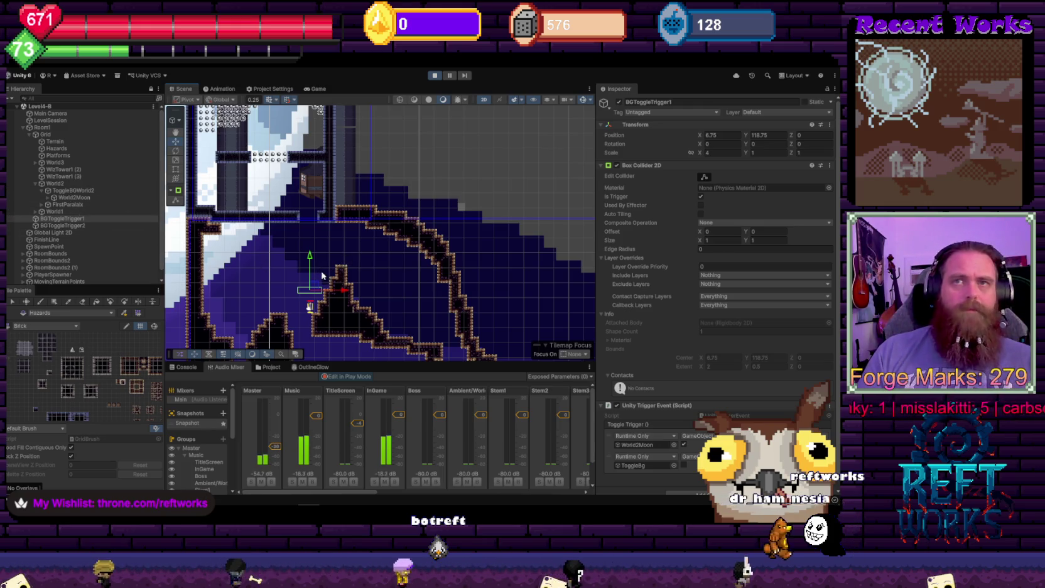
left_click_drag(311, 263, 310, 279)
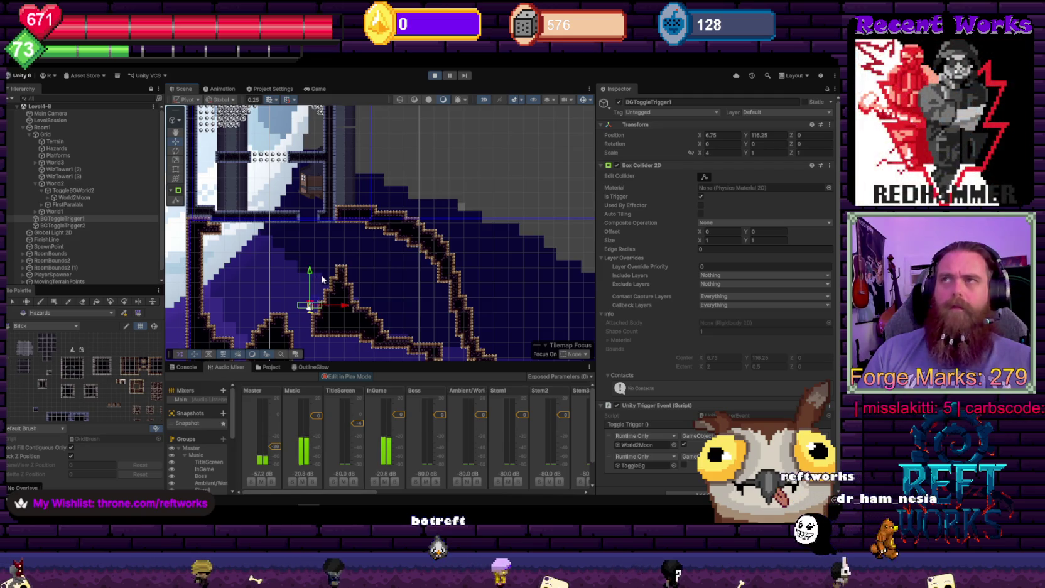
Watch the Game view while moving the character right and jumping up the rocky steps
left_click(317, 89)
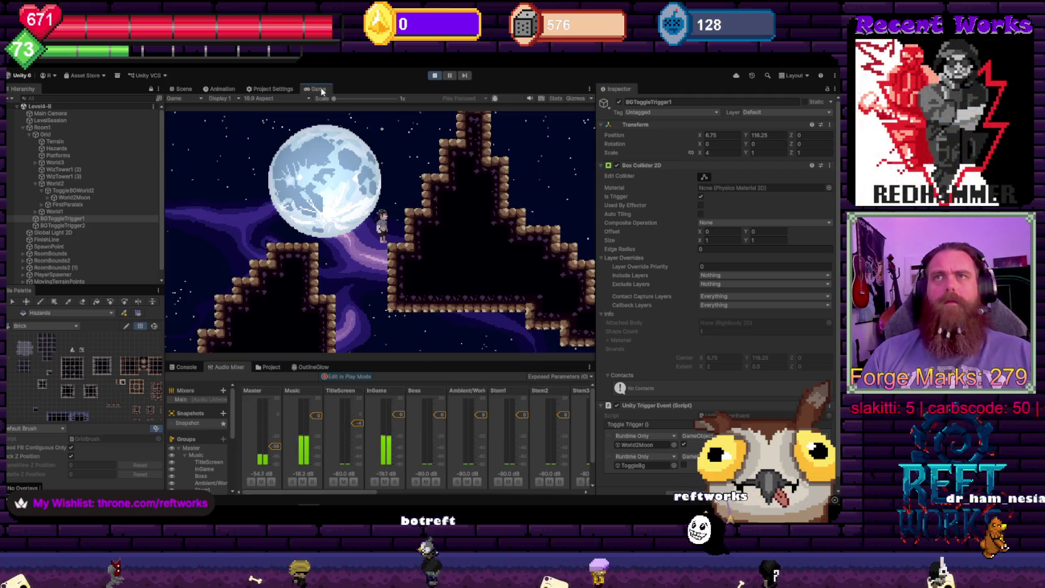
key("Right")
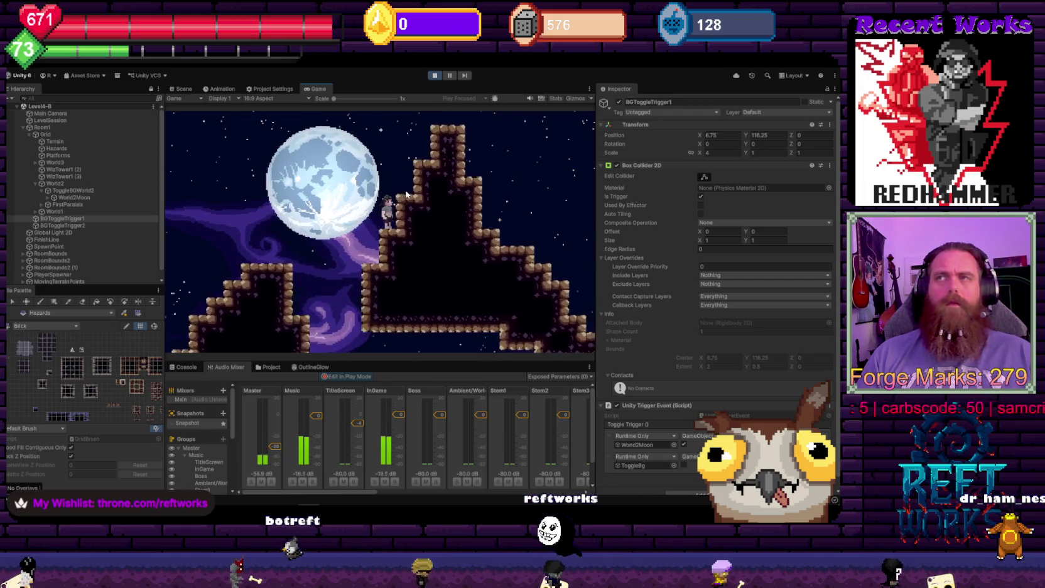
key("space")
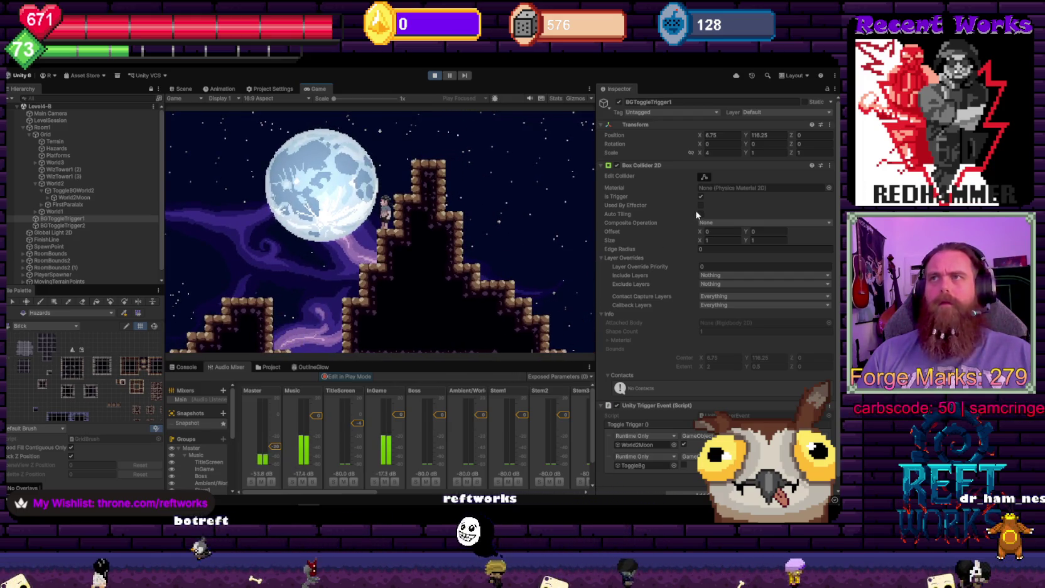
Untick Is Trigger on the Box Collider 2D and check the Layer list without changing it
left_click(700, 197)
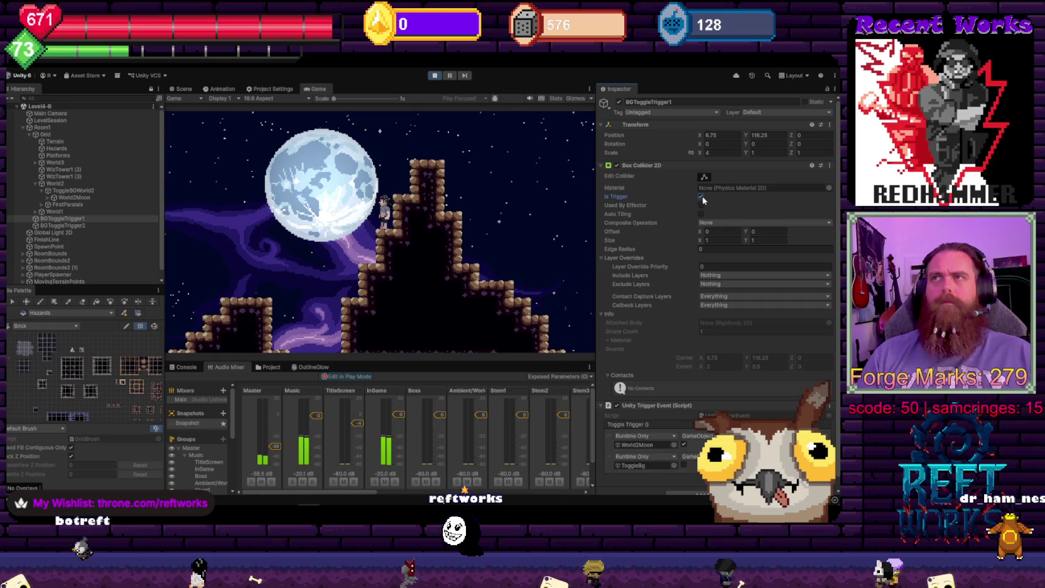
left_click(701, 197)
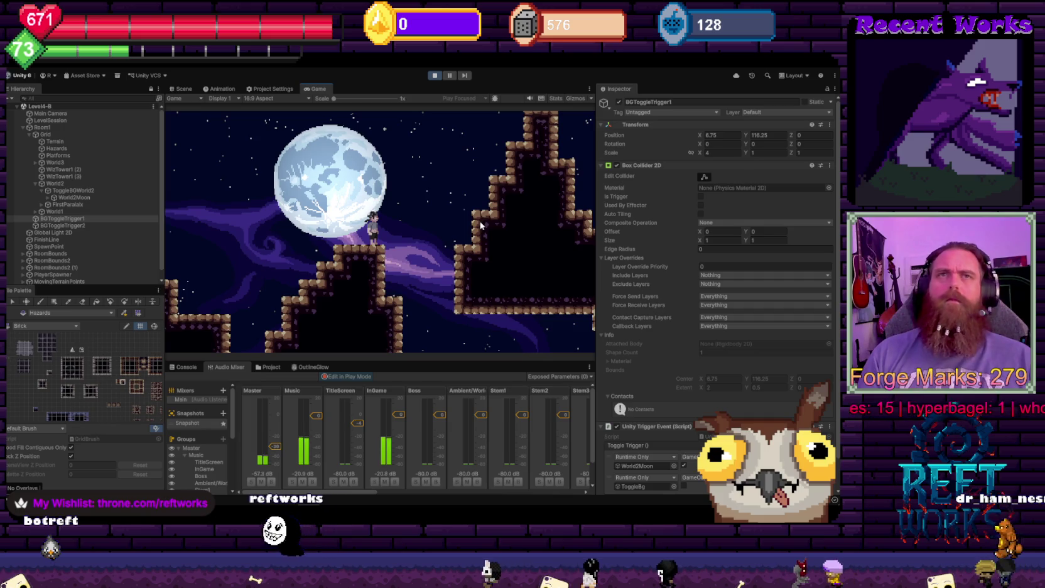
left_click(769, 114)
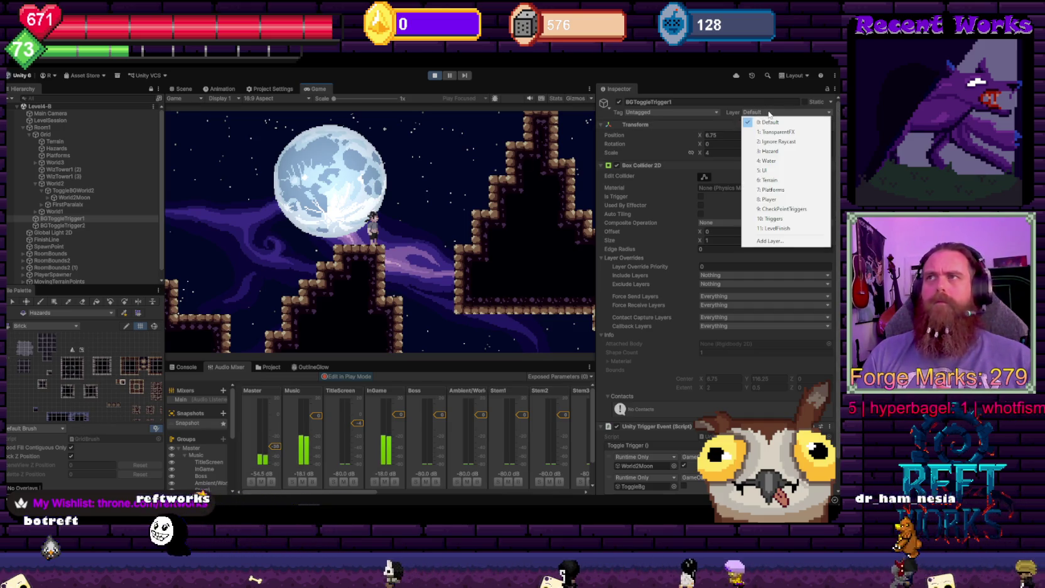
left_click(415, 182)
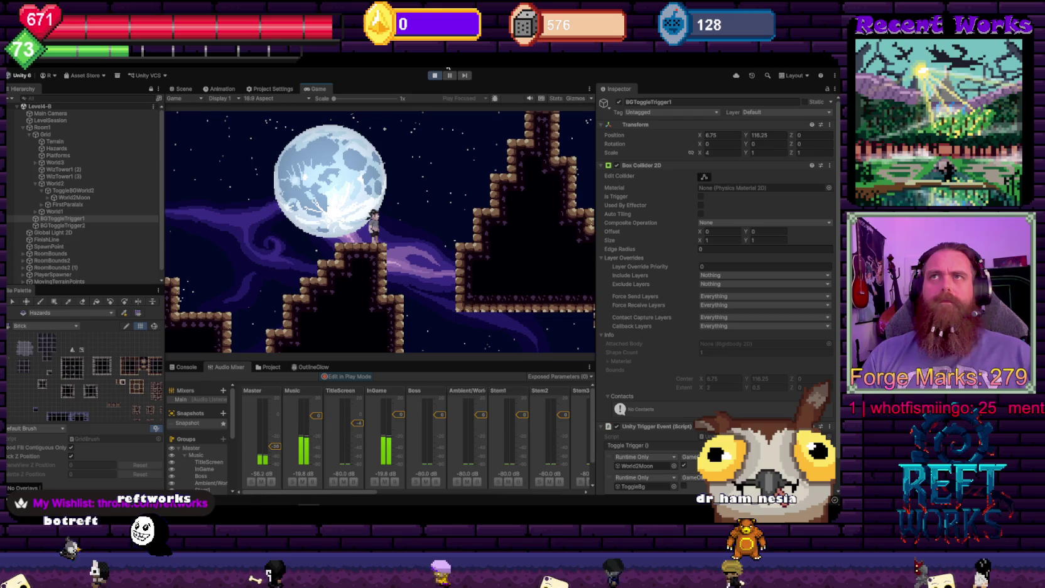
Stop the playtest and load Level4-B alongside the TitleScreen scene
left_click(434, 76)
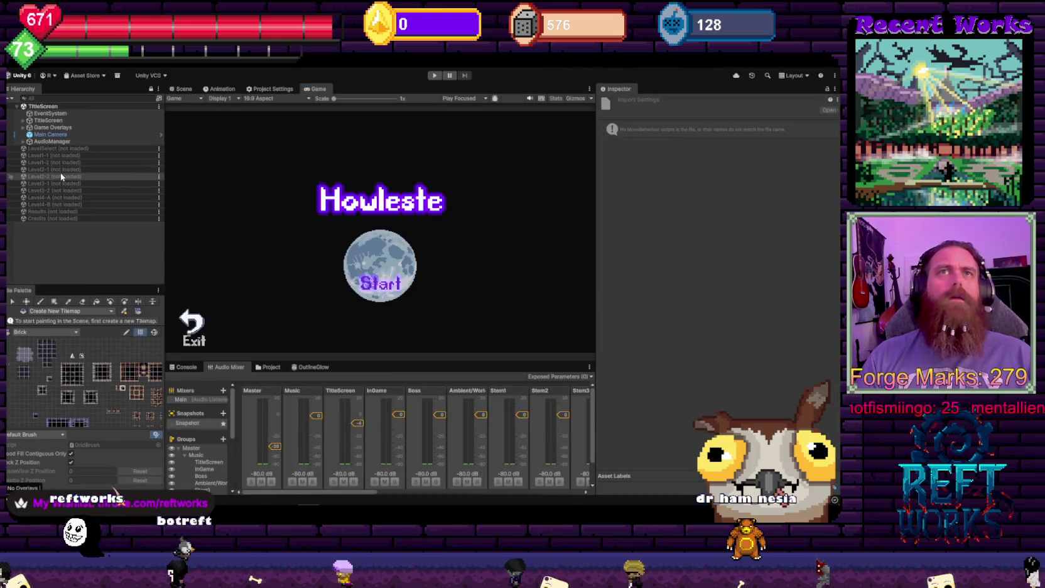
right_click(49, 205)
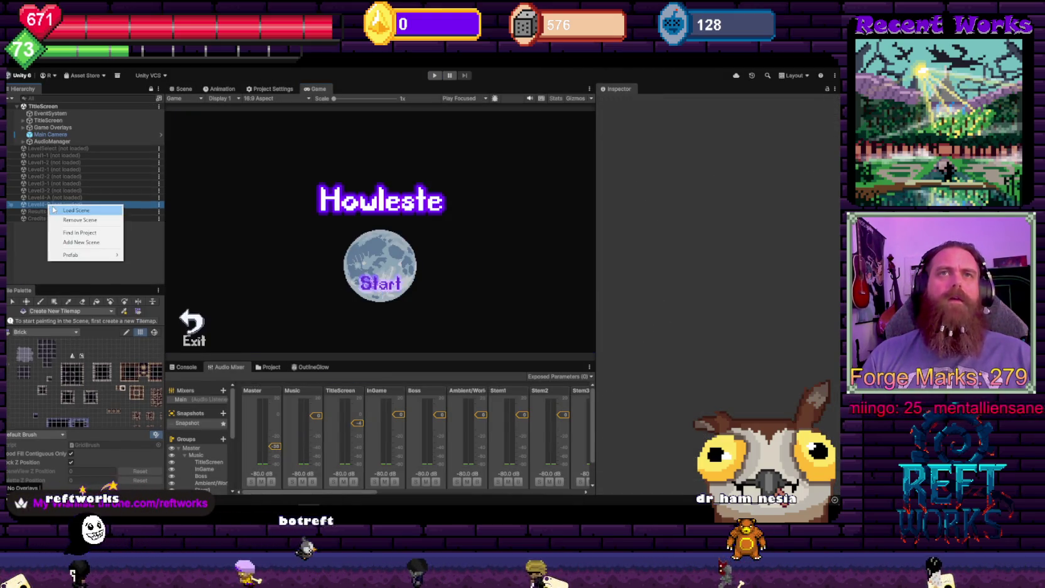
left_click(54, 210)
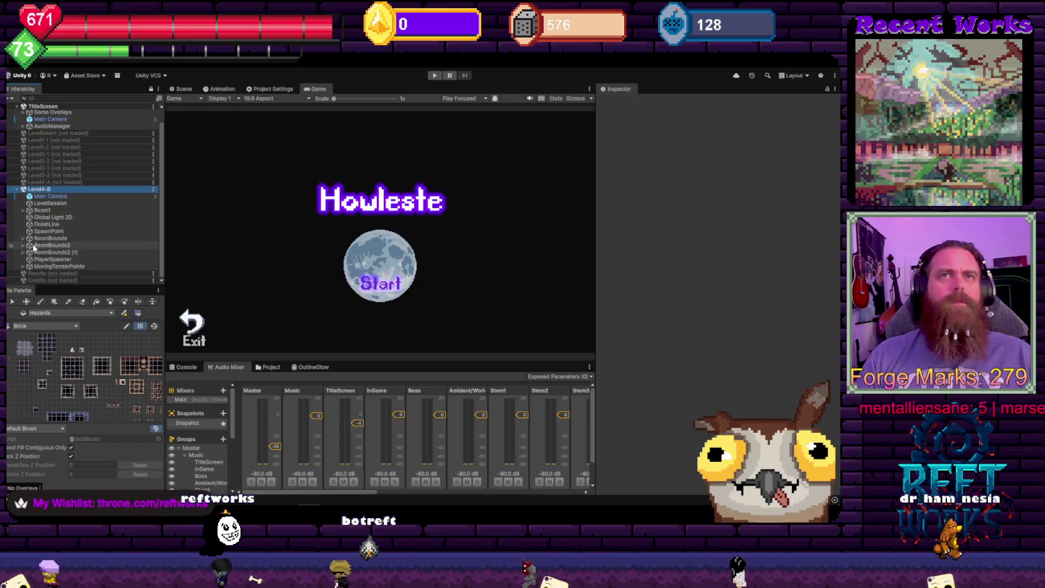
Set BGToggleTrigger1 and BGToggleTrigger2 to the Triggers layer, then unload Level4-B
left_click(22, 210)
left_click(61, 224)
left_click(62, 232, "shift")
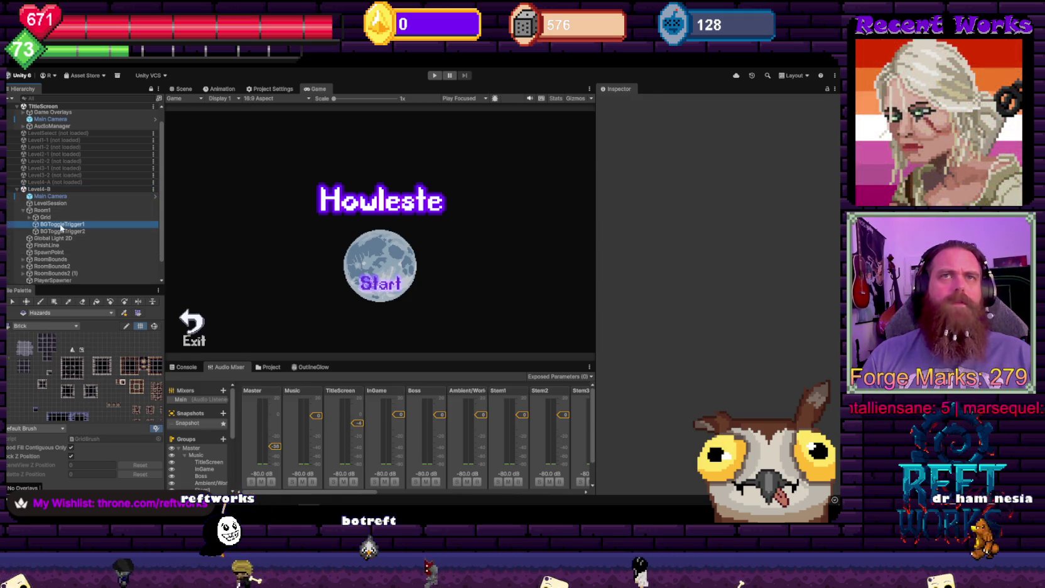
left_click(794, 113)
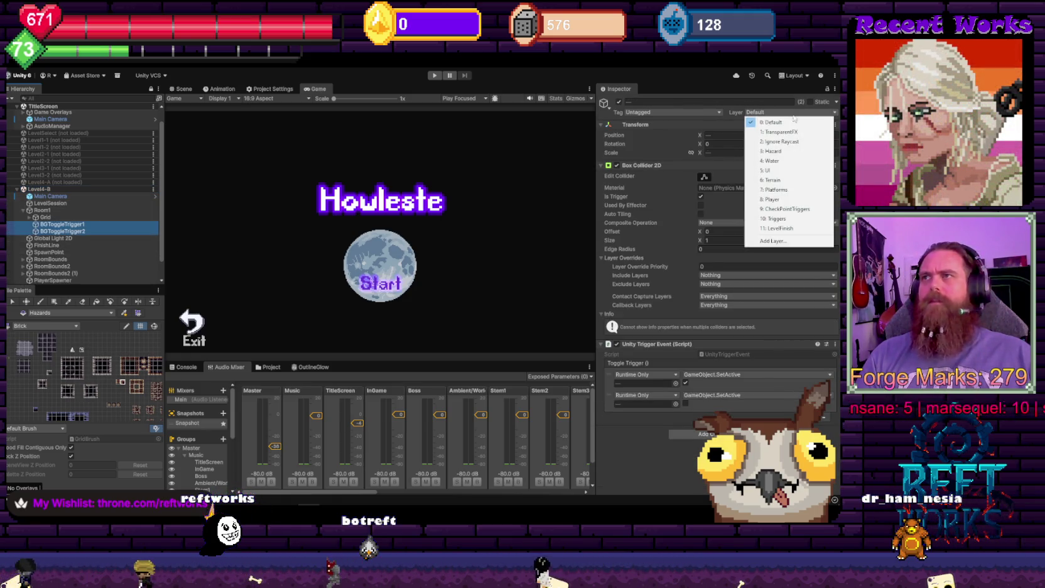
left_click(779, 219)
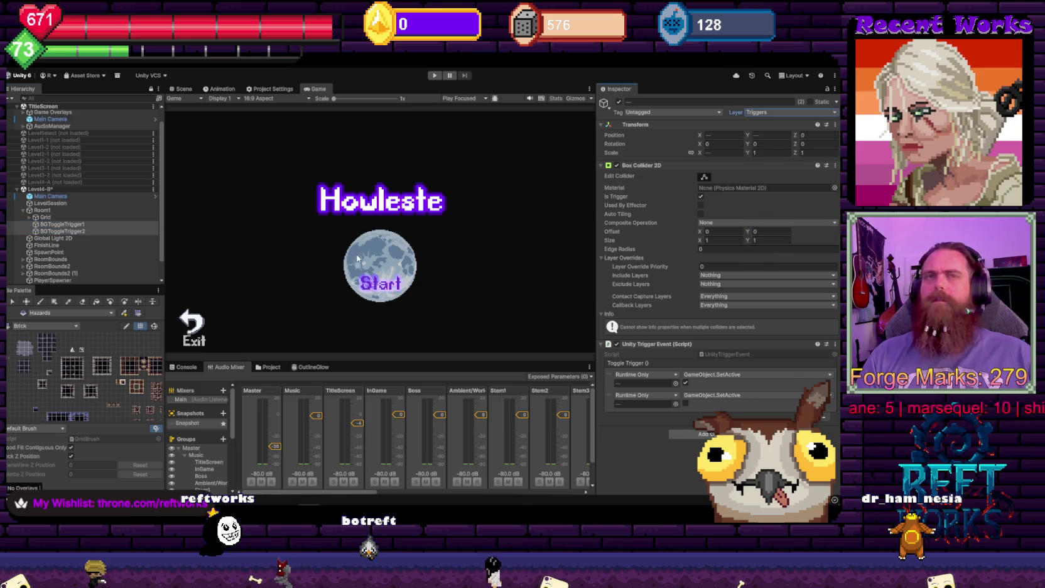
right_click(42, 190)
left_click(88, 241)
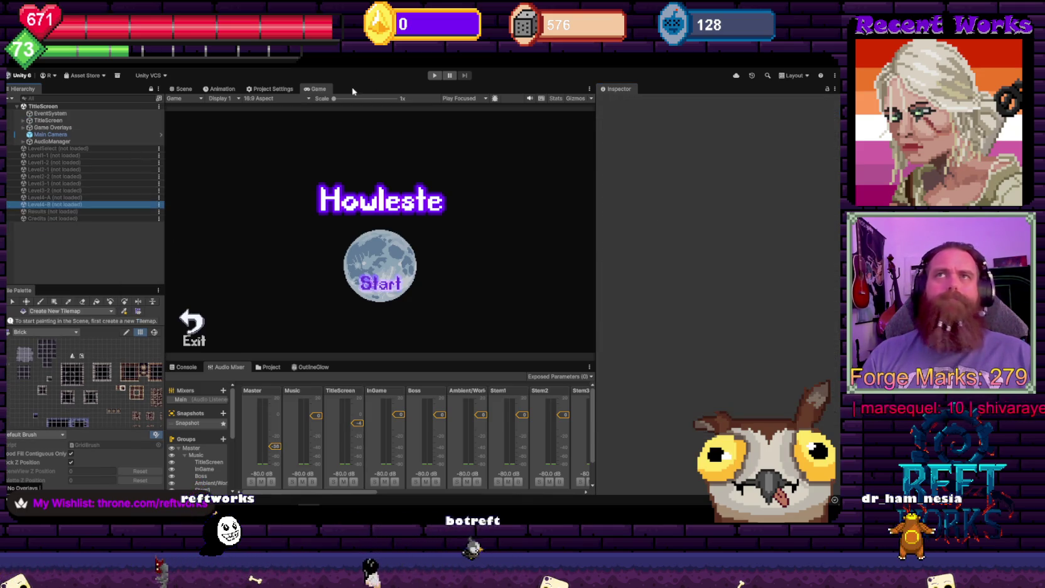
Play from the title screen, load Slot 3, and enter level 4-B through the pause-menu Level Select
left_click(435, 75)
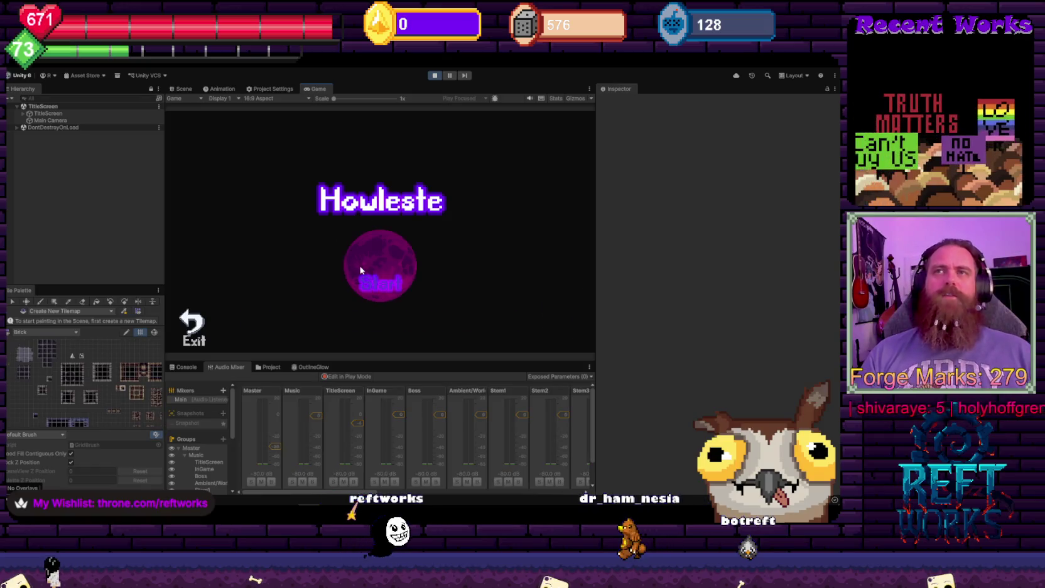
left_click(480, 323)
left_click(486, 257)
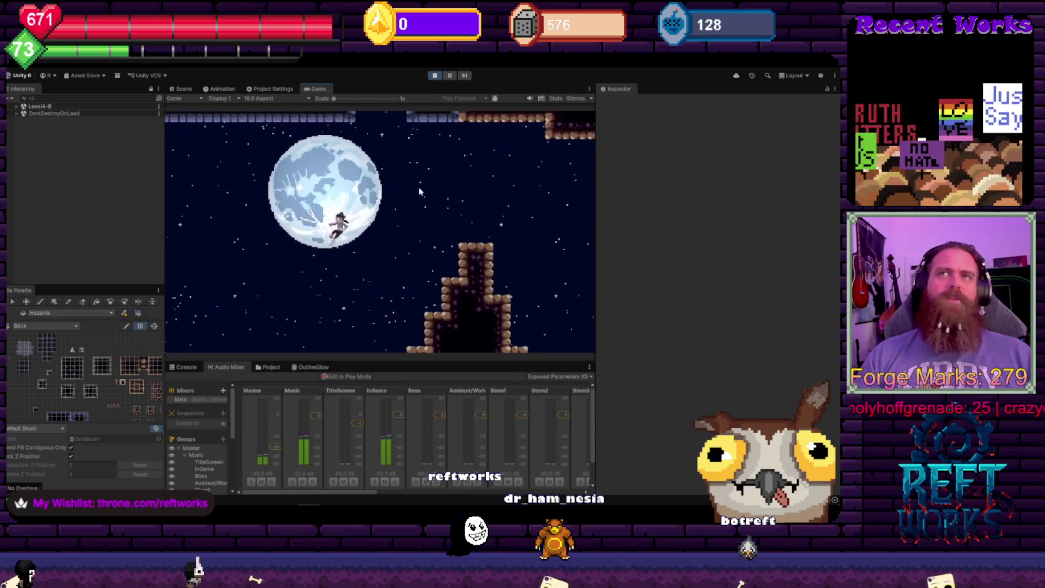
key("Escape")
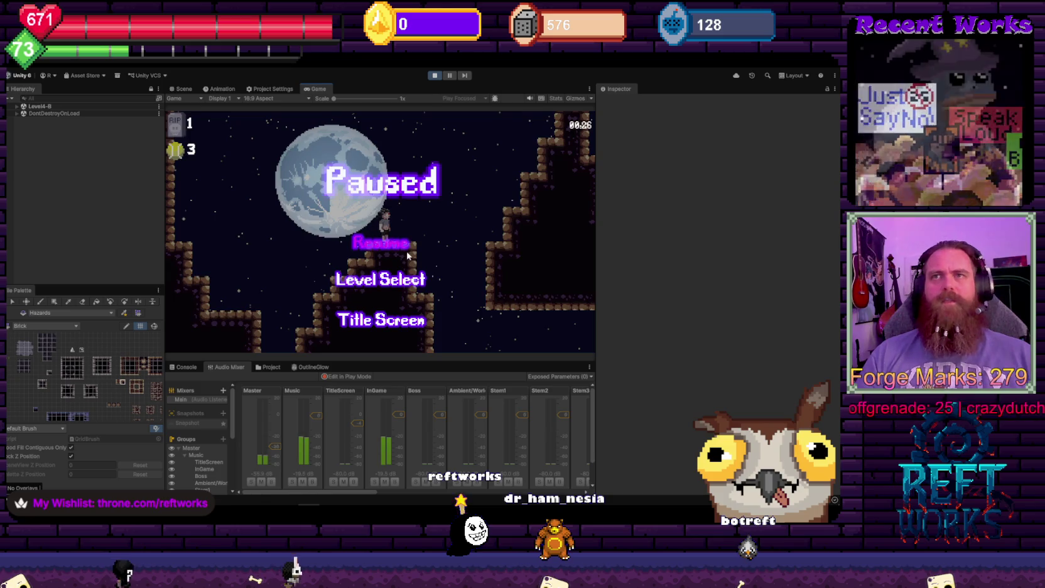
left_click(372, 280)
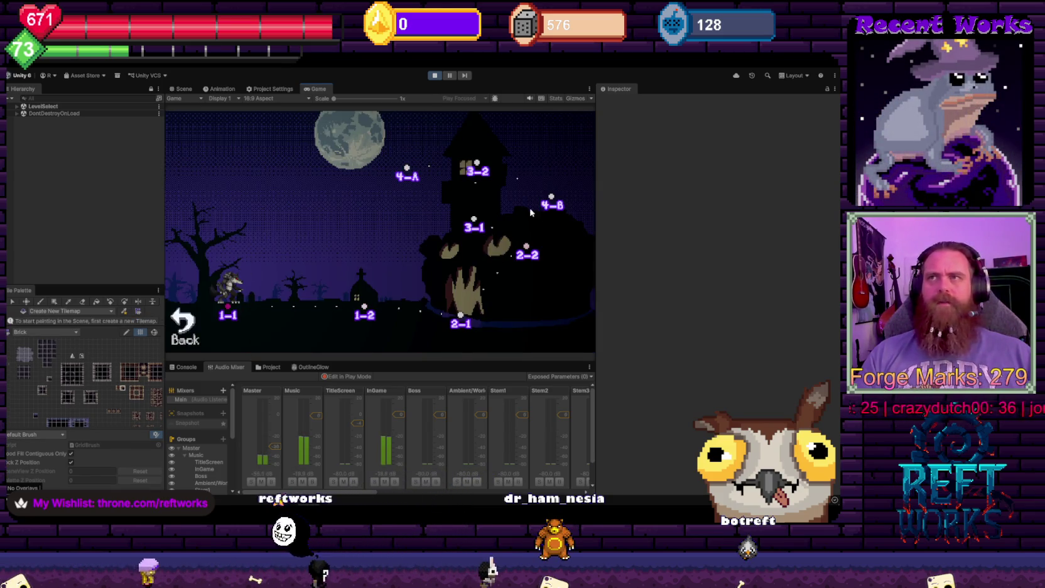
left_click(552, 199)
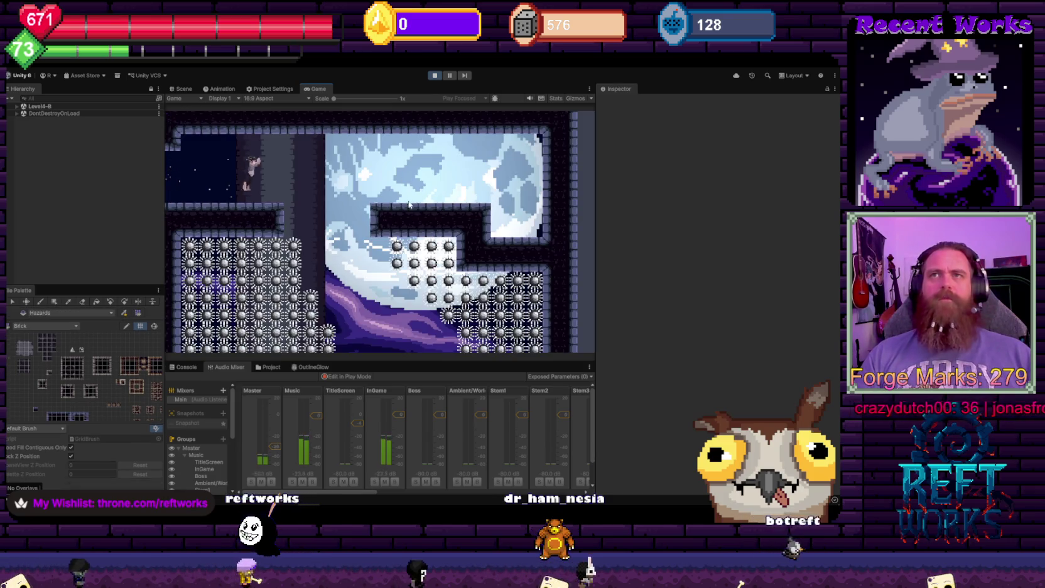
Run the character right through Level4-B, then exit Play mode with Ctrl+P
key("Right")
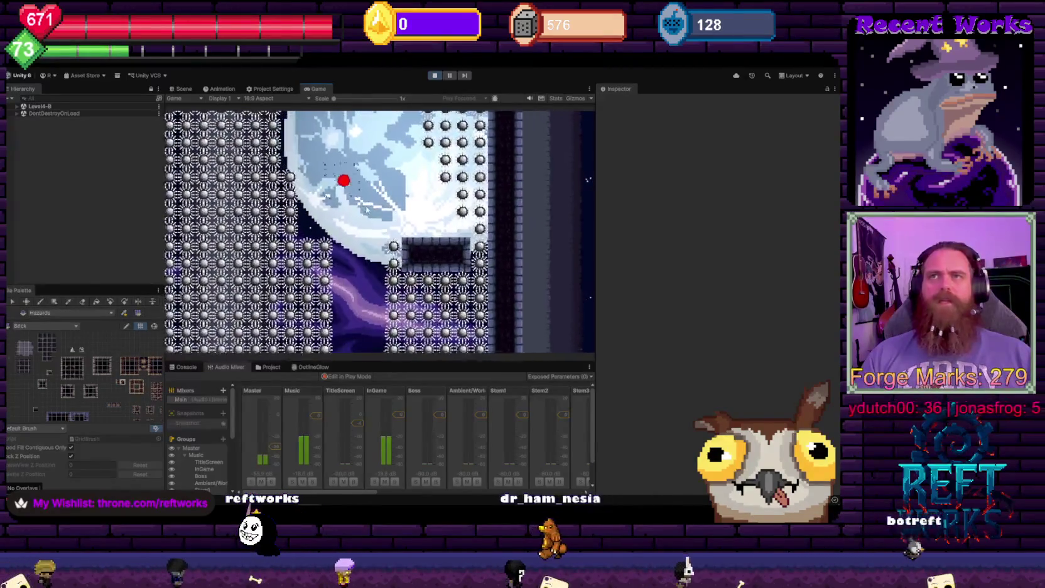
key("Right")
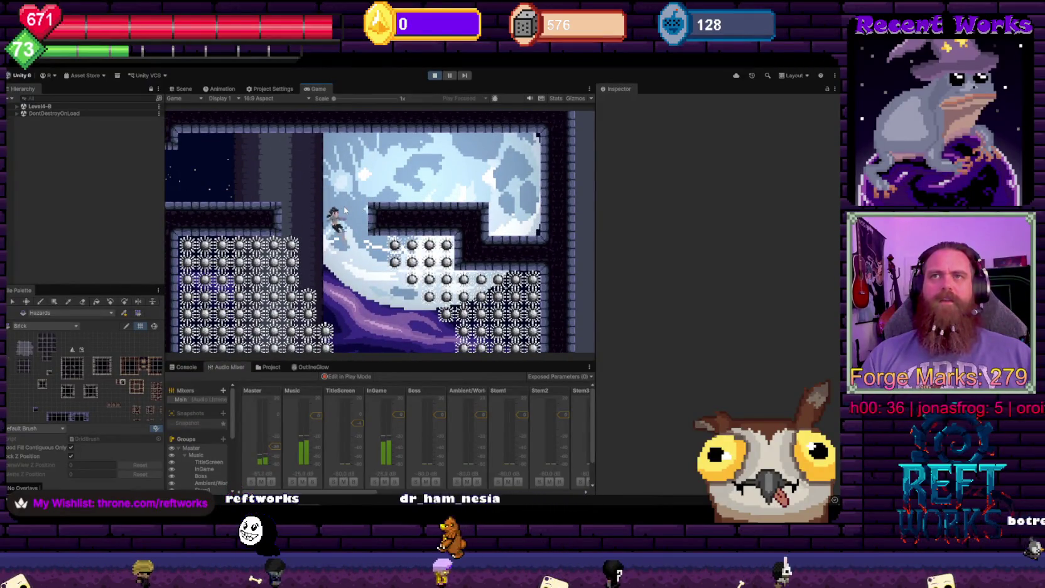
key("Right")
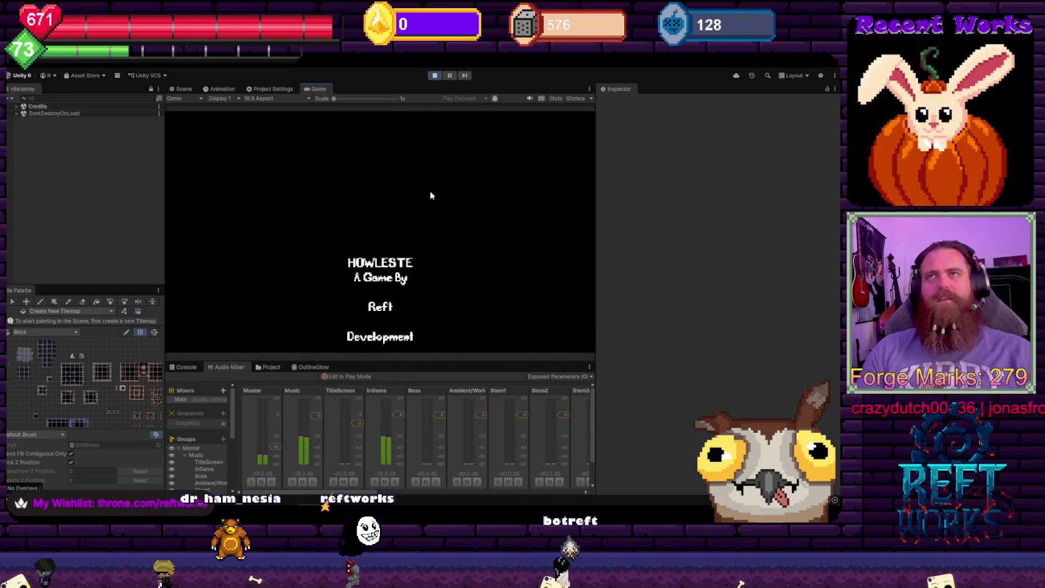
key("ctrl+p")
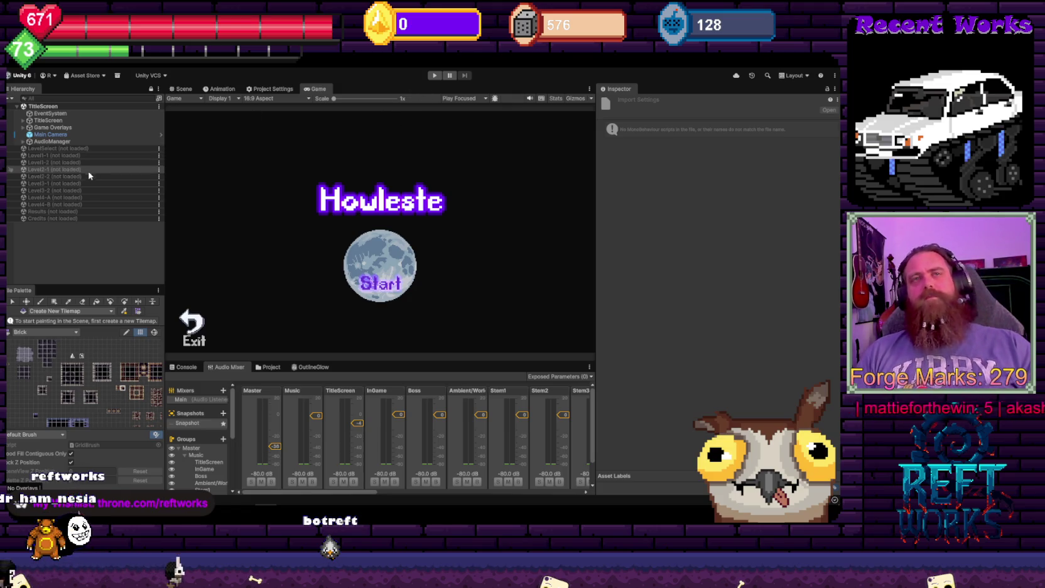
Load Level4-B back into the editor, select its Grid, and switch to the Scene view
left_click(85, 210)
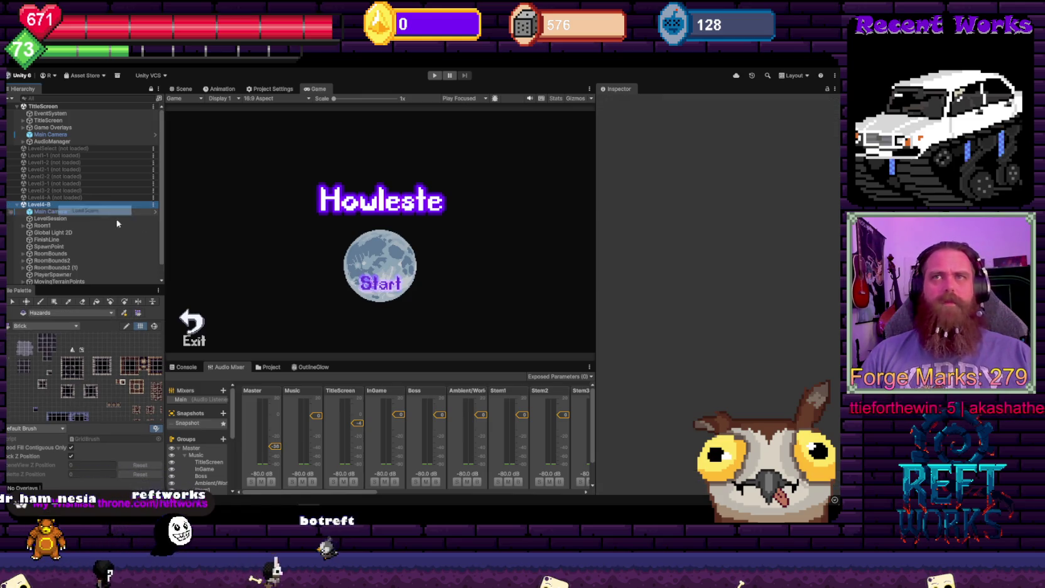
scroll(45, 240, "down", 1)
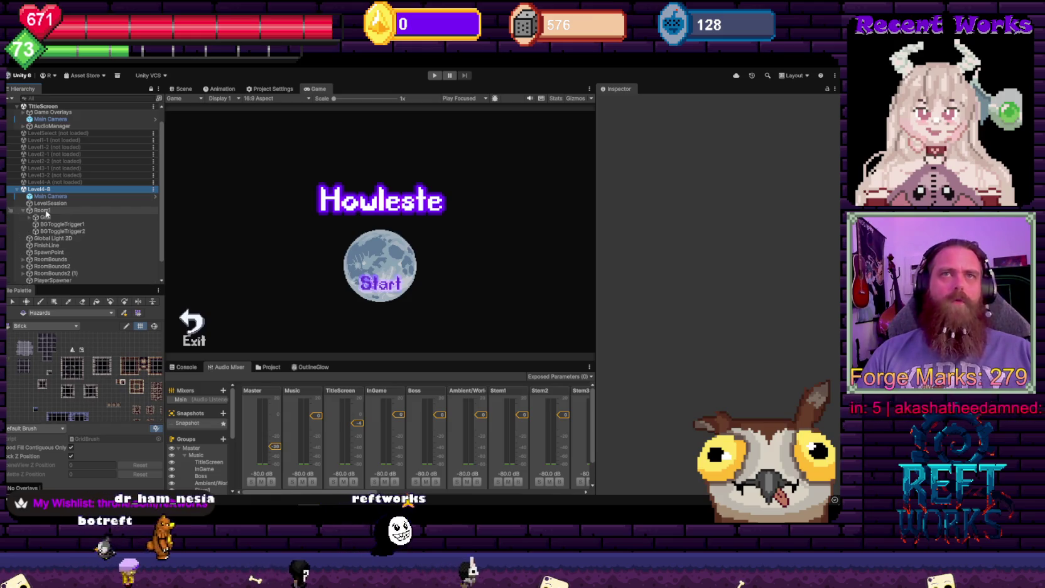
left_click(47, 216)
left_click(176, 91)
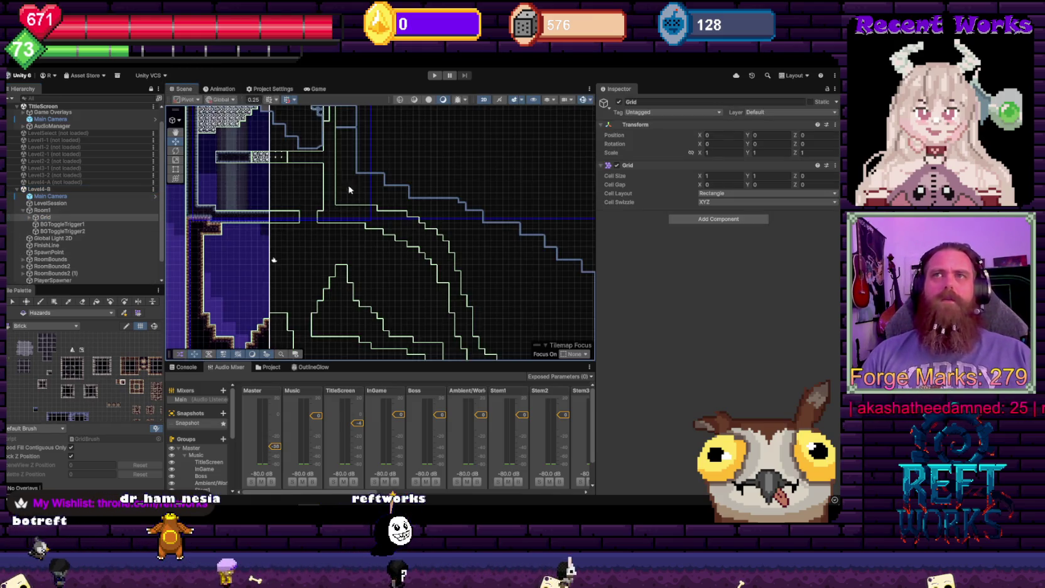
scroll(379, 187, "down", 3)
Collapse and unload the TitleScreen scene
left_click(17, 106)
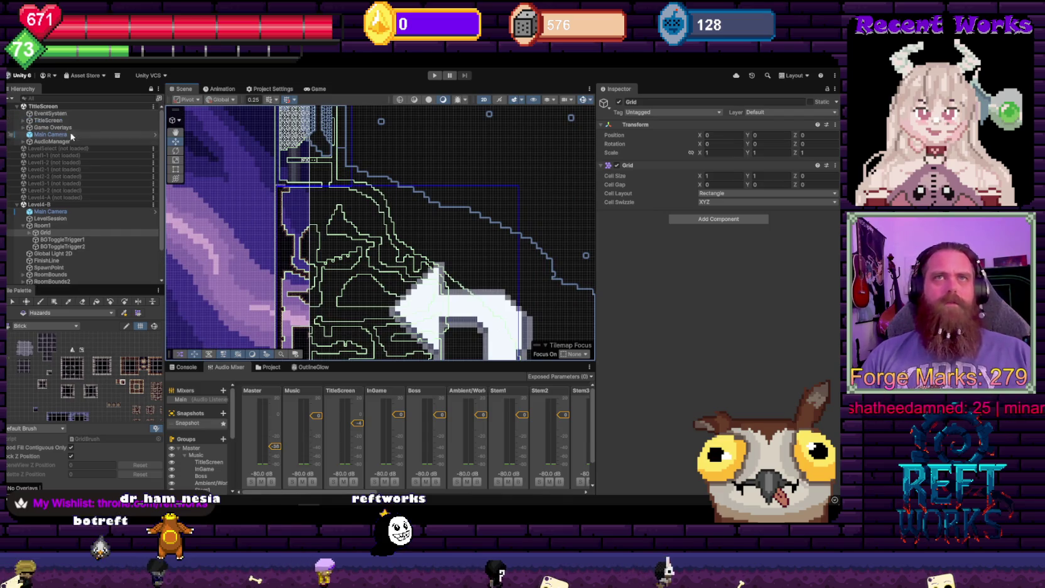
left_click(50, 106)
right_click(50, 106)
left_click(91, 155)
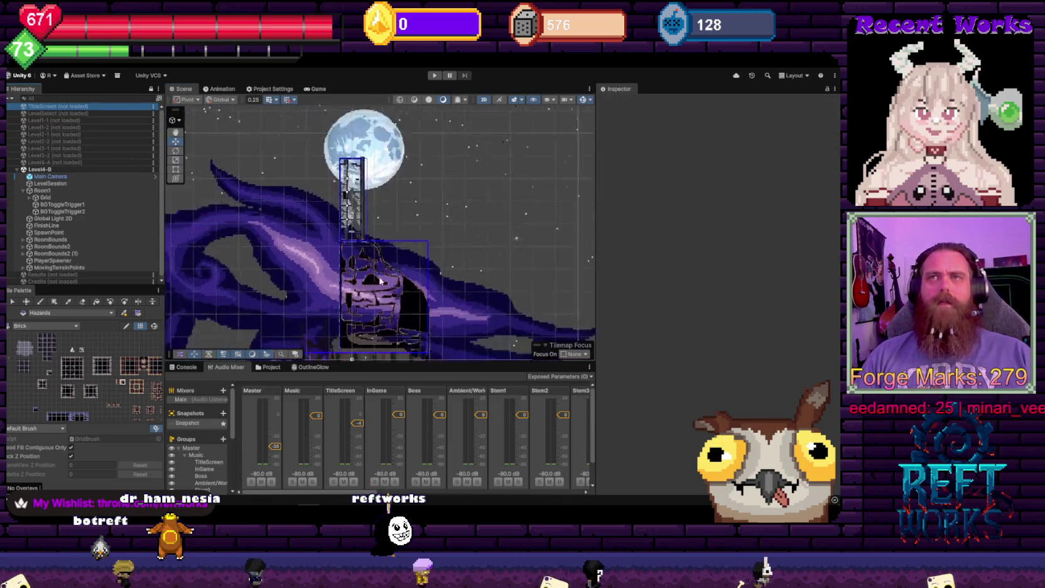
Pan around the cave level and select the Blob1 (12) background rock sprite
left_click_drag(352, 189, 377, 217)
scroll(377, 217, "up", 2)
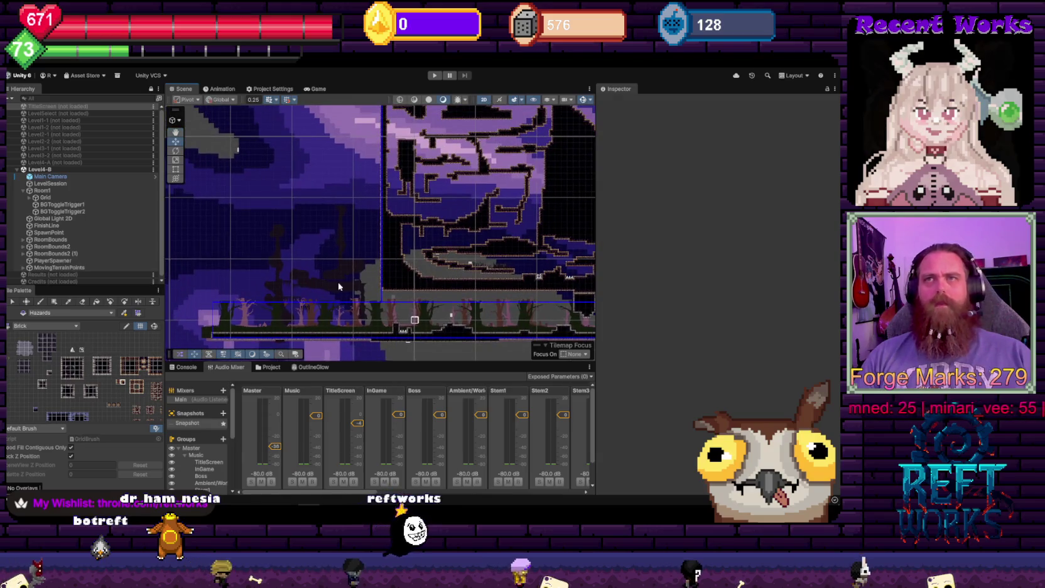
left_click(349, 264)
left_click_drag(378, 254, 375, 247)
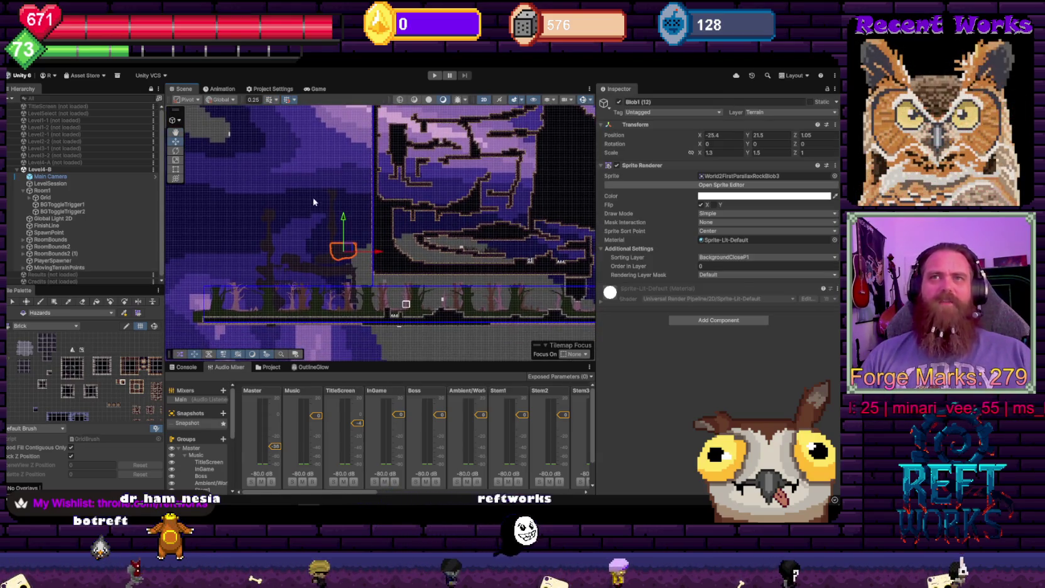
scroll(92, 253, "down", 1)
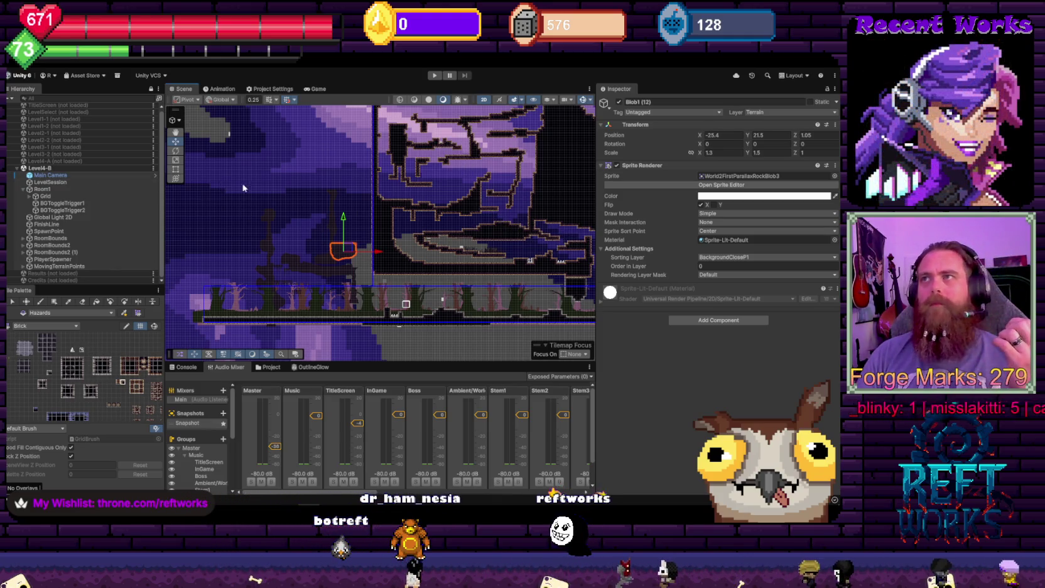
scroll(330, 234, "up", 5)
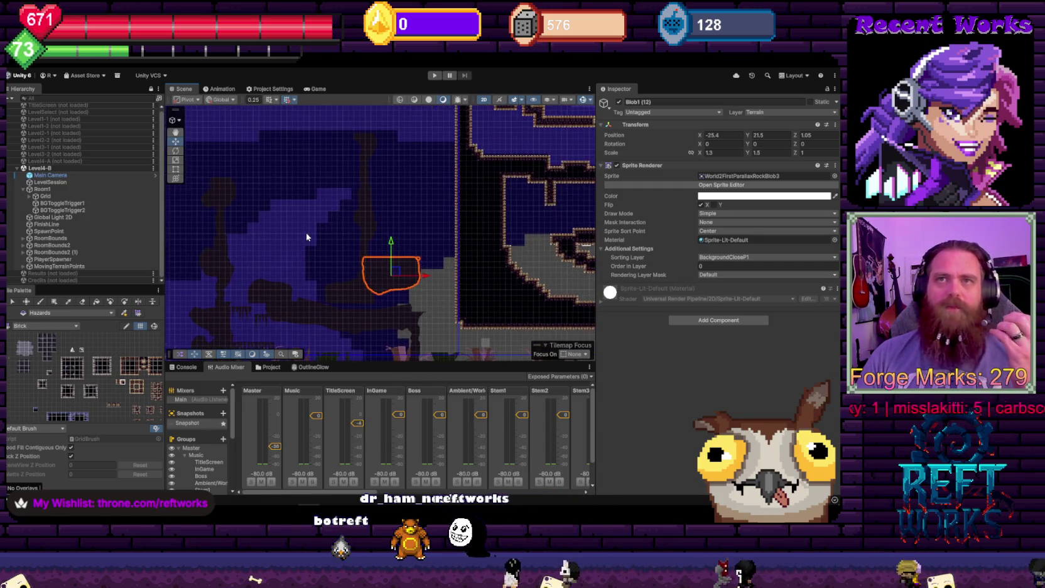
scroll(307, 237, "down", 3)
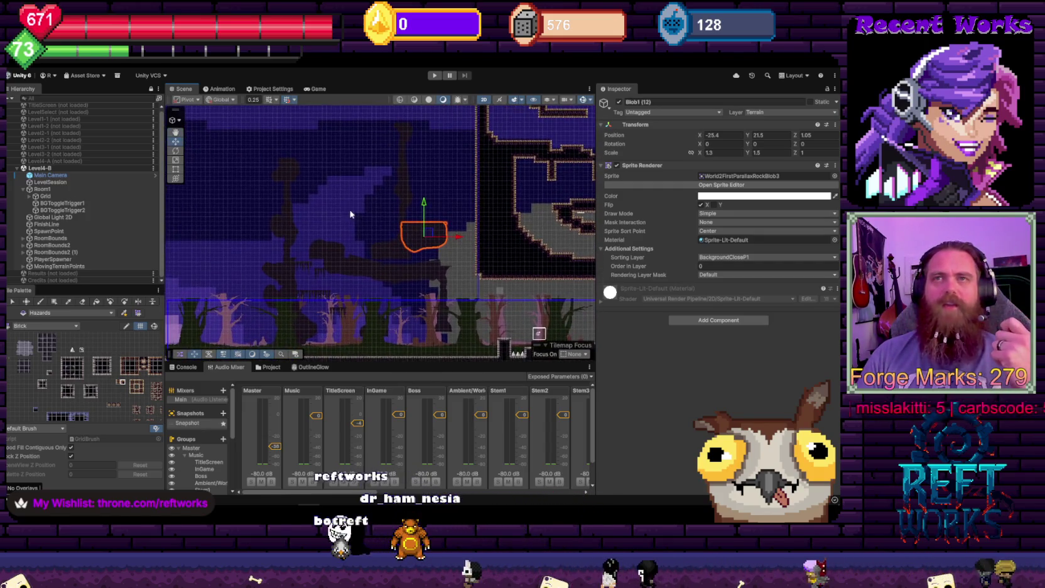
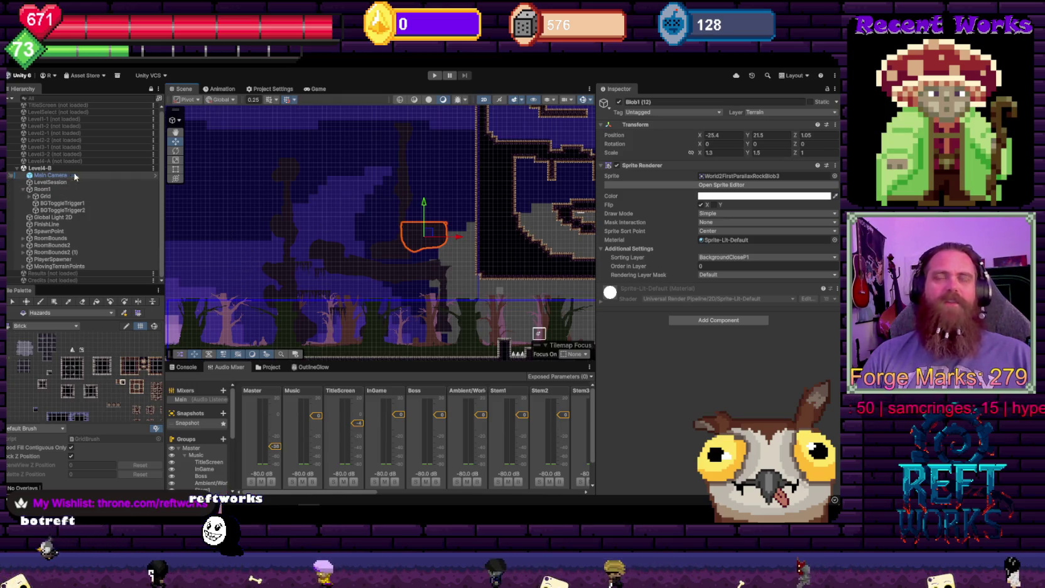
Expand Grid, frame the WizTower objects, and select the FirstParalaix parallax layer
left_click(29, 196)
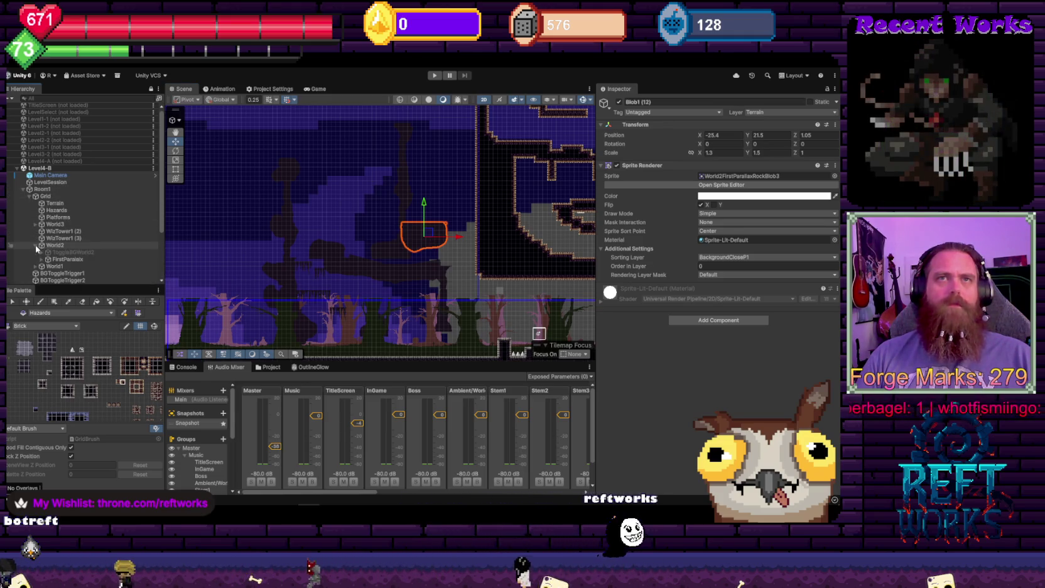
left_click(60, 238)
key("f")
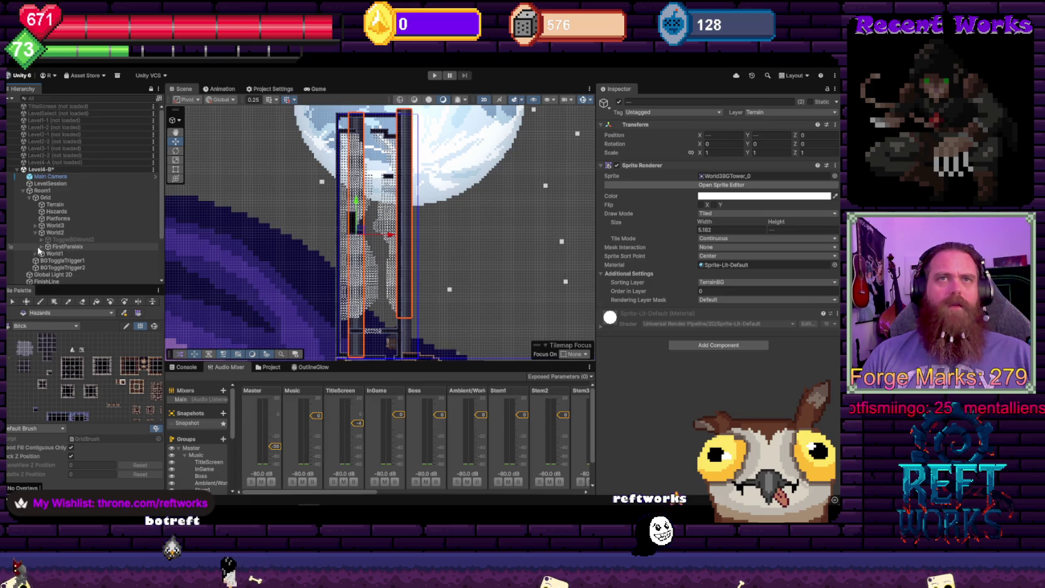
left_click_drag(277, 257, 379, 165)
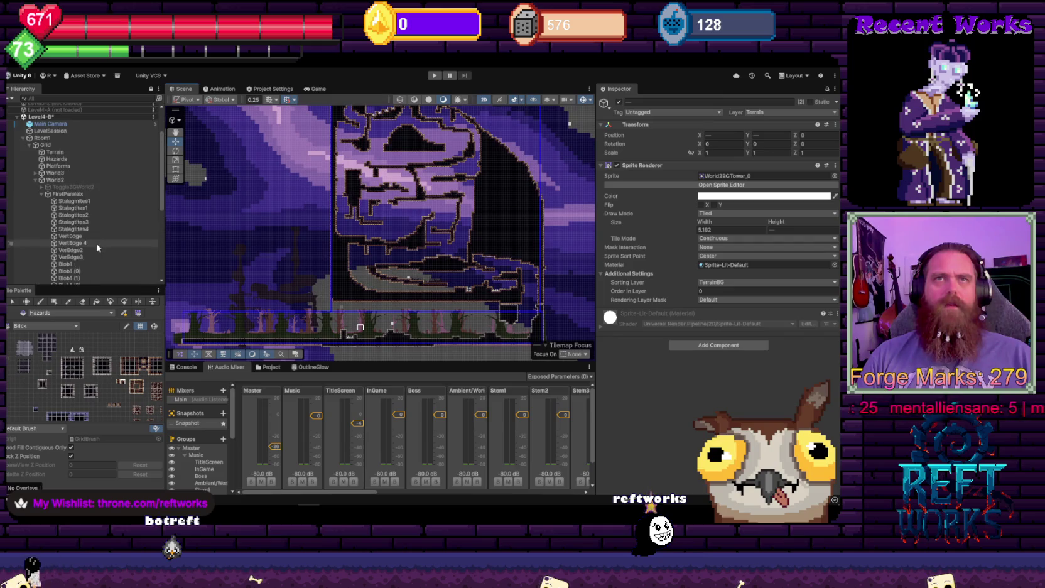
left_click(69, 195)
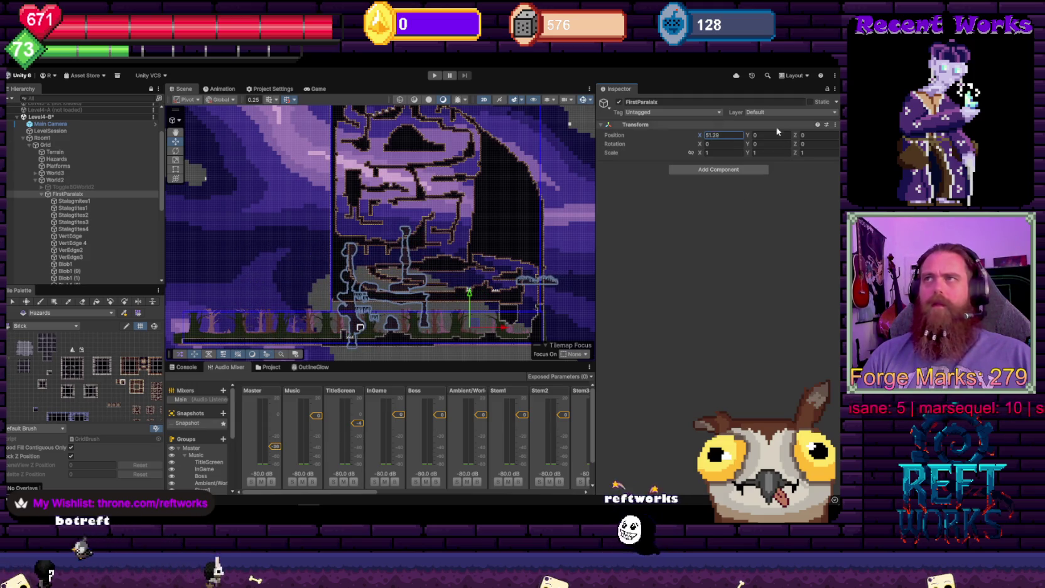
Scrub FirstParalaix's position up to about Y 48.35 and left to X 42.6
mouse_move(748, 135)
left_mouse_down()
mouse_move(570, 246)
mouse_move(516, 245)
left_mouse_up()
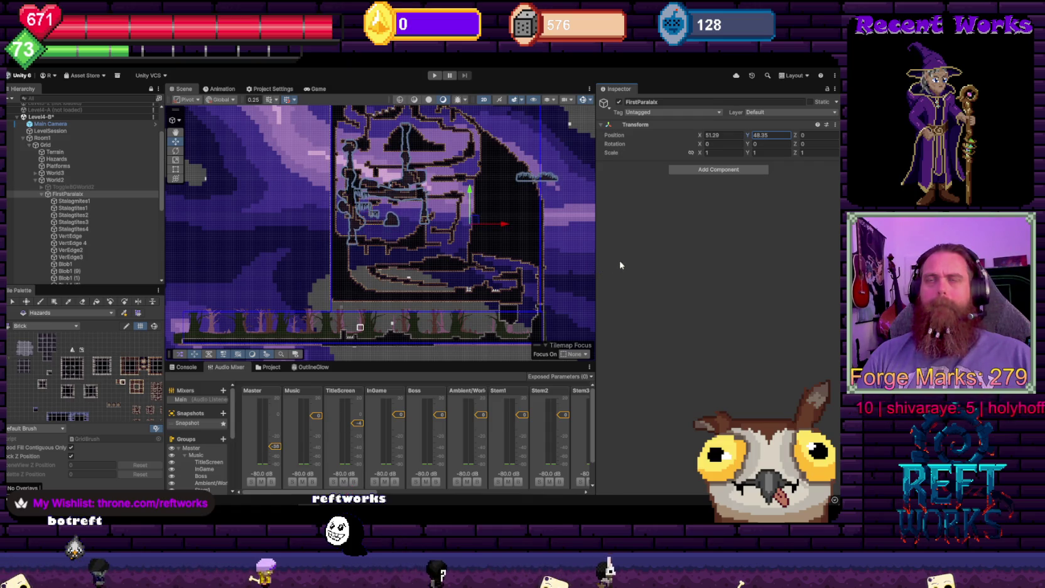
scroll(392, 196, "up", 5)
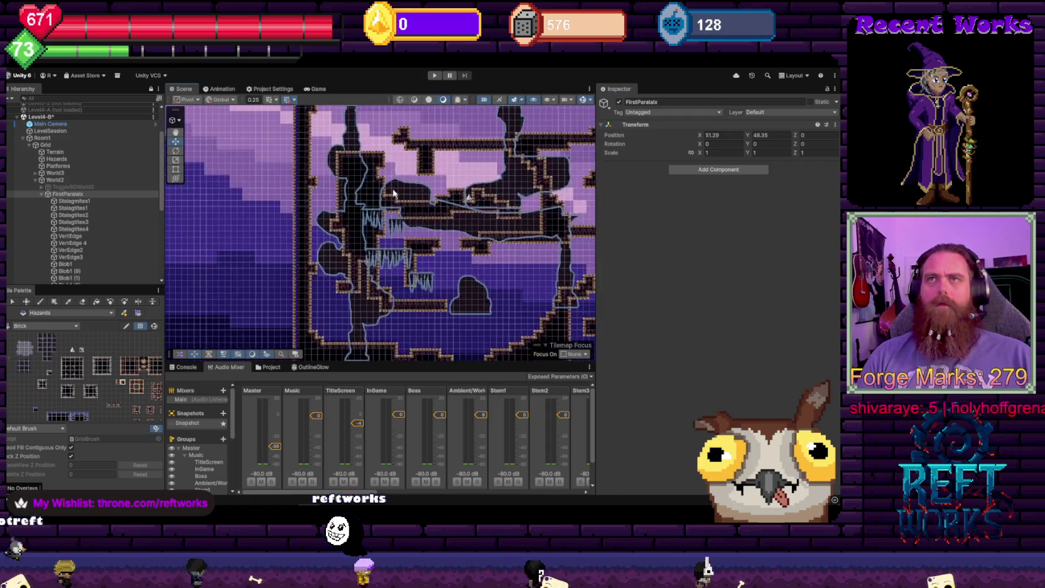
left_click_drag(431, 221, 330, 202)
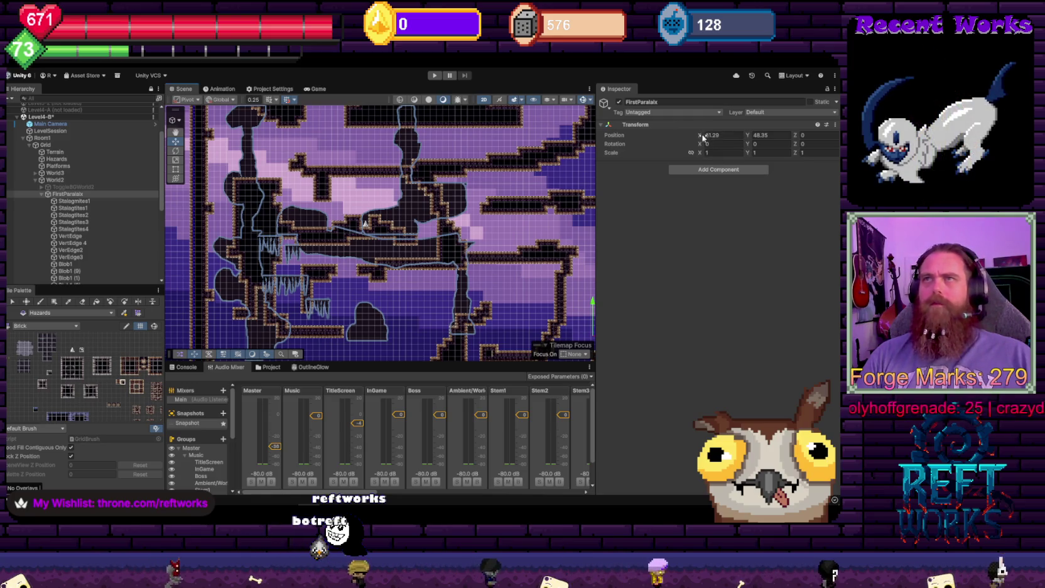
left_click_drag(703, 137, 683, 161)
left_click_drag(674, 170, 685, 172)
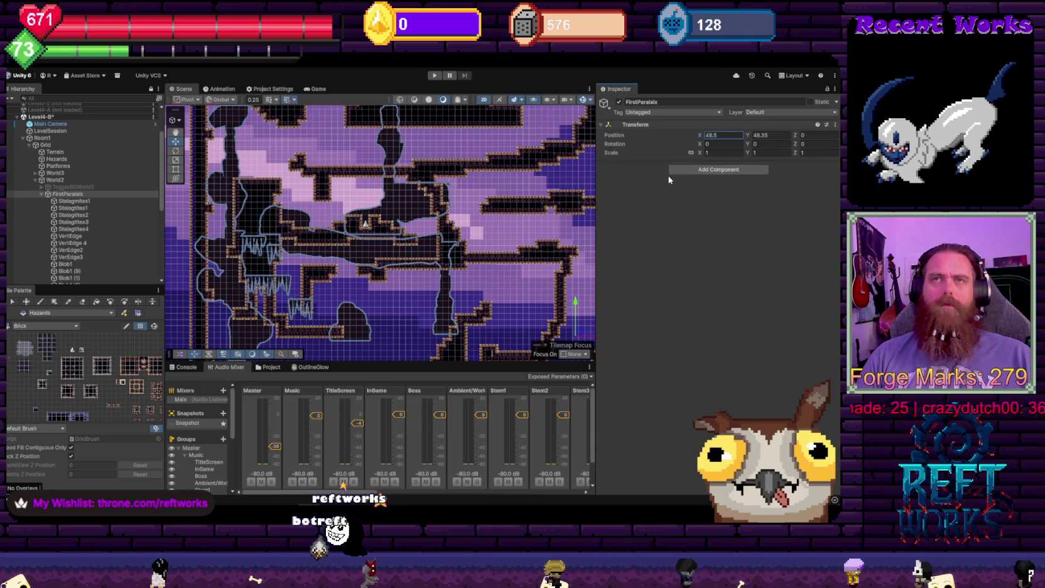
scroll(405, 271, "down", 2)
scroll(344, 290, "up", 1)
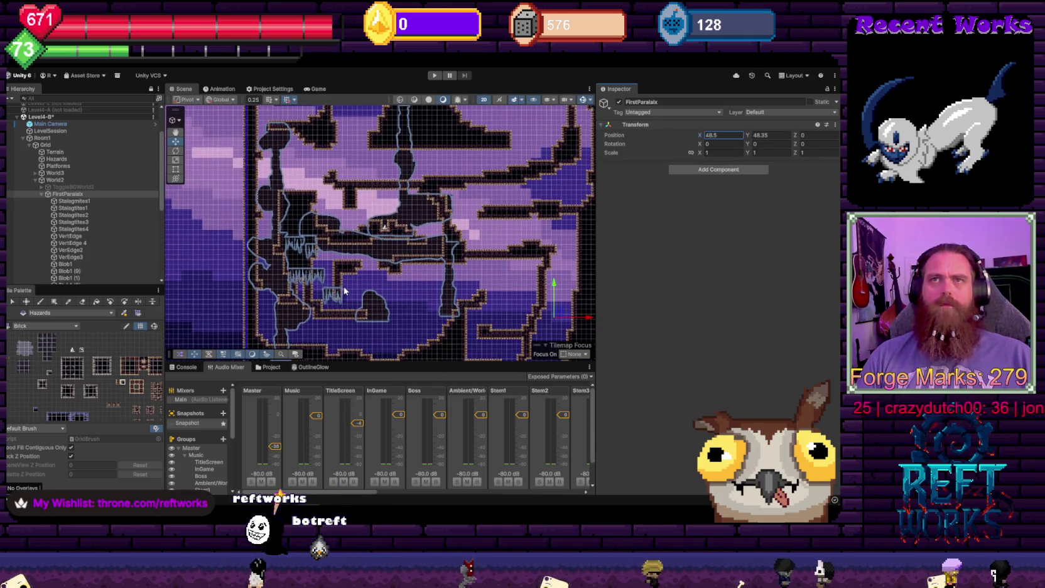
mouse_move(698, 136)
left_mouse_down()
mouse_move(677, 139)
mouse_move(691, 142)
left_mouse_up()
Nudge Blob1 (7) left, set Blob1 (12) to X -9.8, Y 23.7, and Blob1 (2) to Y 35
left_click(239, 199)
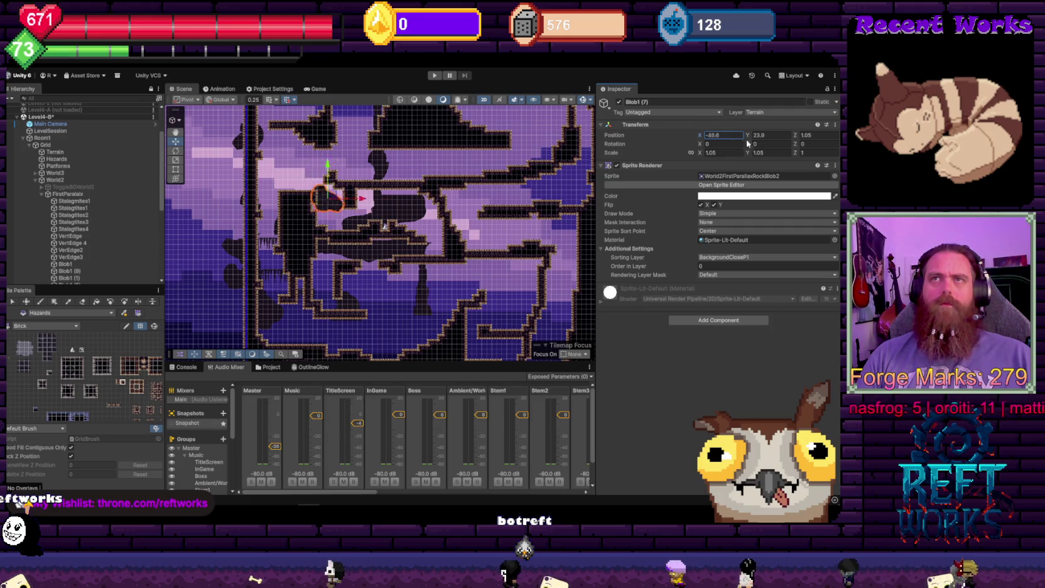
left_click_drag(752, 143, 748, 145)
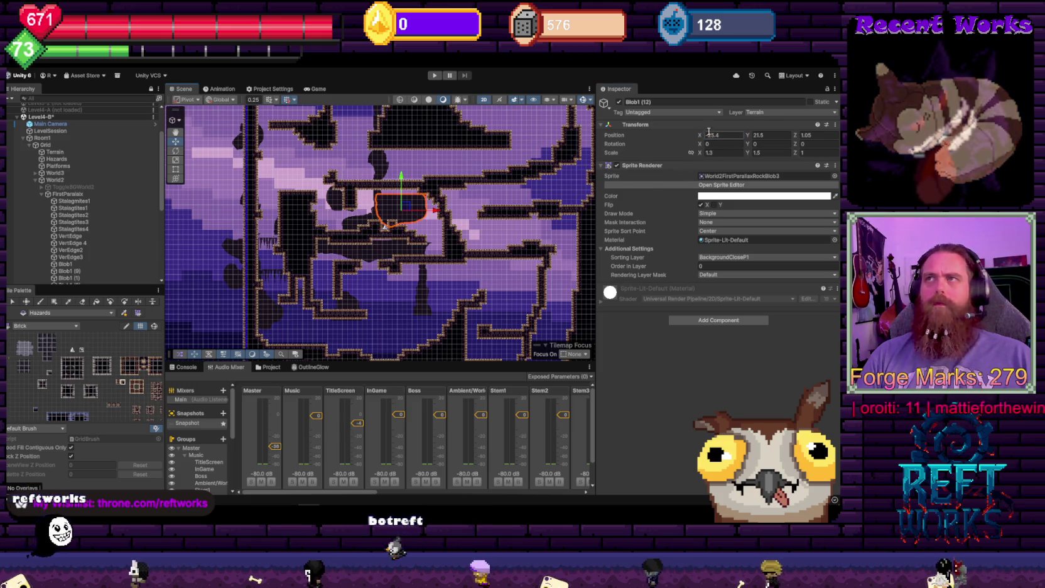
left_click(436, 207)
type("-9.8")
left_click(757, 136)
type("23.7")
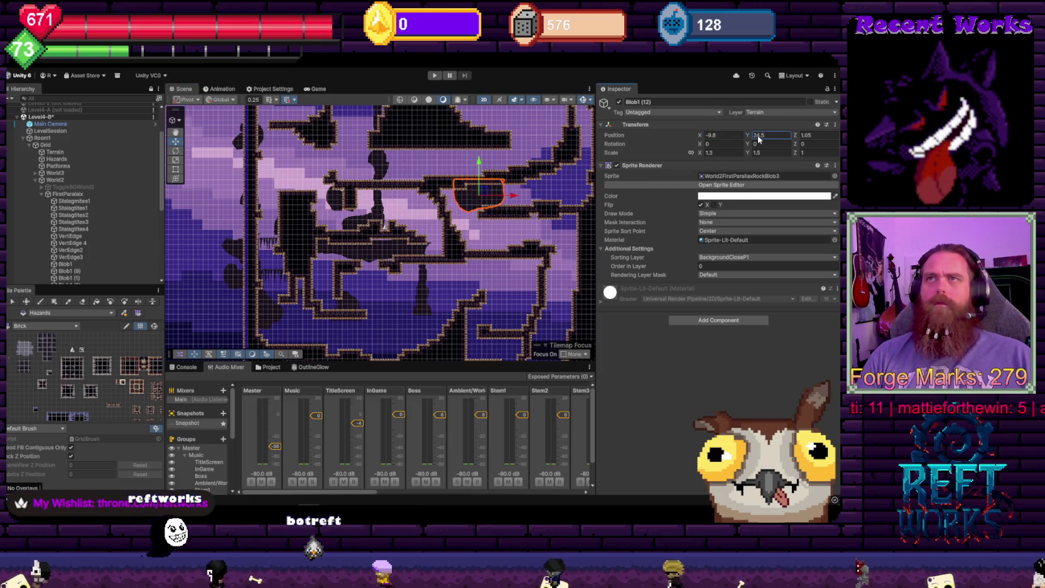
left_click(400, 245)
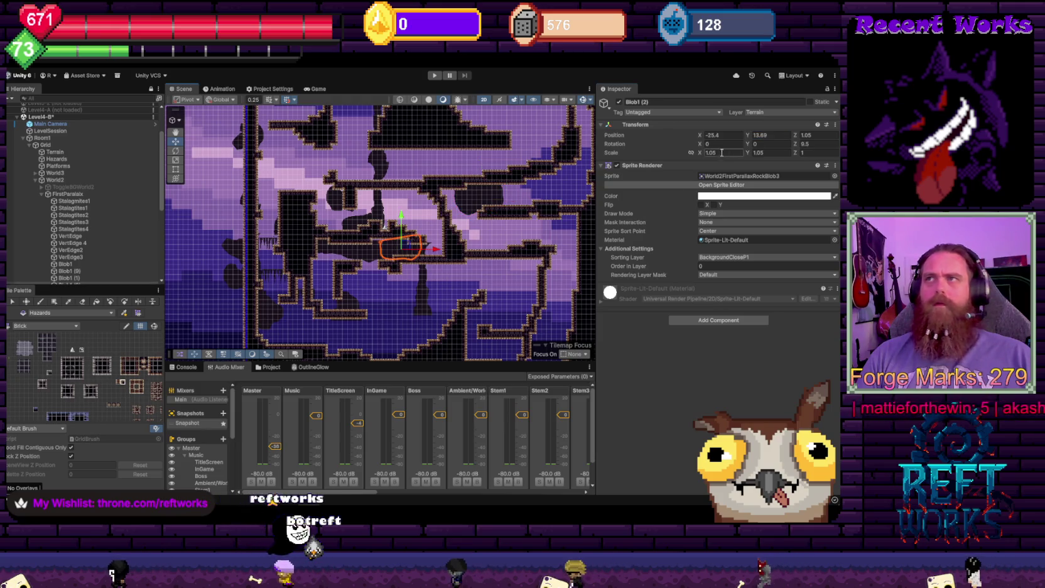
left_click(767, 135)
type("35")
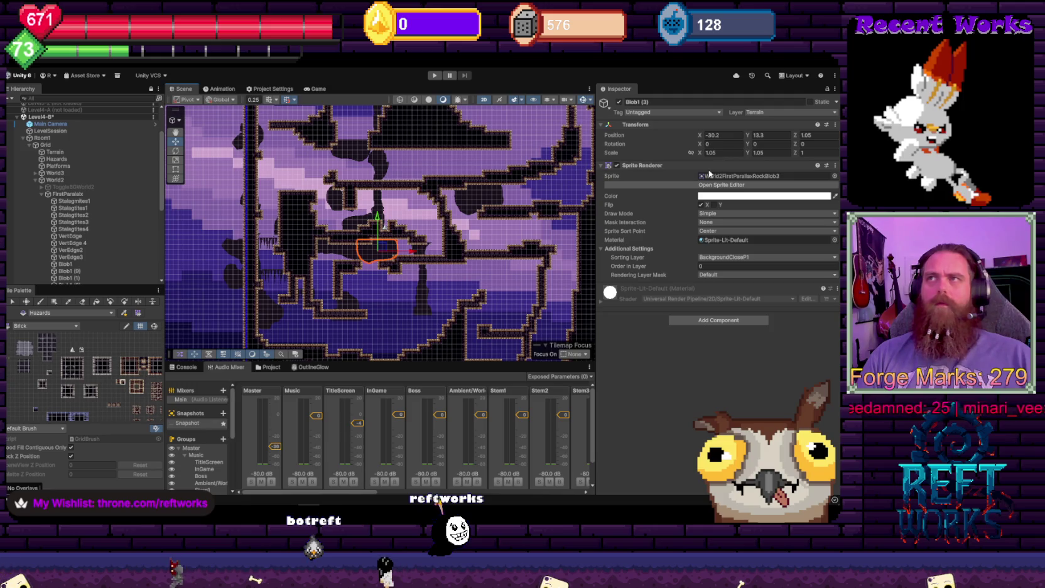
Give Blob1 (2) the World2FirstParallaxRockBlob1 sprite and select VertEdge 4
left_click(363, 151)
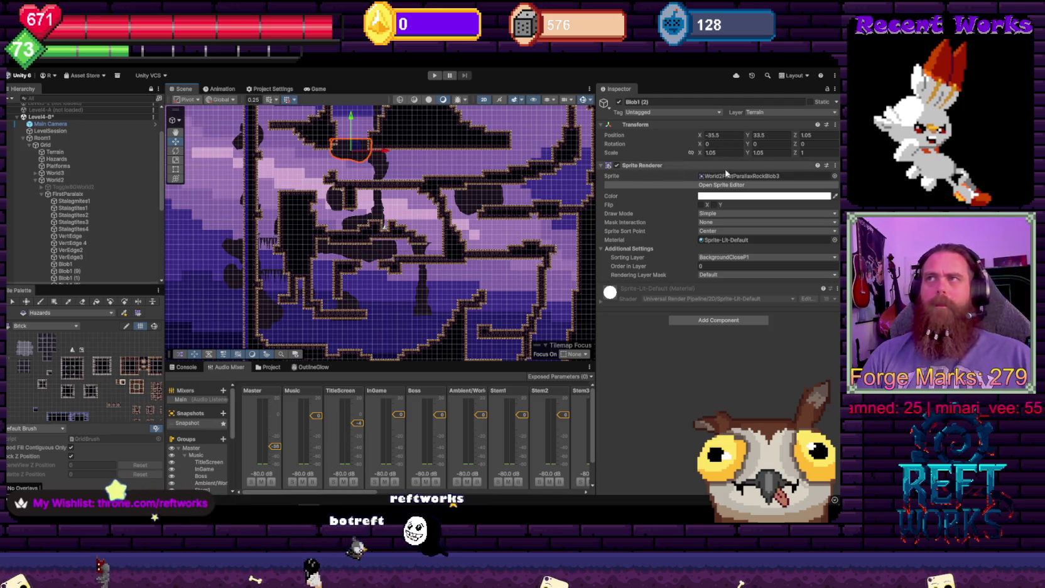
left_click(834, 176)
key("Up")
key("Up")
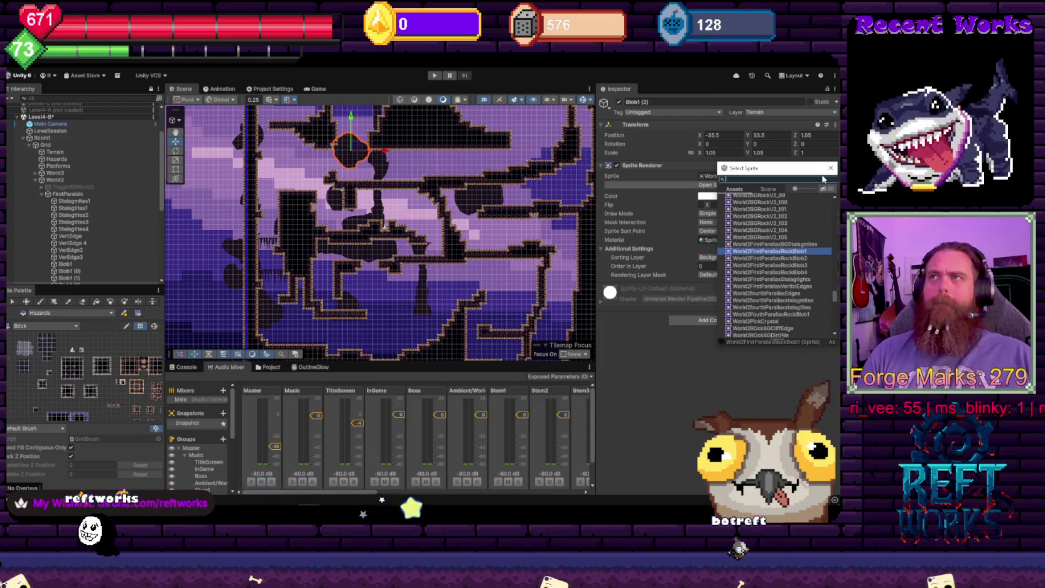
double_click(770, 252)
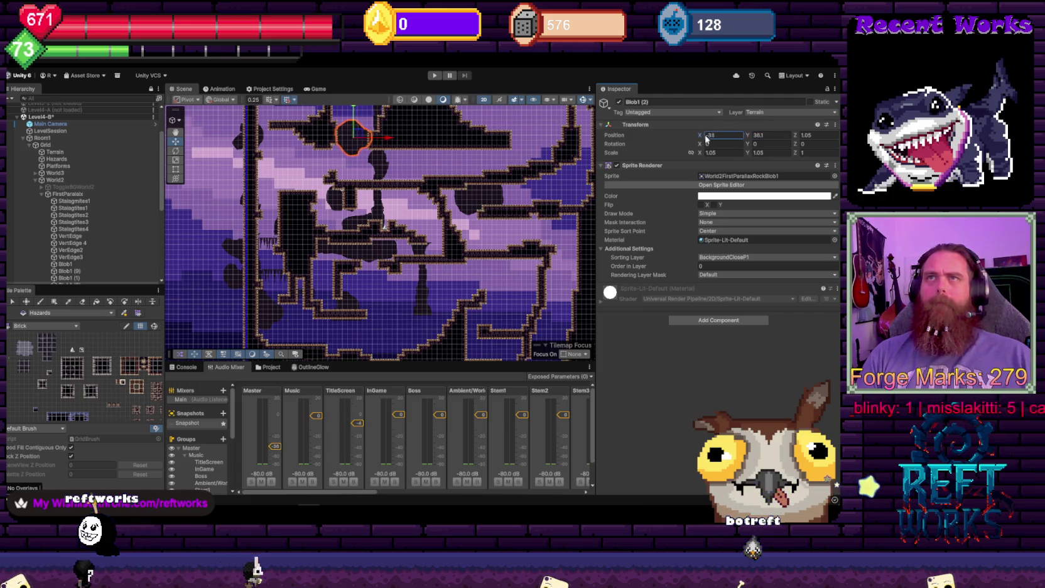
scroll(364, 137, "up", 5)
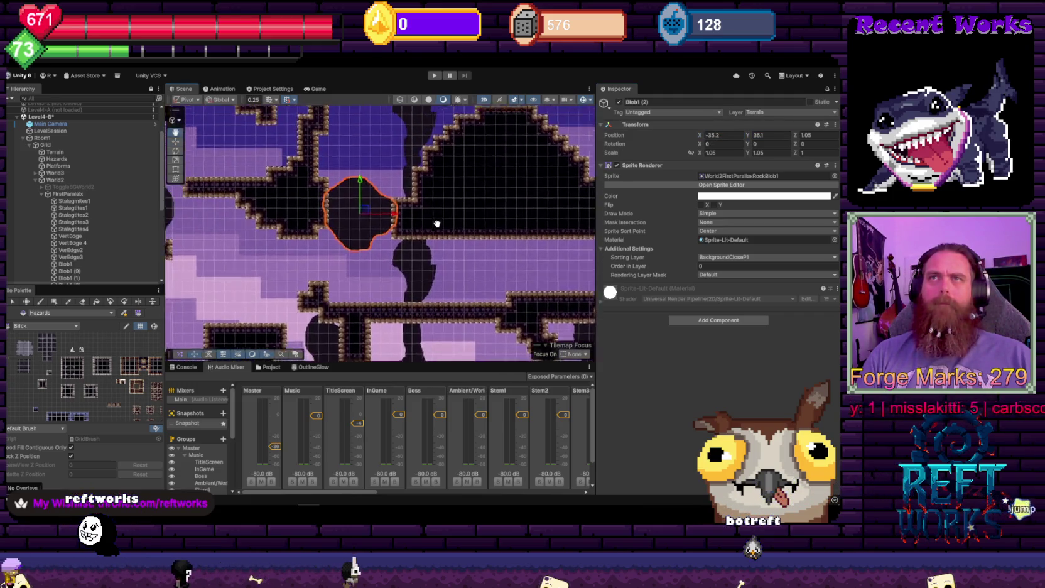
left_click(438, 191)
scroll(467, 232, "down", 5)
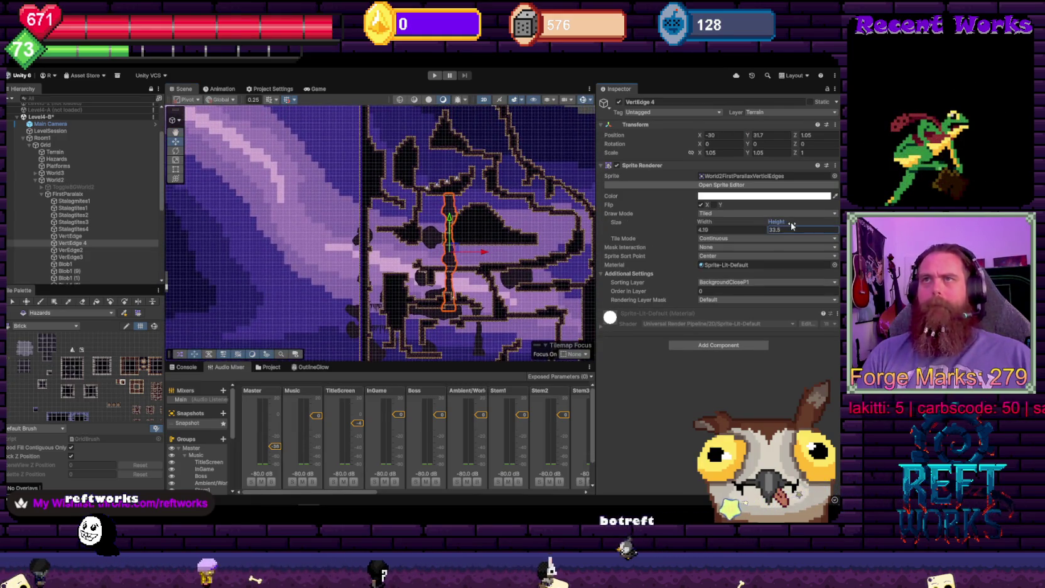
Roughly stretch VertEdge 4 to about 85 tall and slide it to around X -28.3
left_click_drag(778, 226, 793, 226)
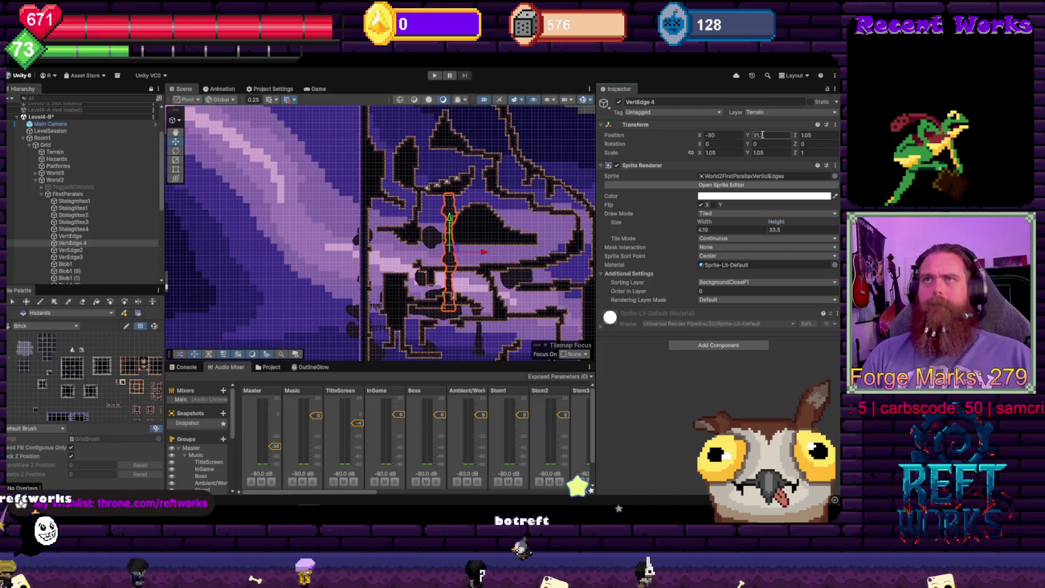
left_click_drag(746, 138, 787, 145)
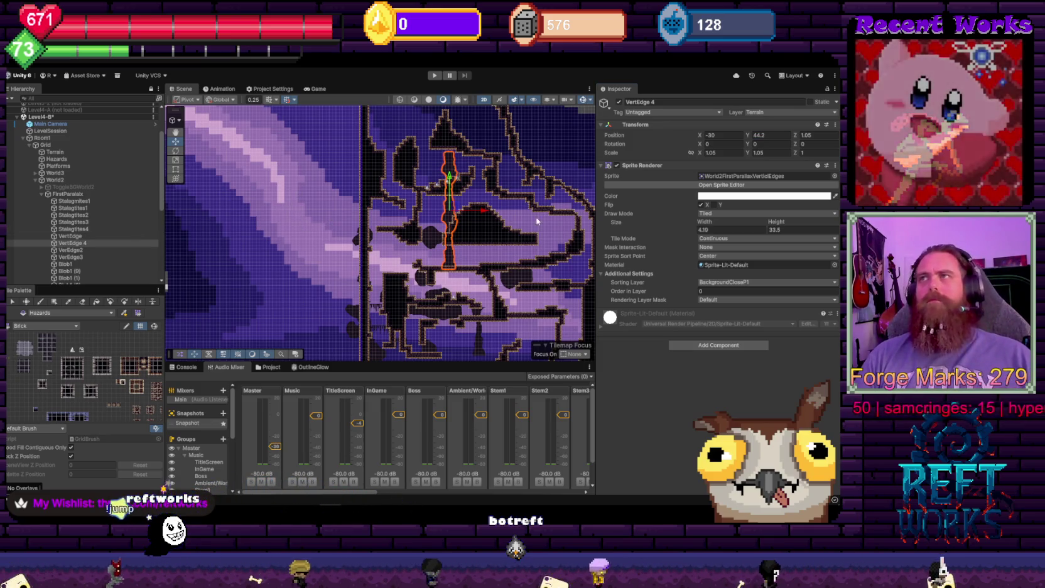
left_click_drag(749, 137, 731, 201)
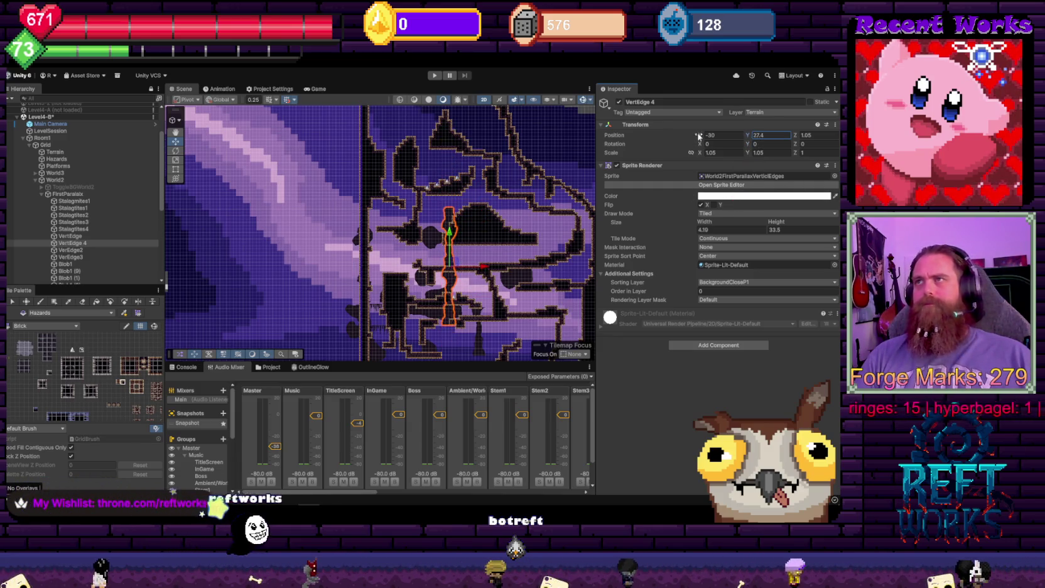
mouse_move(699, 135)
left_mouse_down()
mouse_move(682, 145)
mouse_move(704, 135)
mouse_move(824, 147)
mouse_move(808, 148)
left_mouse_up()
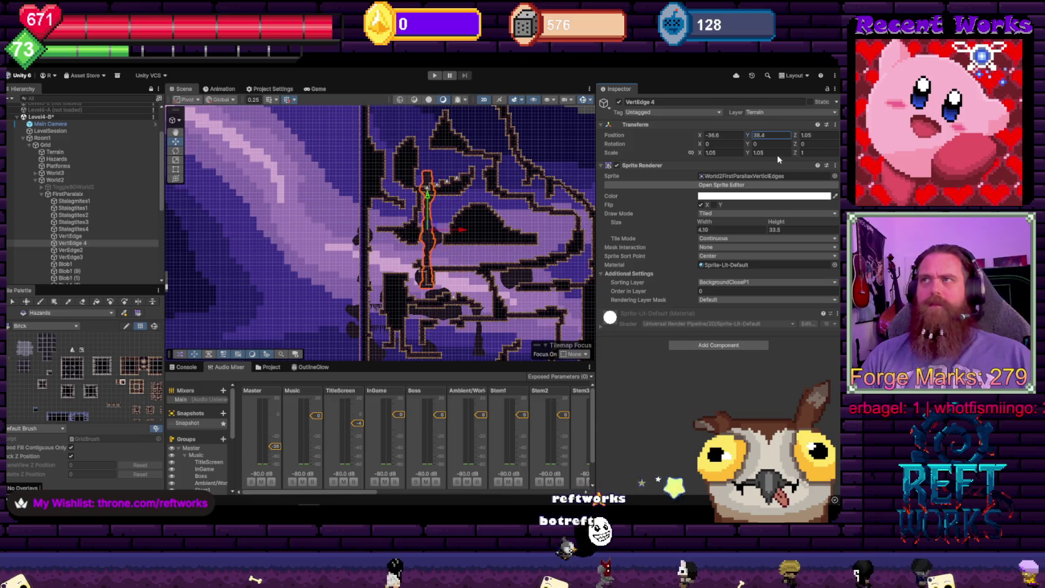
left_click_drag(776, 222, 838, 223)
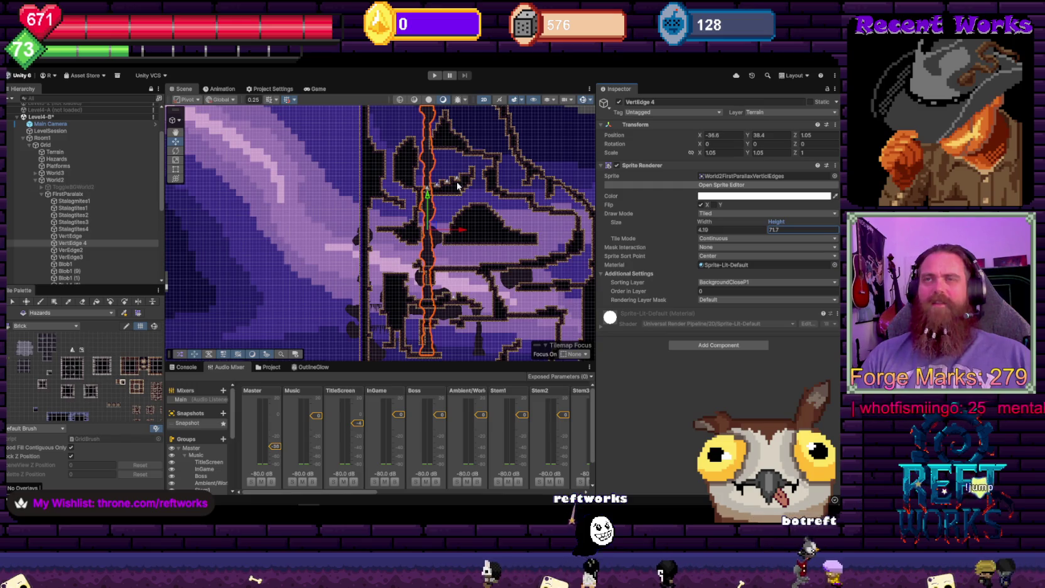
left_click_drag(455, 185, 409, 184)
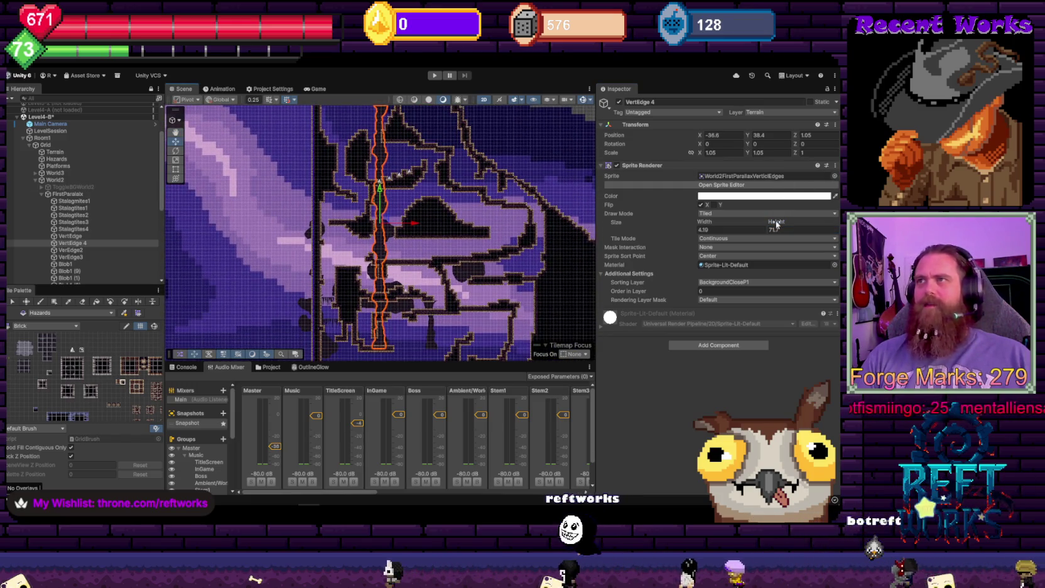
left_click_drag(776, 222, 798, 222)
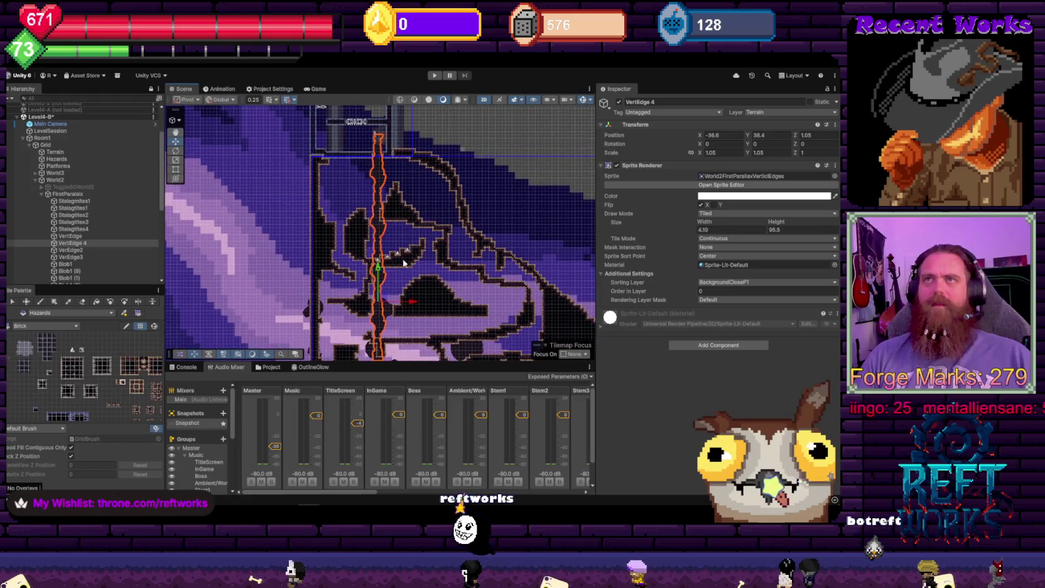
left_click_drag(776, 225, 764, 234)
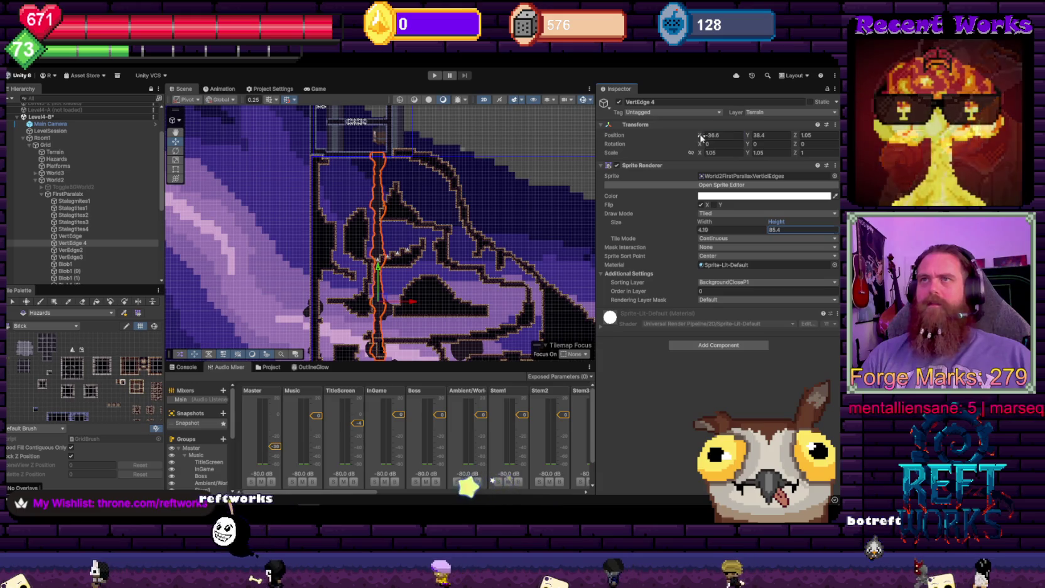
left_click_drag(699, 135, 716, 145)
Set VertEdge 4's height to exactly 90 and nudge it up to Y 38.8
scroll(449, 282, "down", 5)
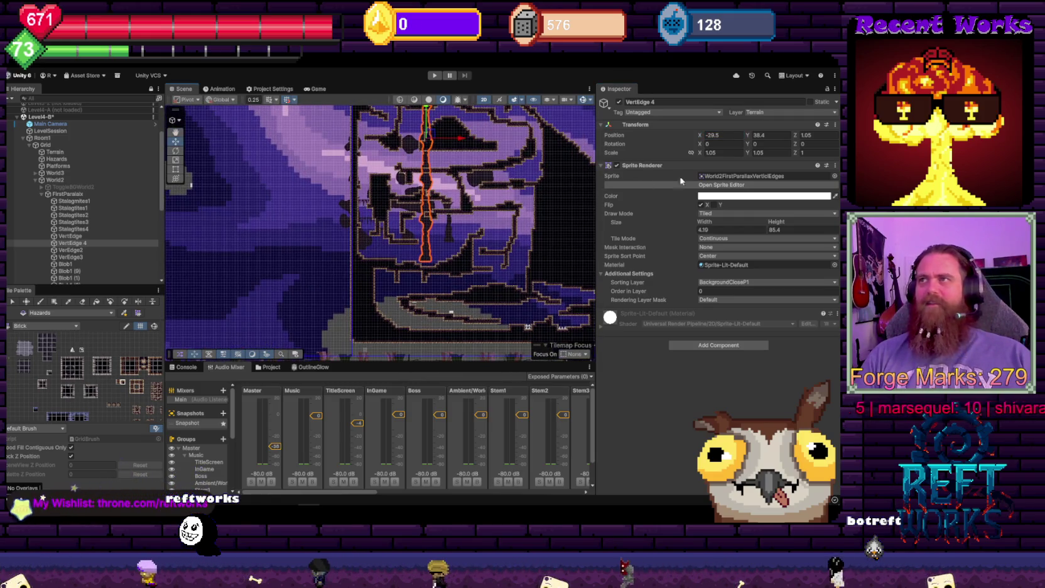
double_click(803, 229)
type("90")
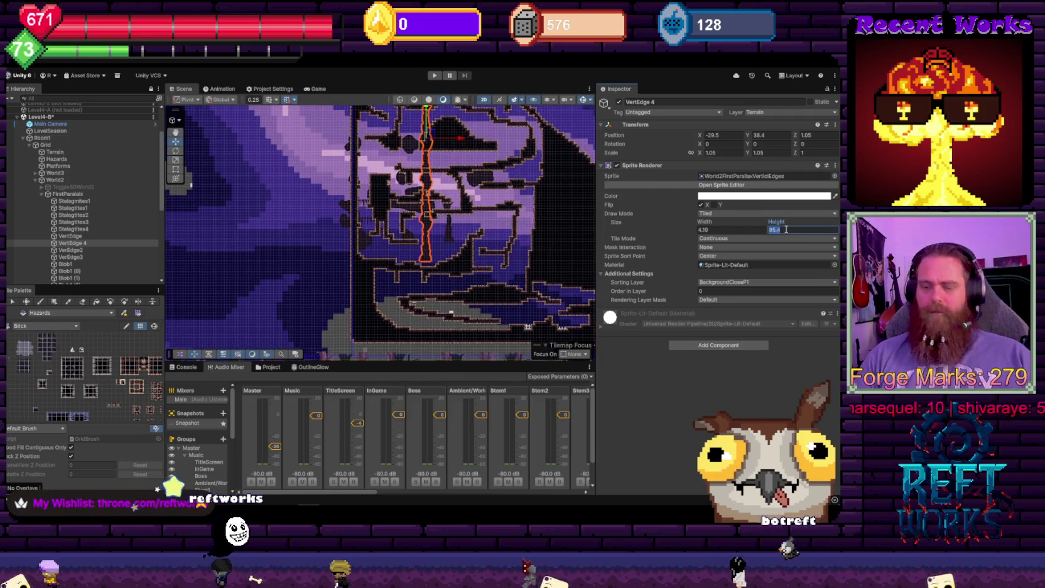
scroll(556, 162, "up", 5)
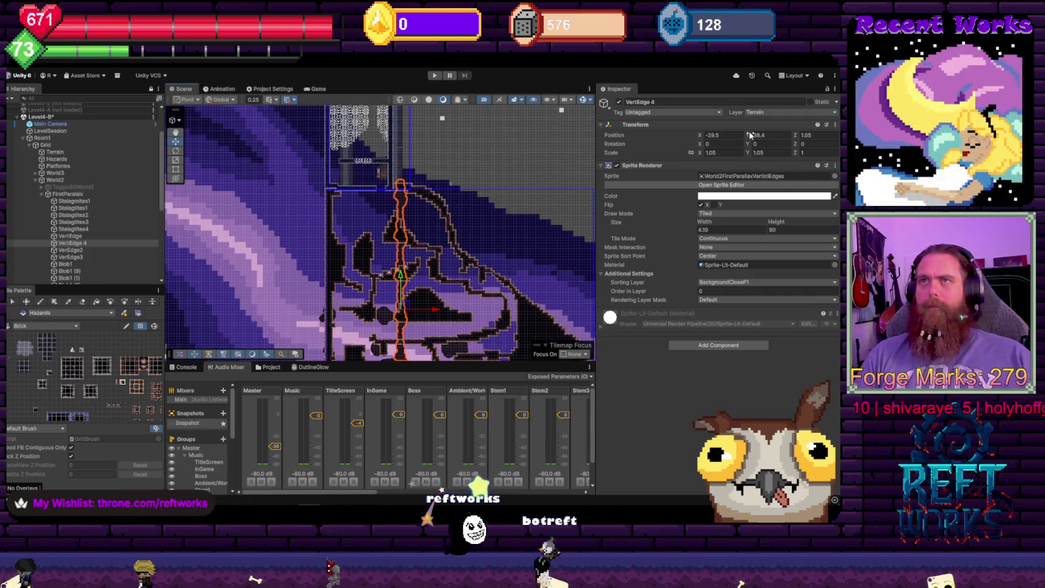
left_click_drag(746, 136, 748, 138)
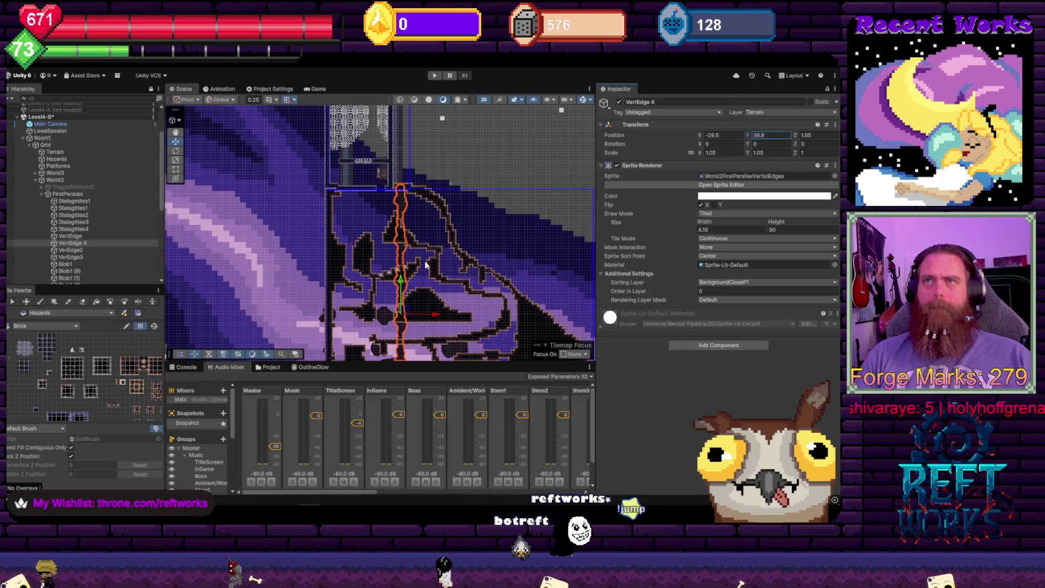
scroll(425, 265, "up", 3)
left_click_drag(425, 265, 425, 117)
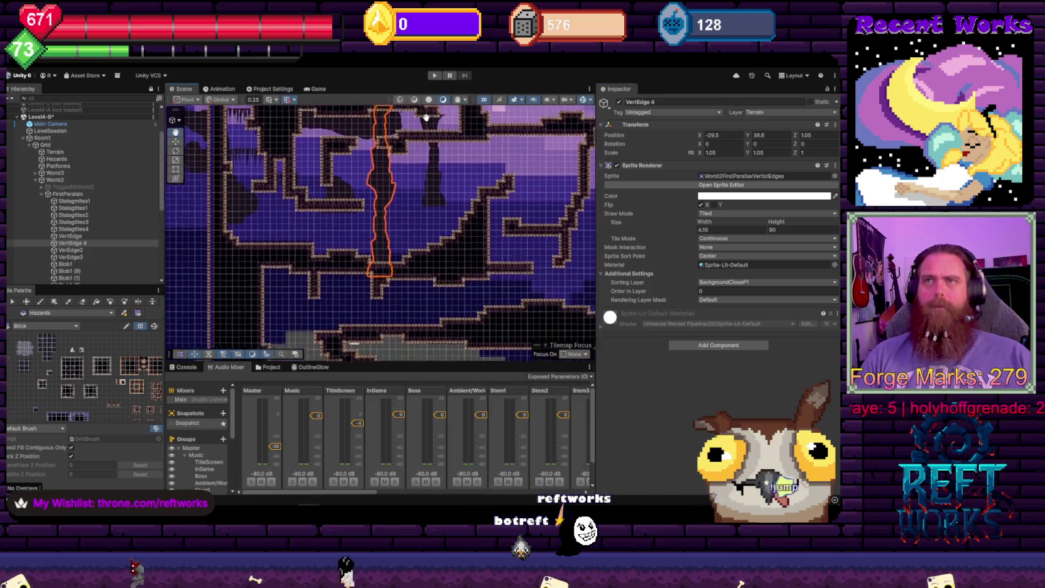
scroll(425, 236, "down", 5)
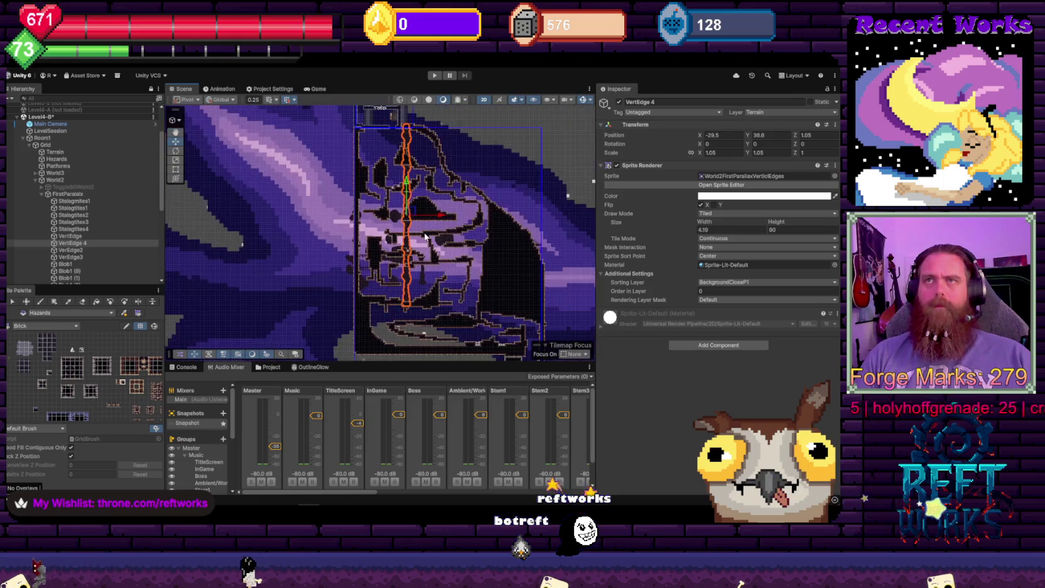
scroll(425, 233, "up", 2)
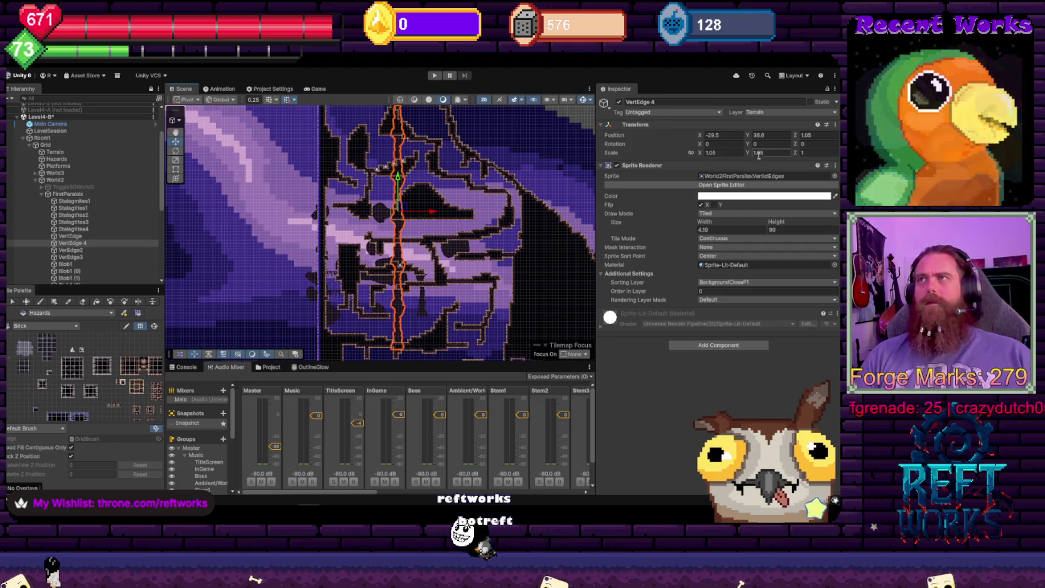
Give VertEdge a Sprite Renderer height of 85 and Position Y of 38.9
left_click(82, 236)
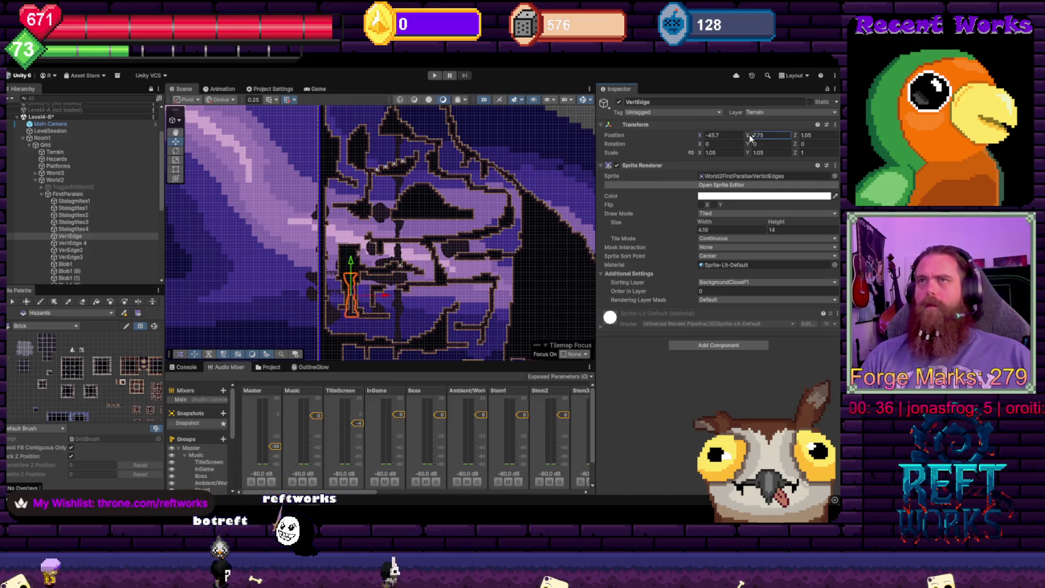
type("49.4")
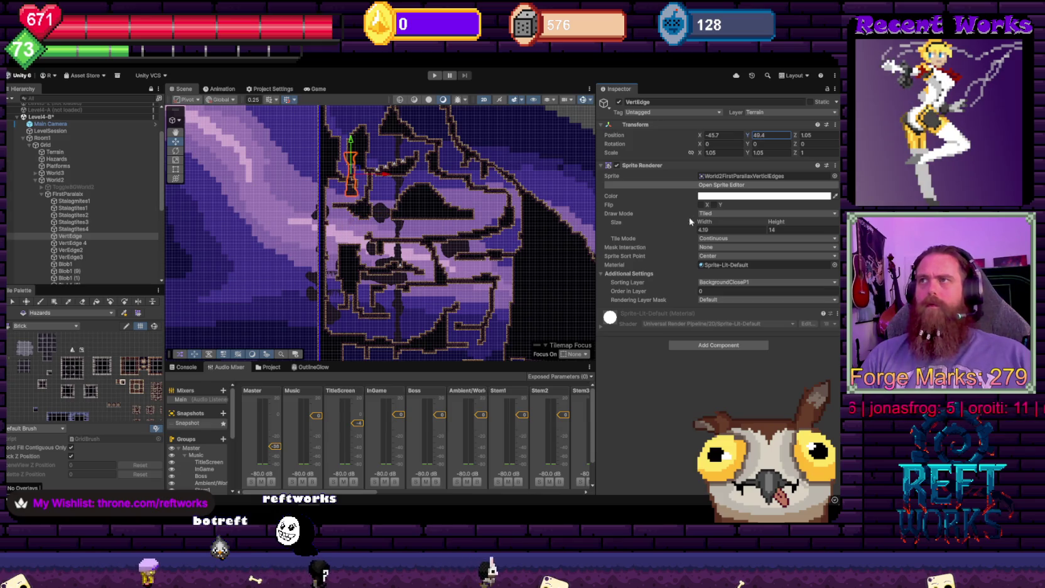
type("106.26")
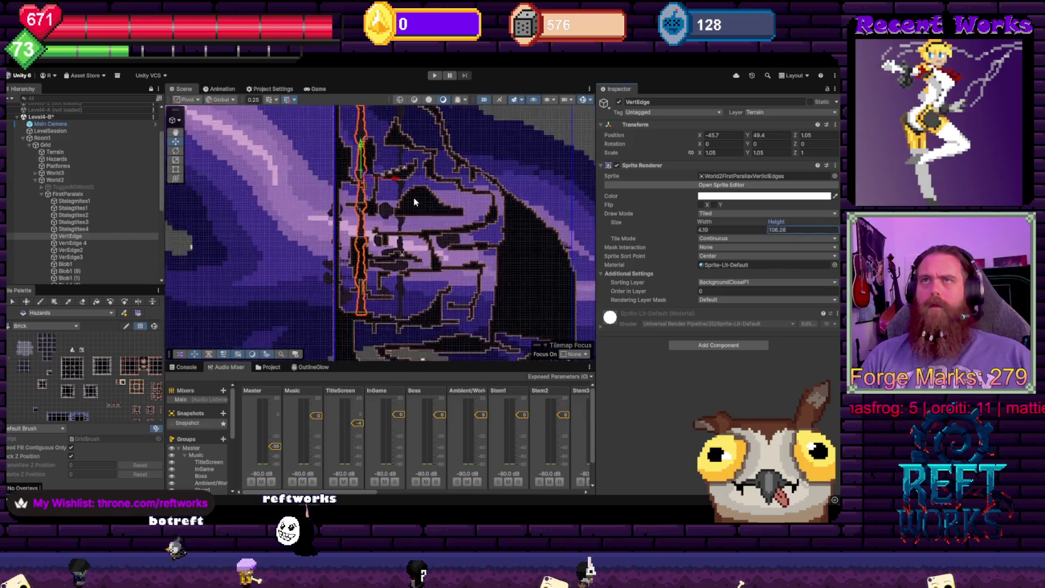
scroll(413, 190, "down", 2)
type("80")
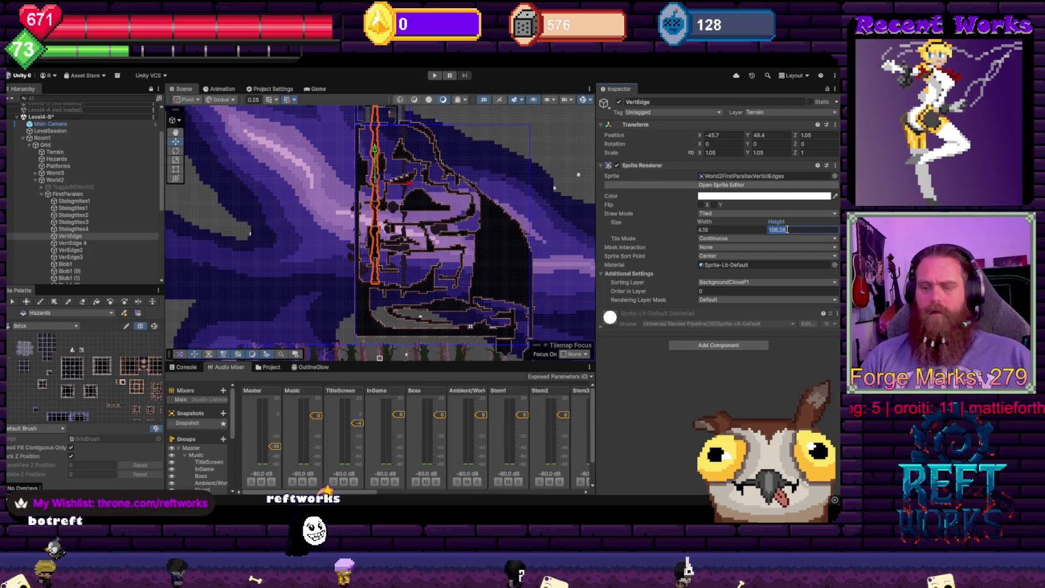
left_click(760, 135)
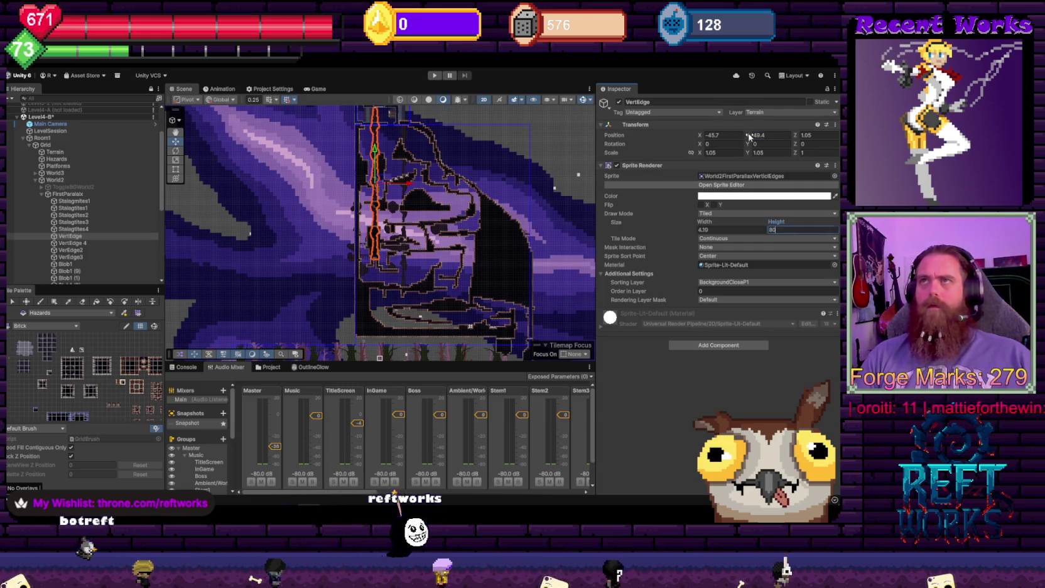
type("40.4")
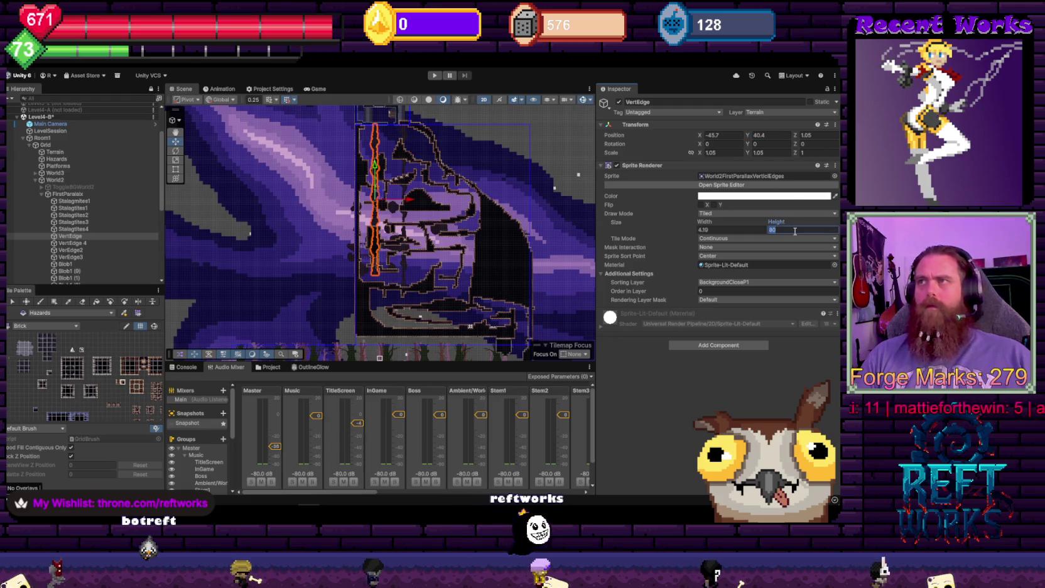
left_click(795, 230)
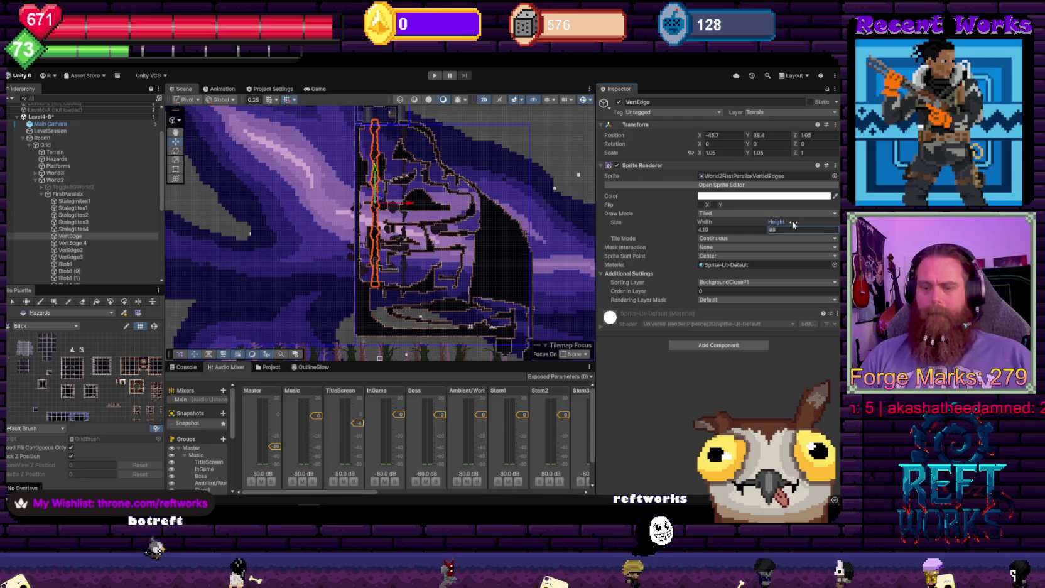
key("BackSpace")
type("5")
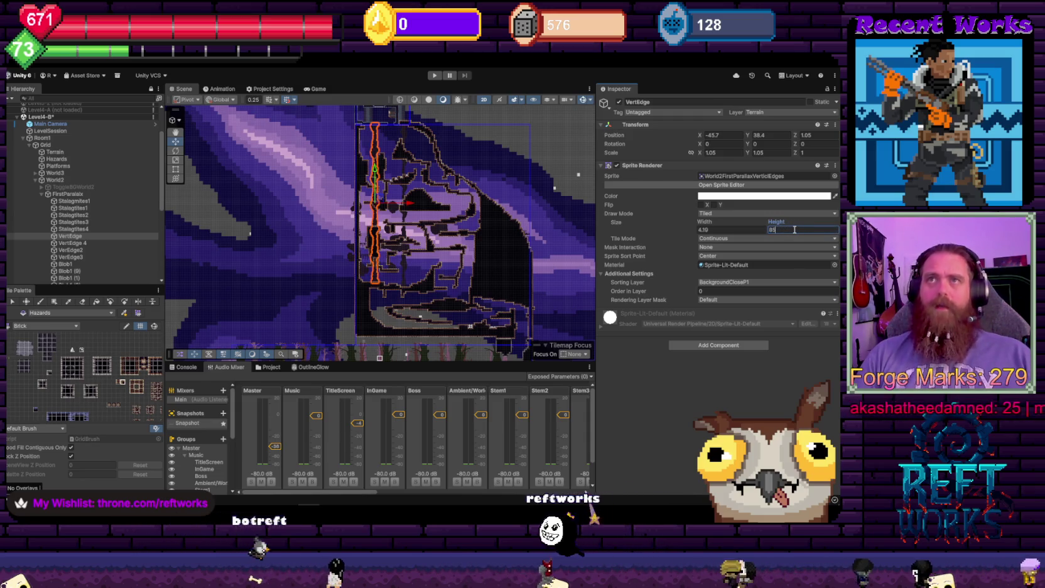
left_click(749, 136)
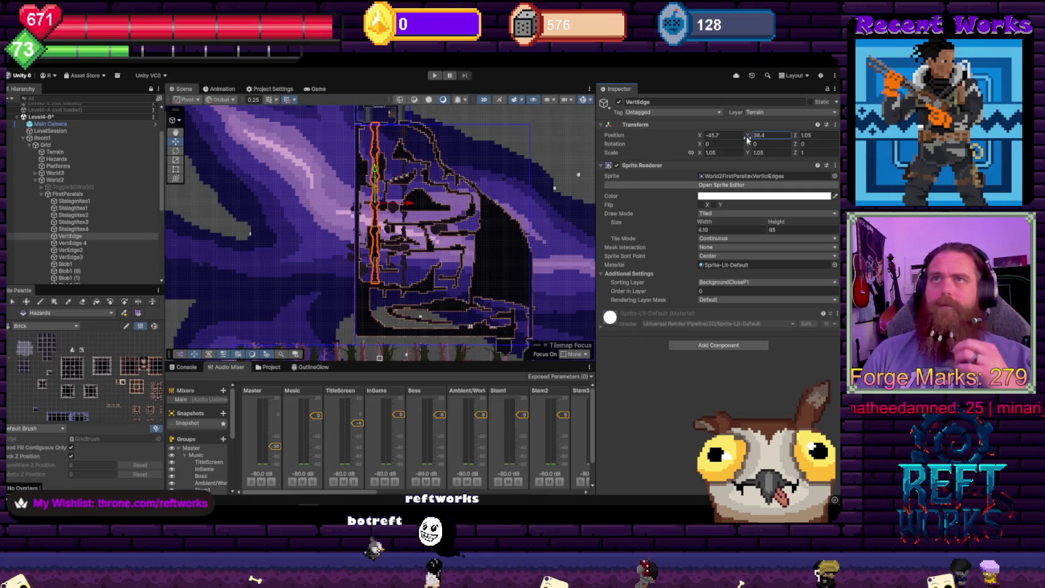
type("38.9")
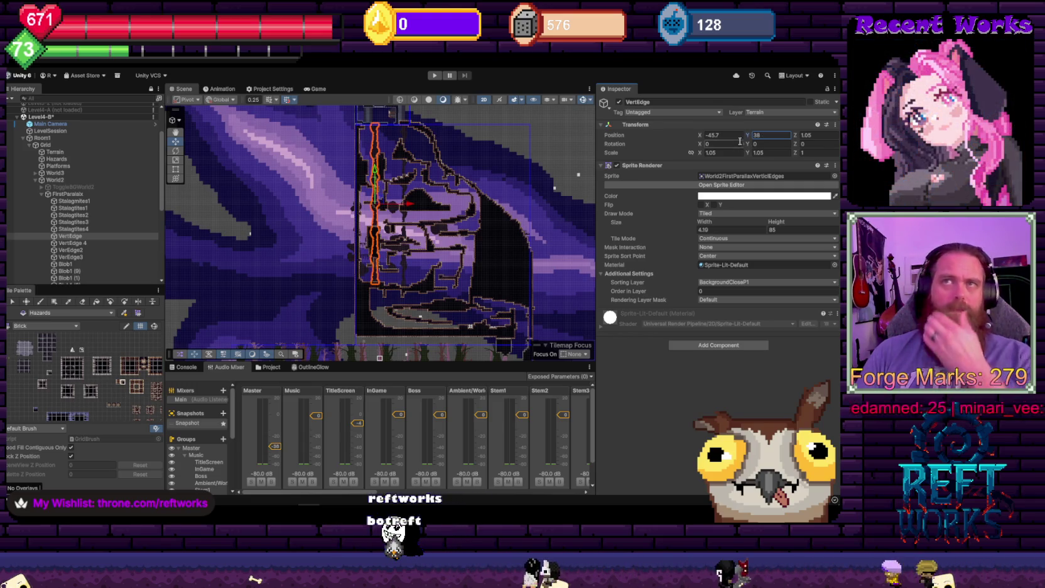
scroll(495, 204, "up", 3)
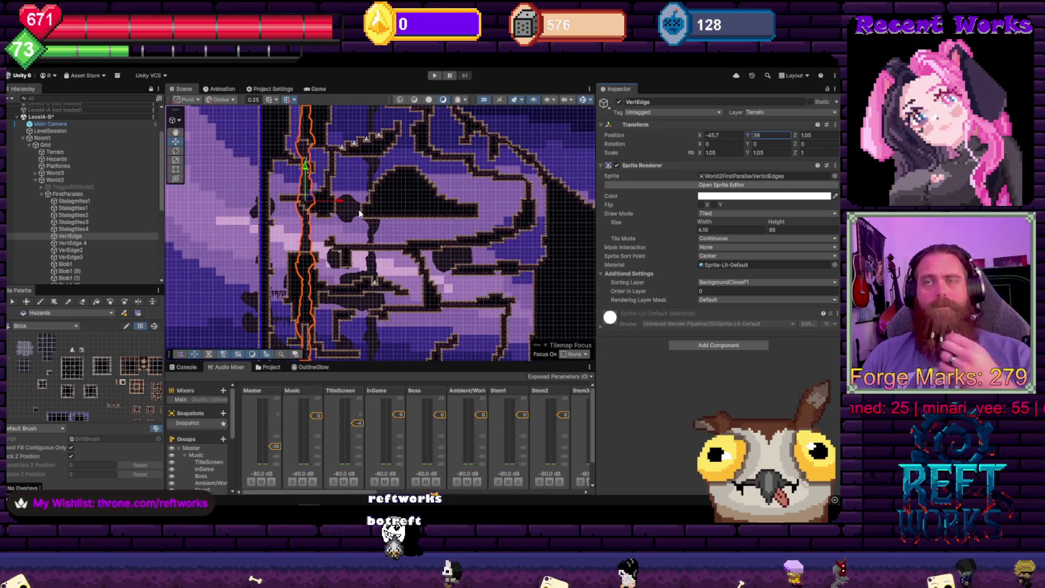
Drag Blob1 (13) up-right to about X -20.2, Y 57.65 near the cave top
left_click(277, 212)
left_click(274, 211)
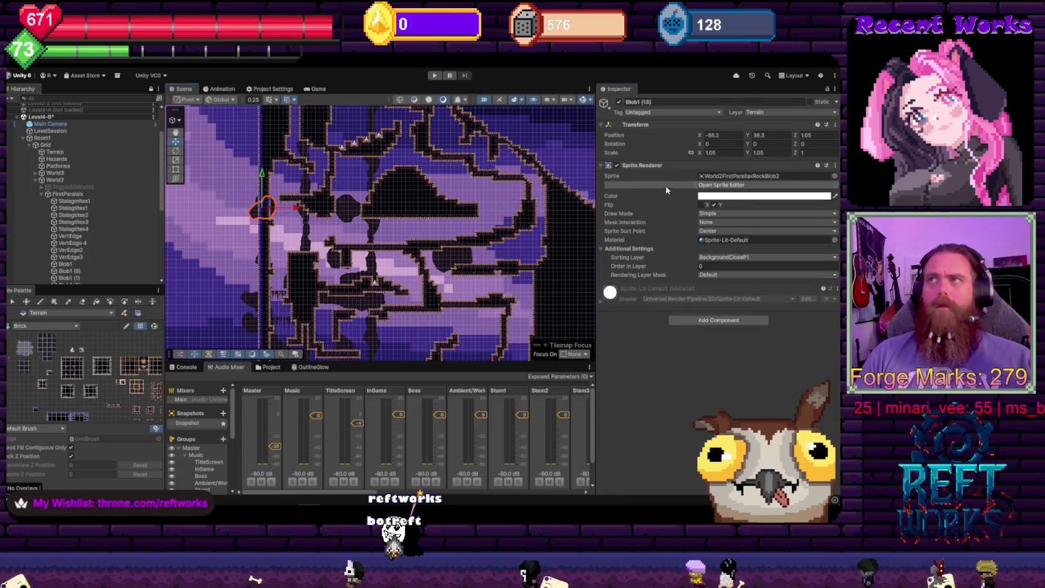
mouse_move(269, 203)
left_mouse_down()
mouse_move(370, 168)
mouse_move(411, 136)
left_mouse_up()
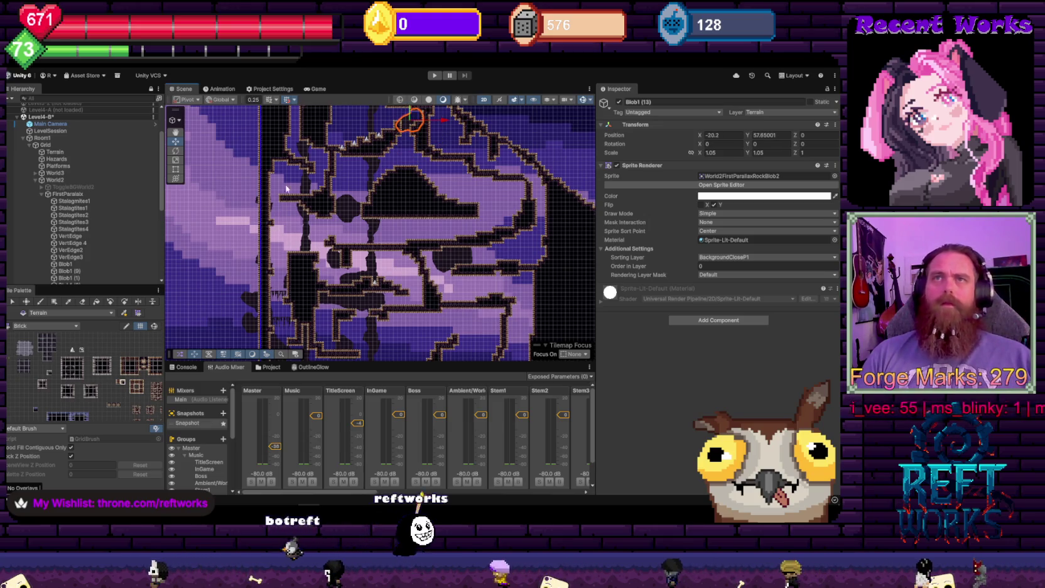
left_click(269, 201)
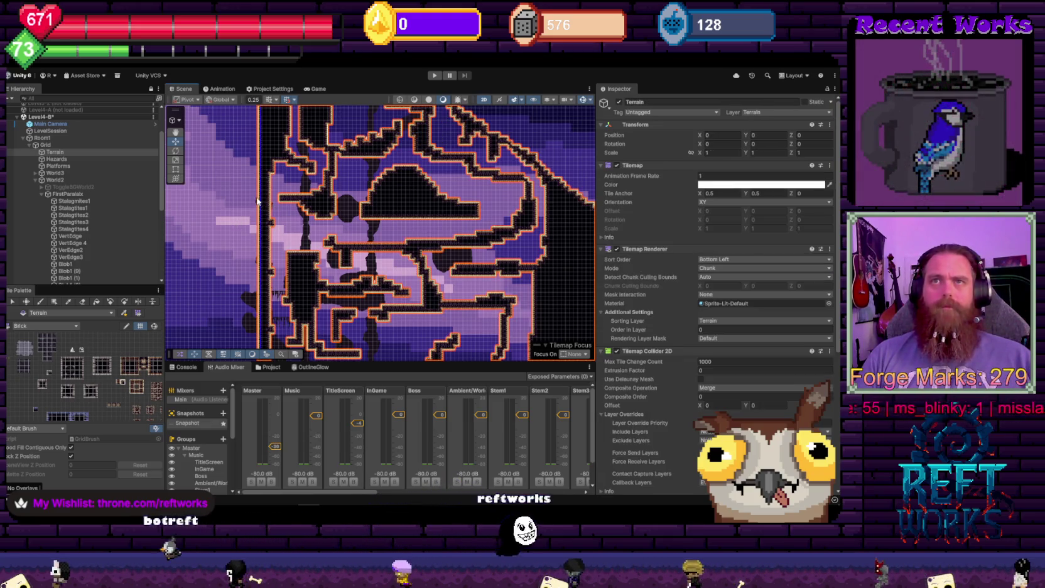
left_click(271, 204)
left_click(267, 255)
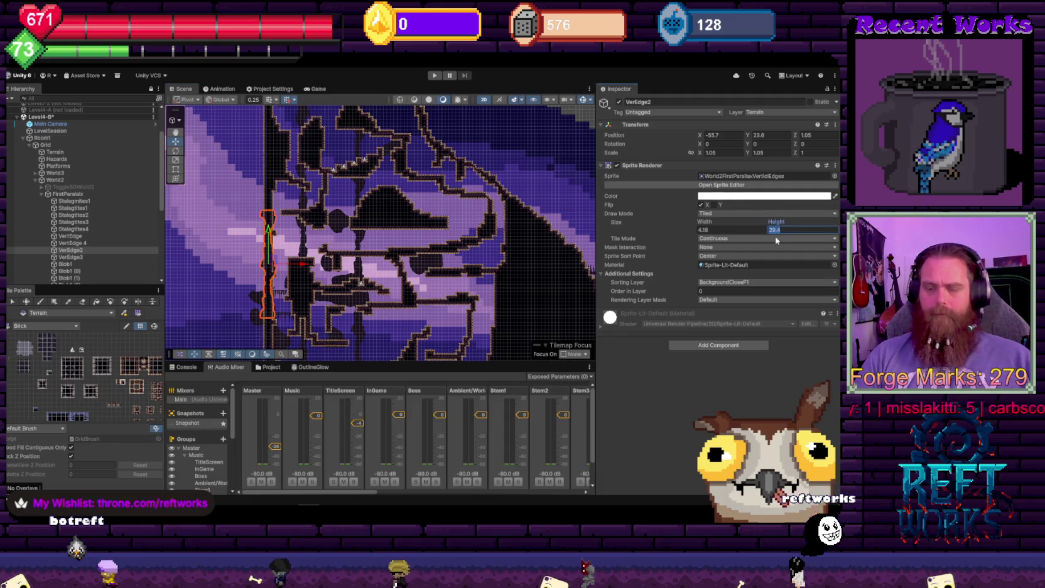
Scrub VertEdge2 right and down toward the right-hand cave wall
scroll(276, 262, "down", 3)
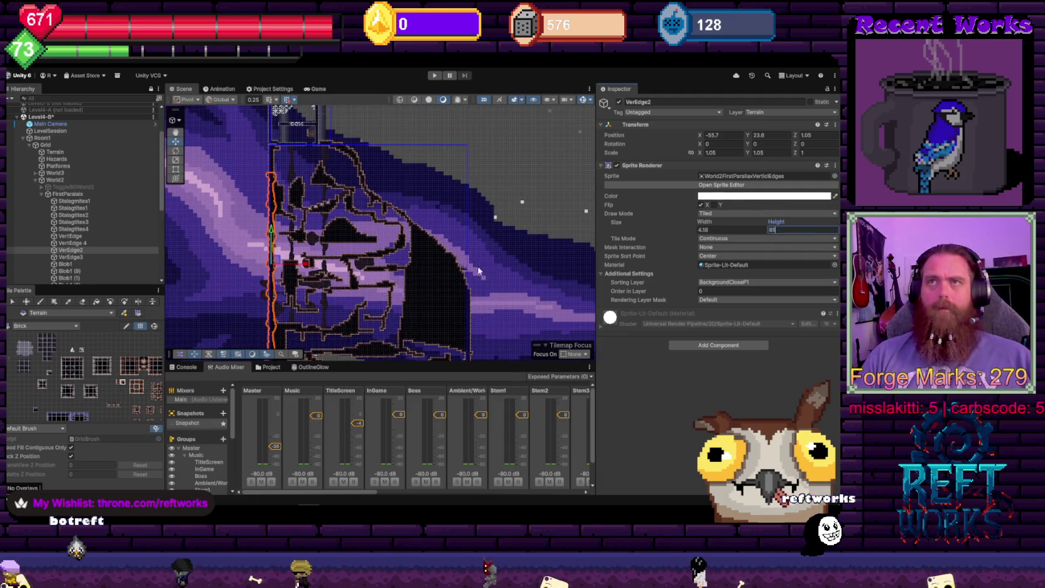
mouse_move(702, 137)
left_mouse_down()
mouse_move(768, 146)
mouse_move(746, 151)
left_mouse_up()
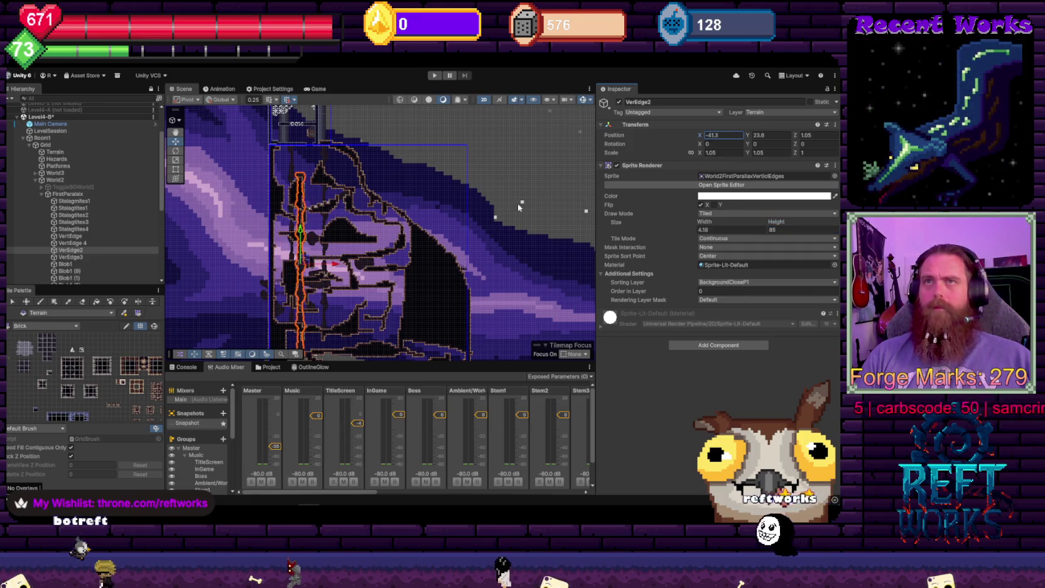
scroll(519, 206, "down", 5)
scroll(369, 256, "up", 5)
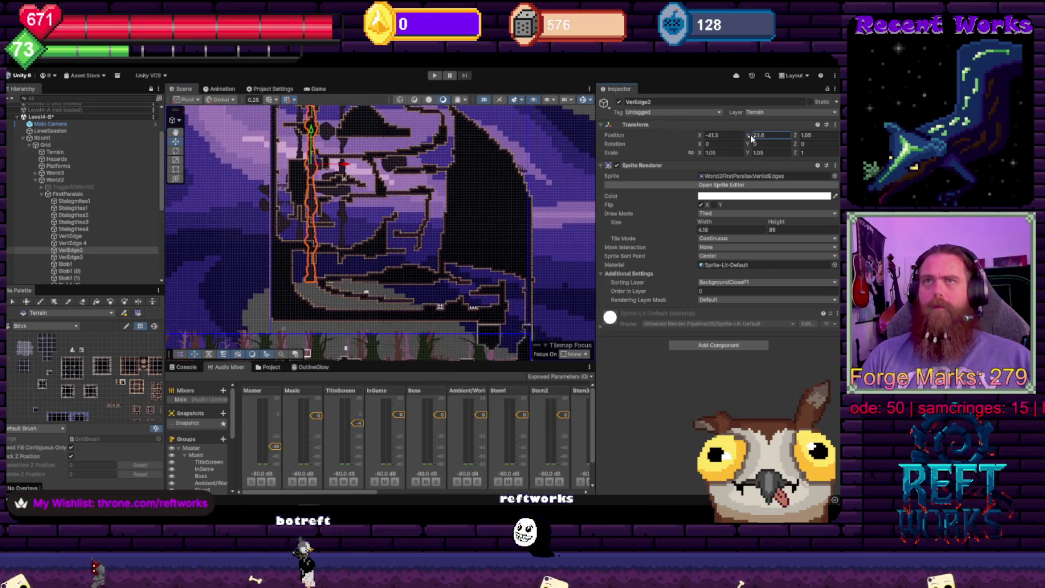
left_click_drag(752, 138, 693, 157)
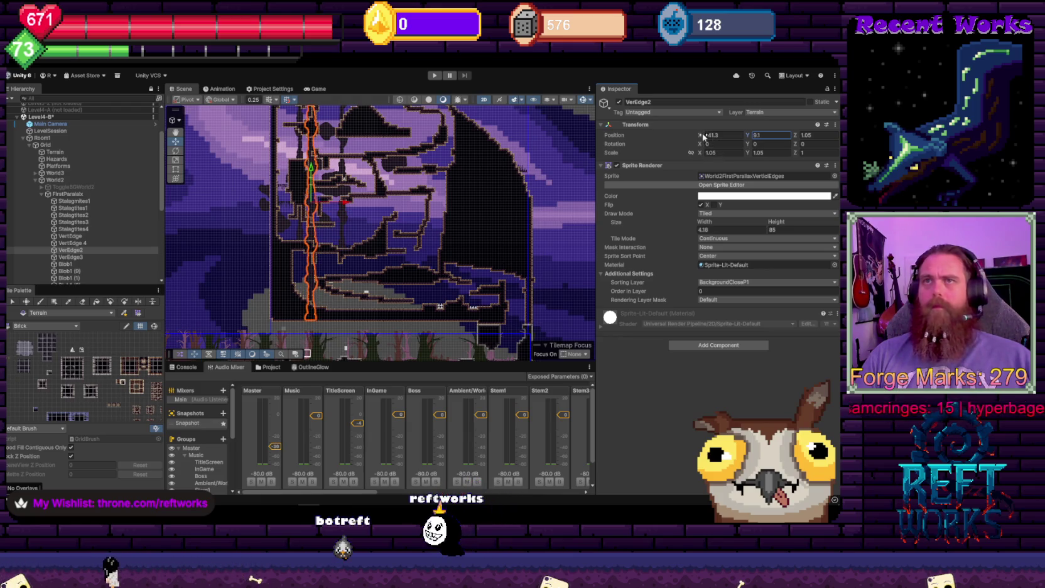
left_click_drag(783, 145, 799, 148)
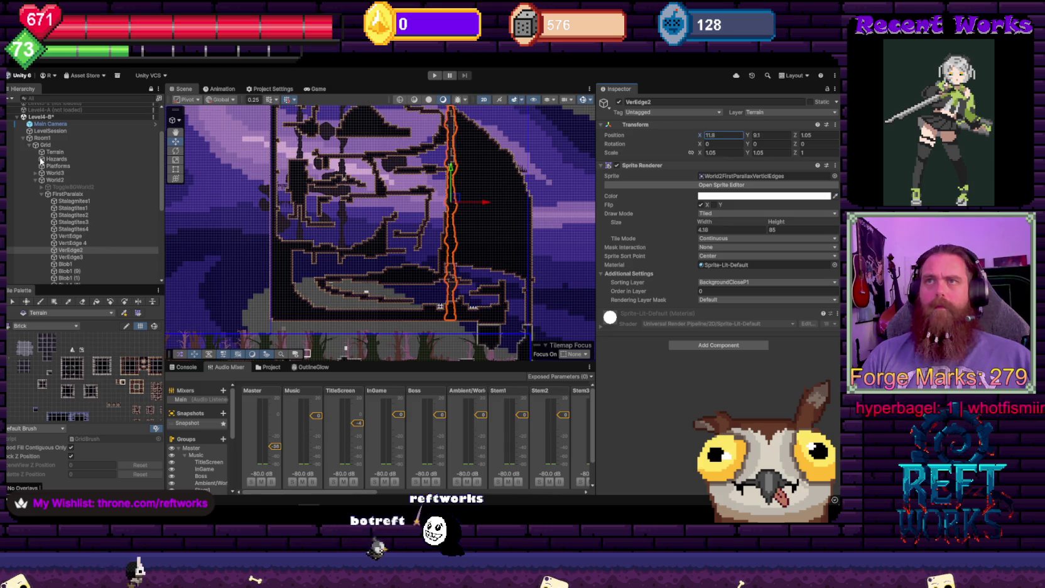
Set VertEdge2's height to 80 and Y to 7.2, then nudge it into place
scroll(423, 188, "up", 3)
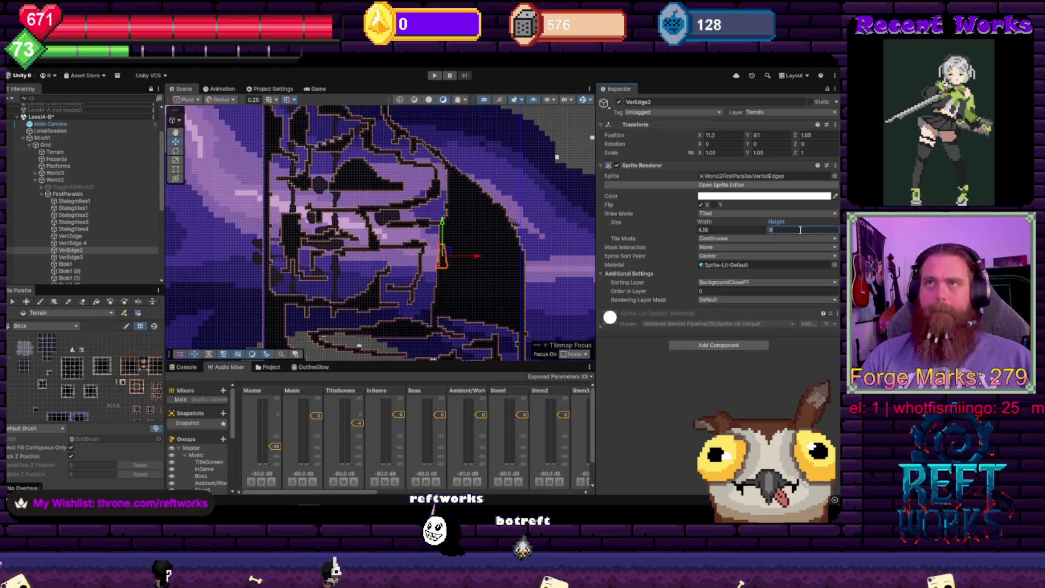
key("Return")
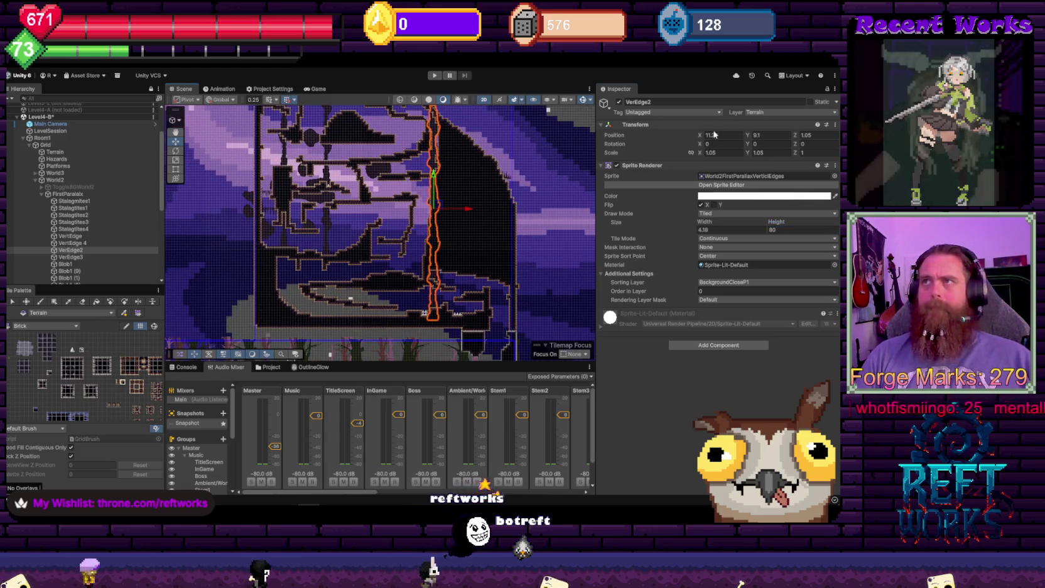
left_click(749, 135)
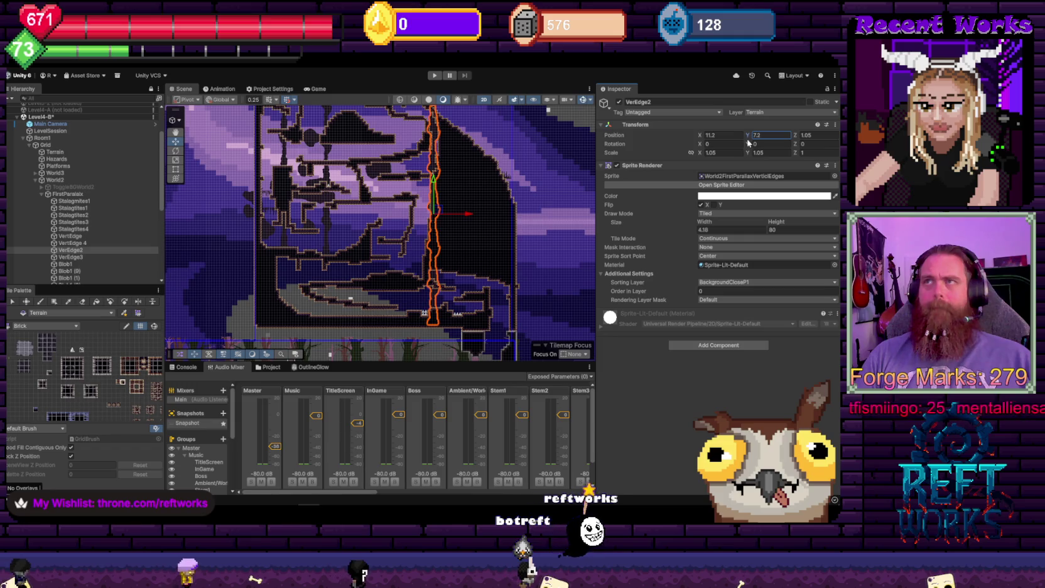
key("Return")
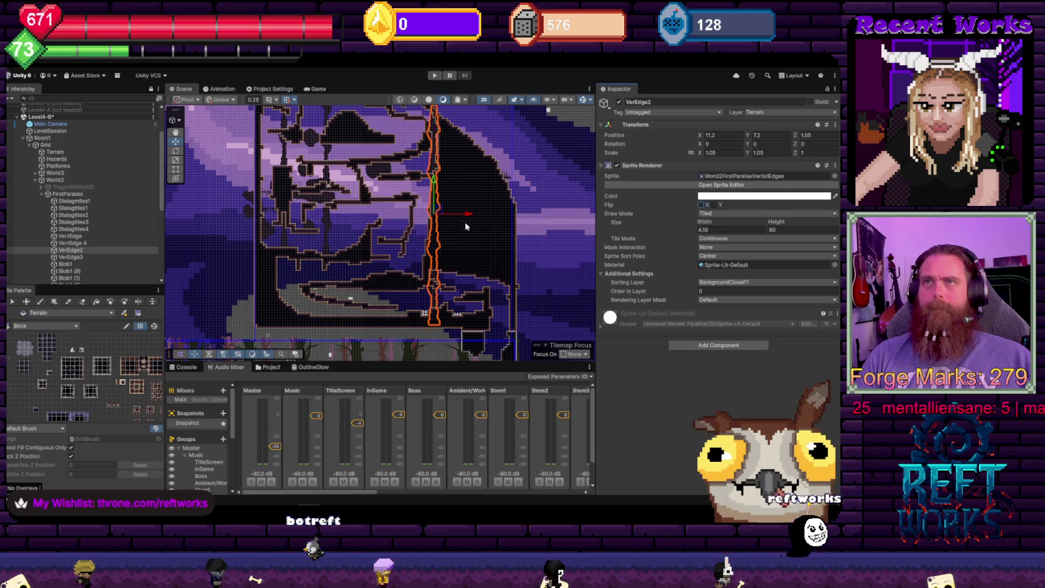
left_click_drag(444, 208, 440, 212)
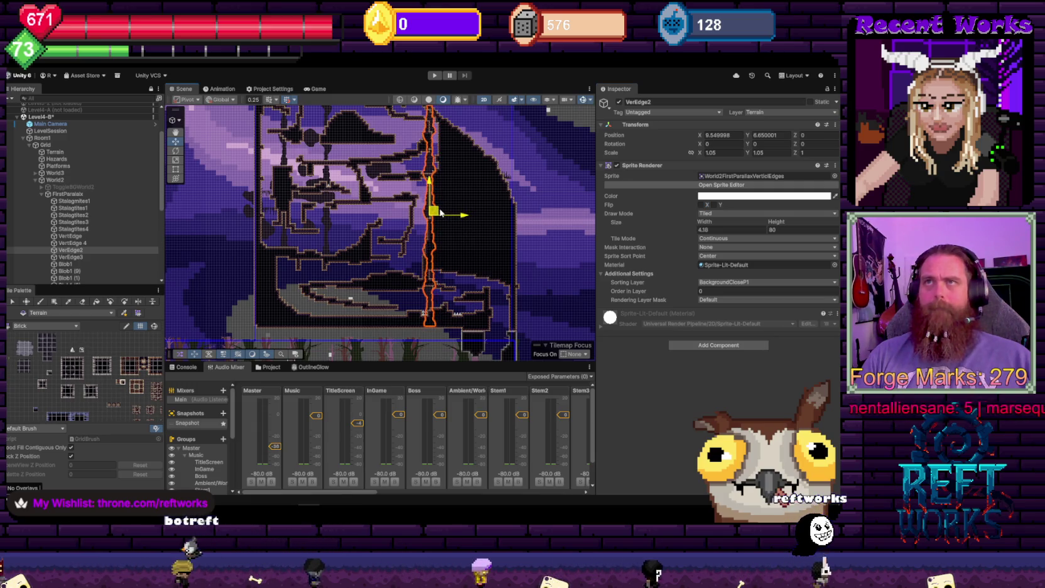
scroll(441, 213, "up", 6)
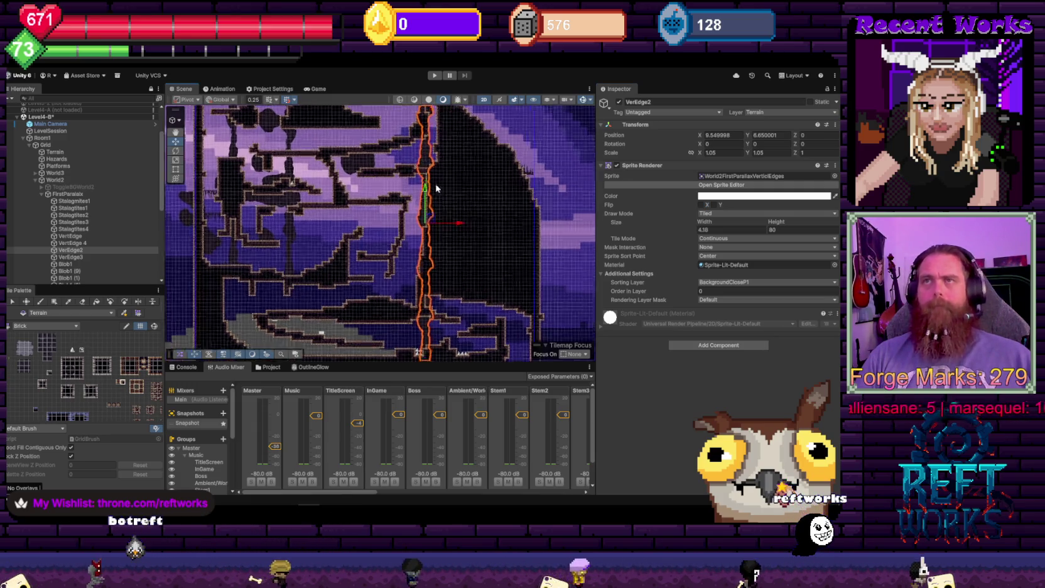
mouse_move(308, 220)
left_mouse_down()
mouse_move(377, 214)
mouse_move(380, 133)
mouse_move(383, 194)
mouse_move(401, 151)
left_mouse_up()
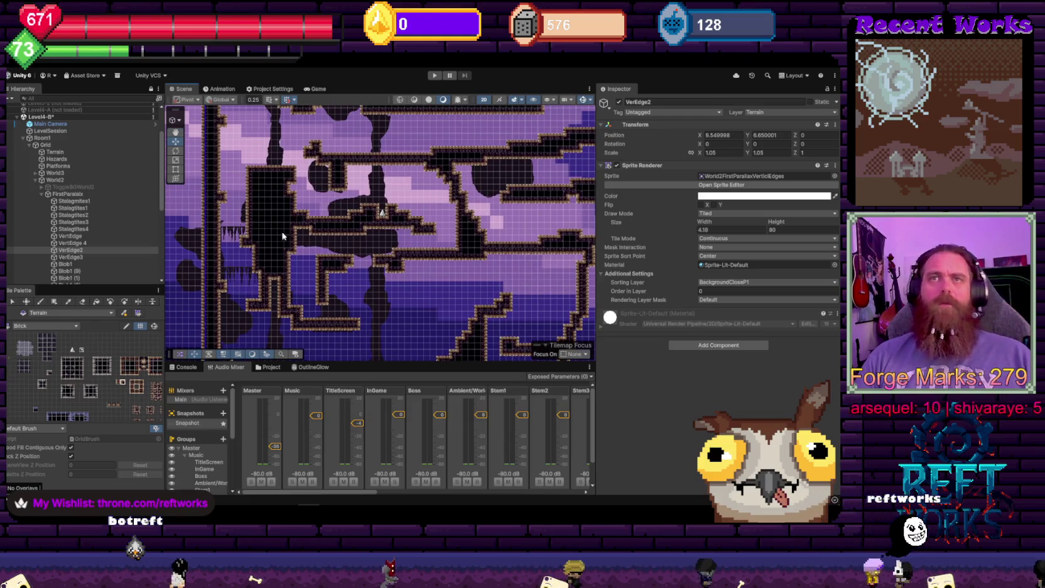
left_click_drag(282, 213, 338, 181)
left_click(250, 203)
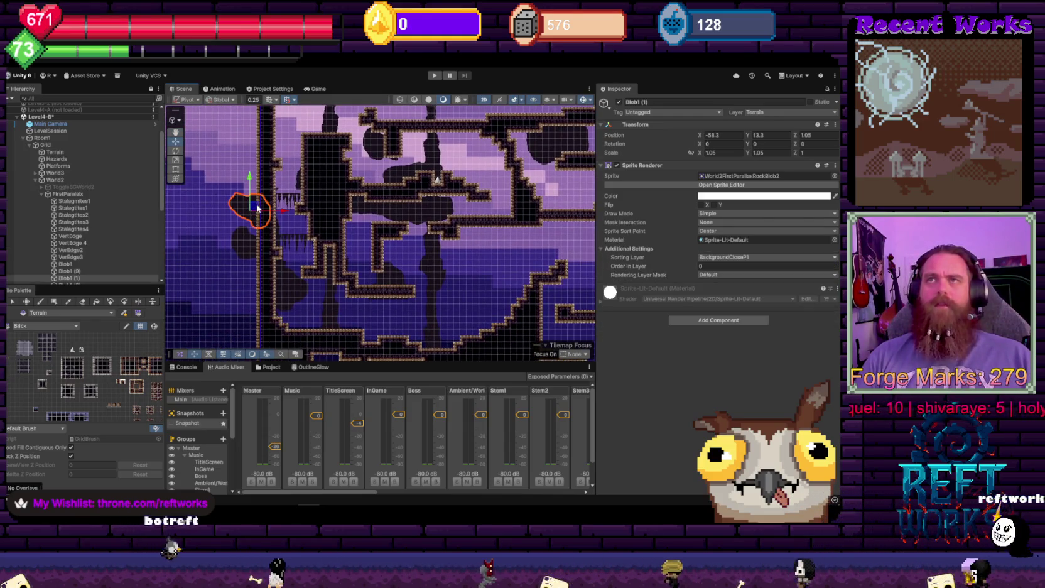
mouse_move(257, 209)
left_mouse_down()
mouse_move(523, 177)
mouse_move(521, 149)
left_mouse_up()
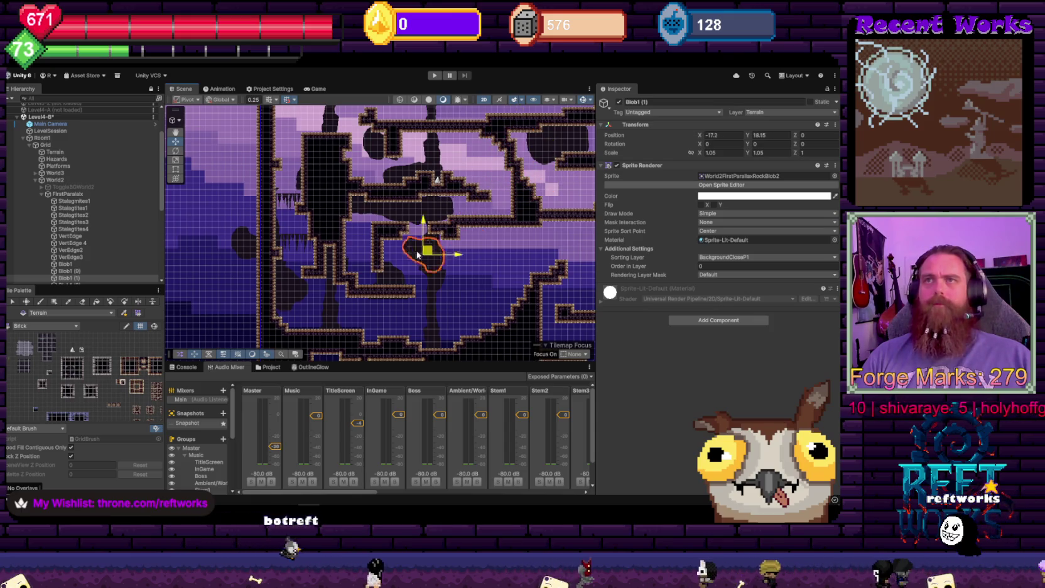
left_click(254, 243)
mouse_move(302, 147)
left_mouse_down()
mouse_move(299, 251)
mouse_move(320, 294)
left_mouse_up()
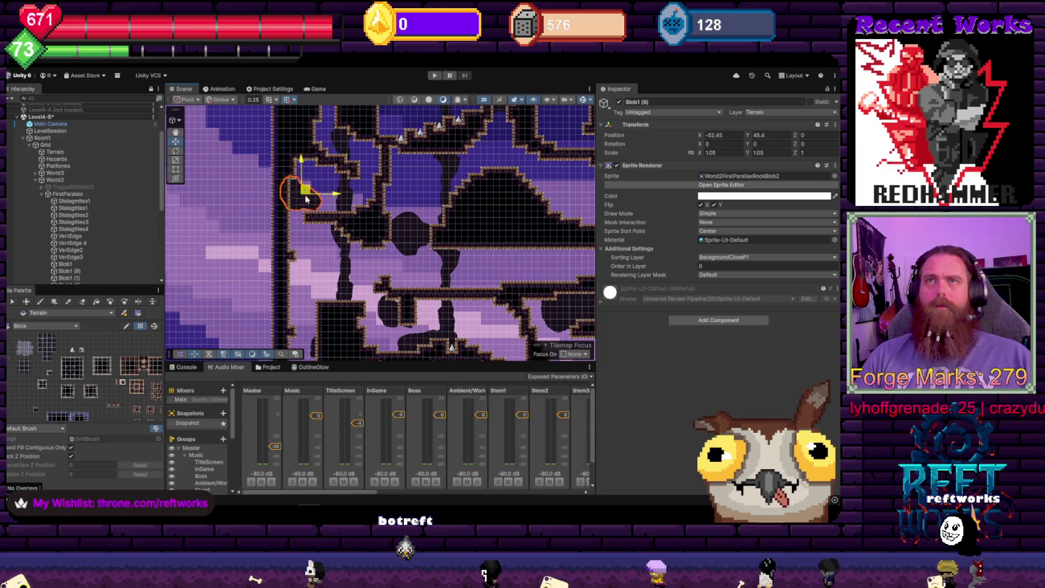
mouse_move(405, 197)
left_mouse_down()
mouse_move(396, 287)
mouse_move(371, 248)
mouse_move(297, 199)
mouse_move(324, 194)
mouse_move(302, 180)
left_mouse_up()
left_click(345, 167)
key("w")
Level the Blob1 (6) rock blob by setting its Rotation Z to 0
left_click(306, 243)
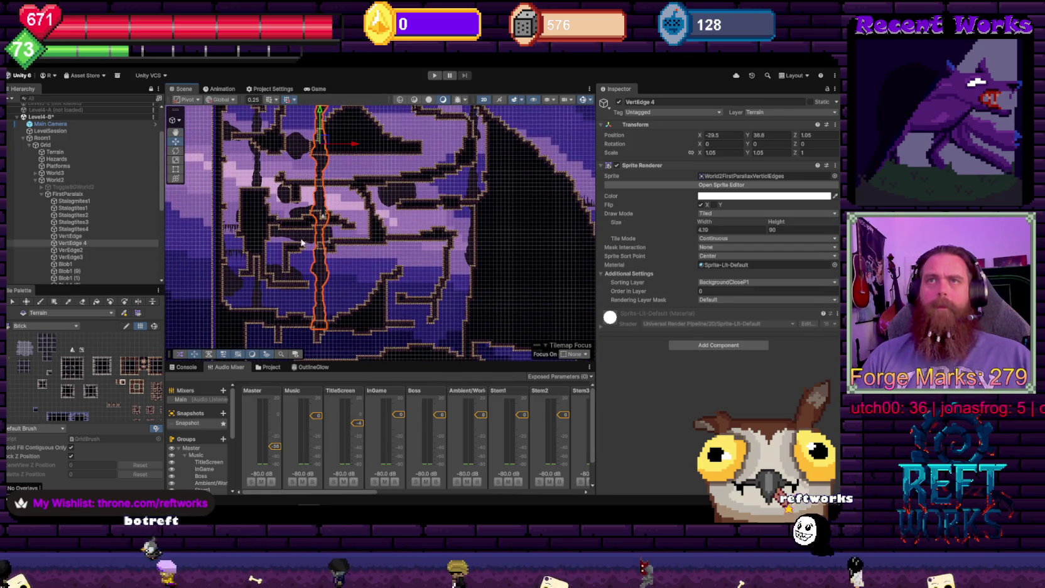
left_click(306, 243)
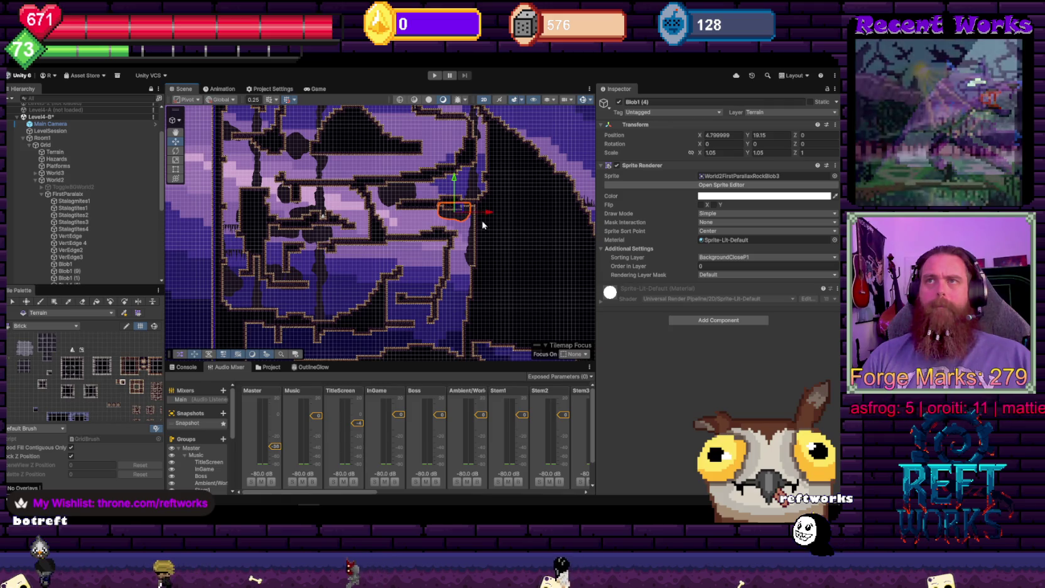
scroll(462, 211, "up", 5)
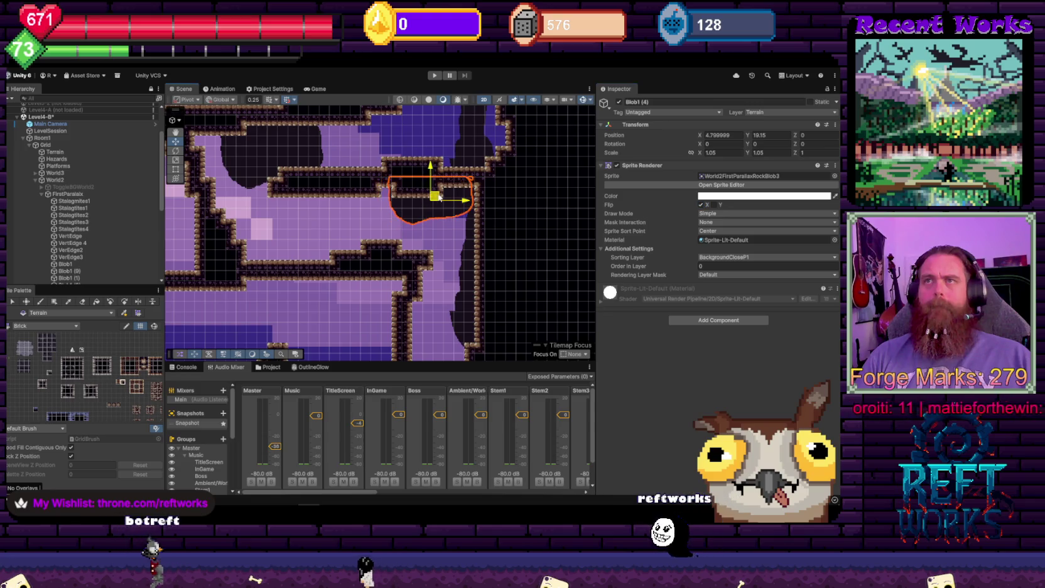
scroll(442, 197, "down", 3)
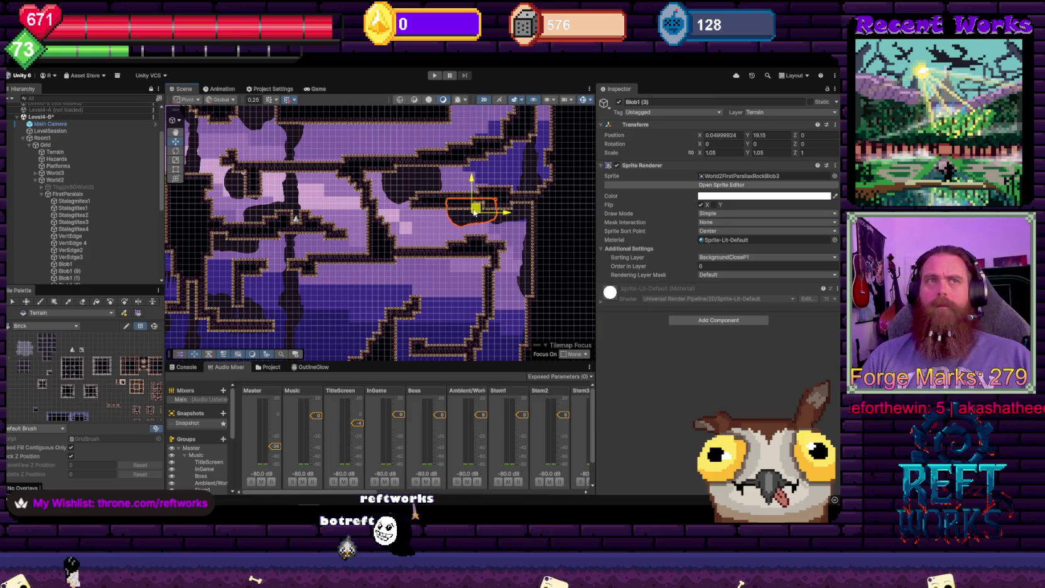
left_click(255, 203)
left_click_drag(255, 203, 386, 226)
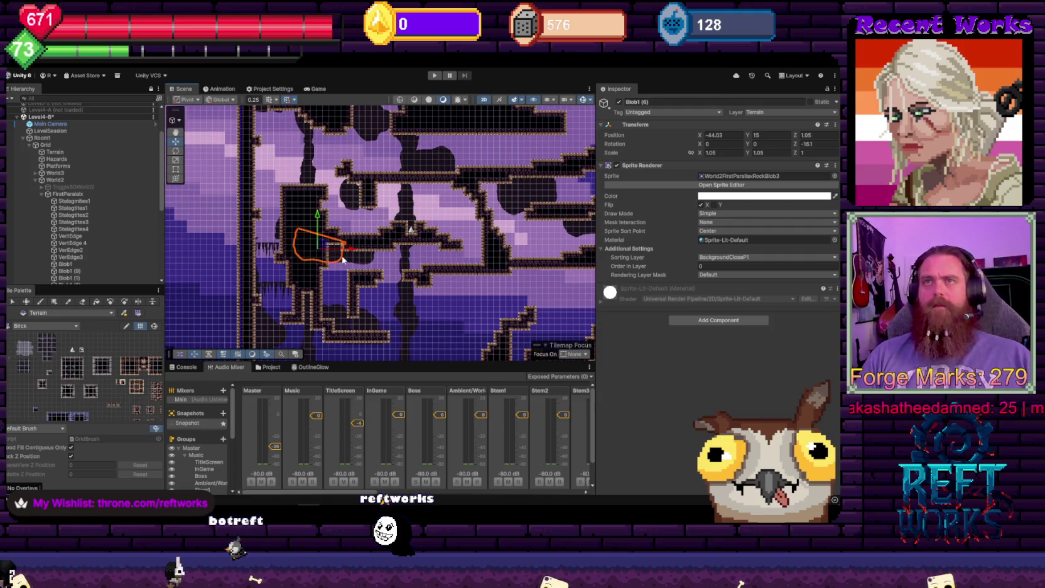
left_click(322, 254)
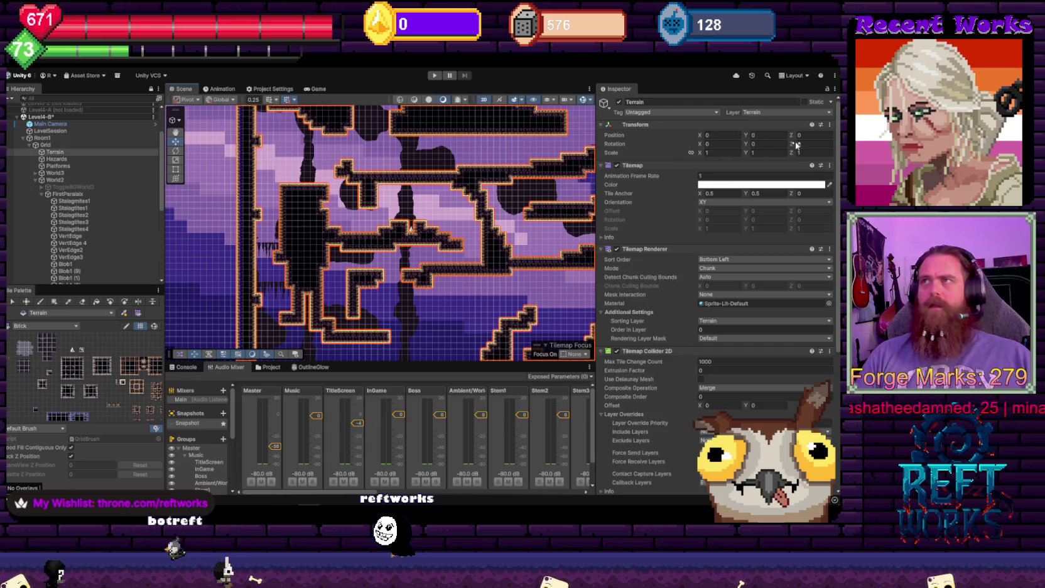
left_click(319, 256)
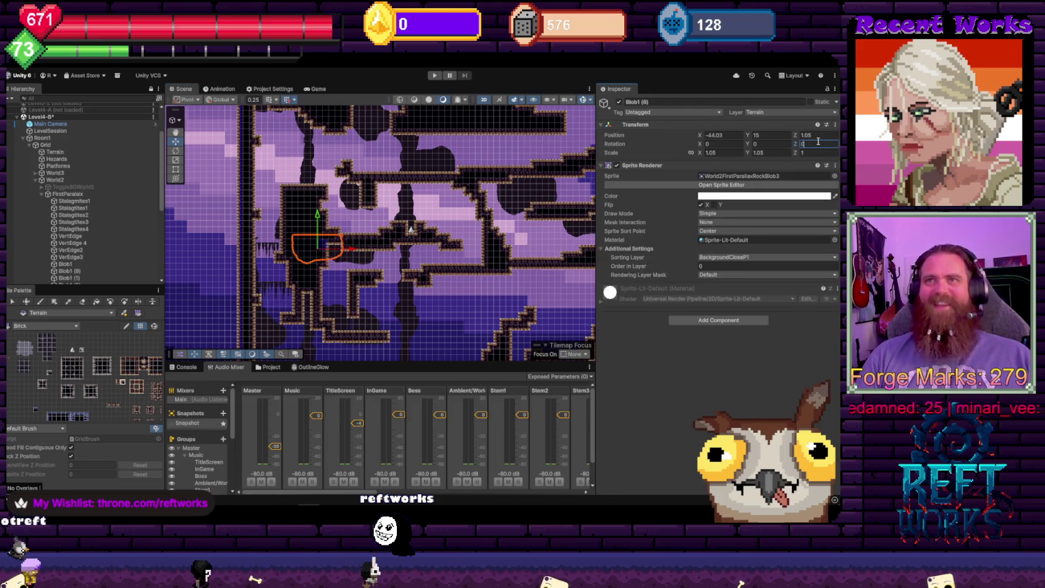
type("0")
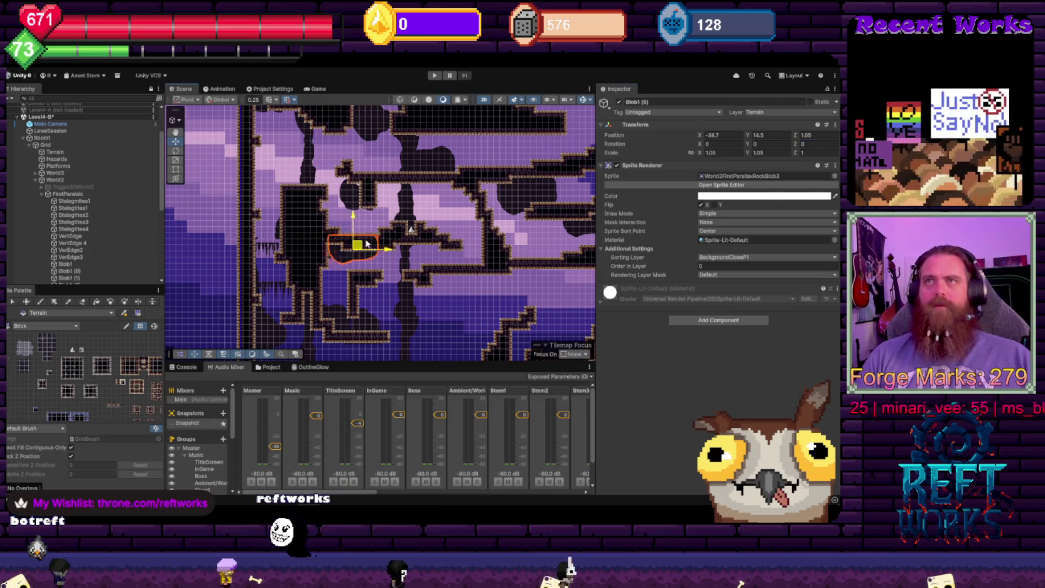
Drag Blob1 (5) and Blob1 (6) up toward the cave ceiling, Blob1 (6) to about X -4.1, Y 30.65
left_click_drag(374, 254, 482, 155)
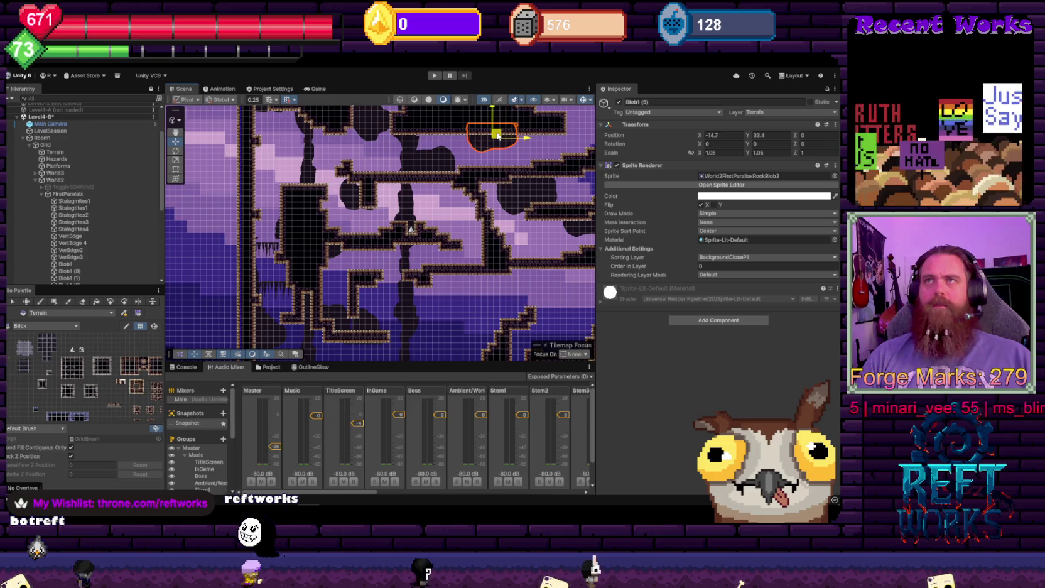
left_click(318, 246)
left_click(319, 246)
mouse_move(318, 246)
left_mouse_down()
mouse_move(319, 165)
mouse_move(319, 226)
mouse_move(319, 165)
mouse_move(483, 165)
left_mouse_up()
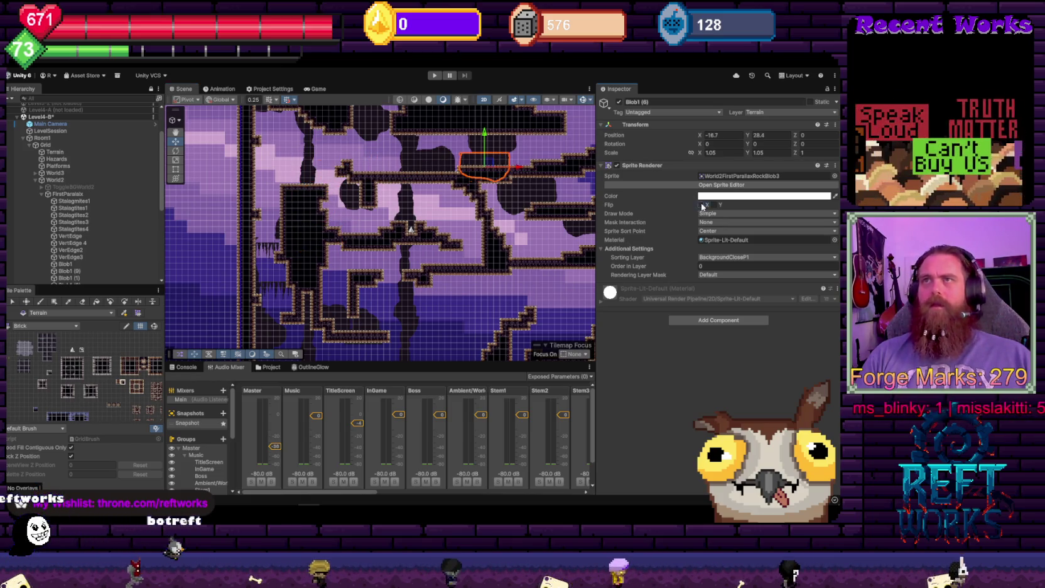
key("f")
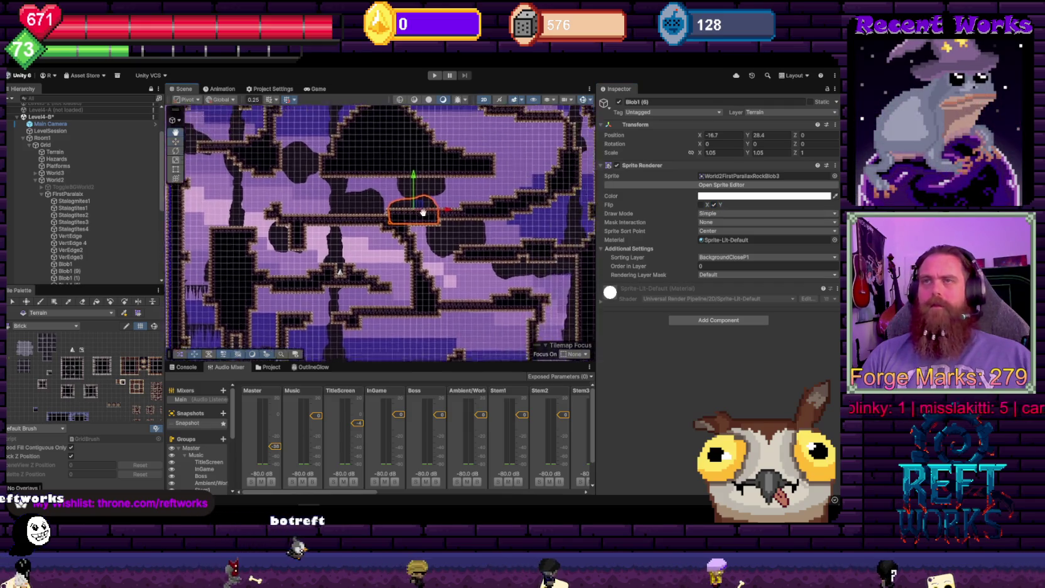
left_click_drag(381, 221, 436, 220)
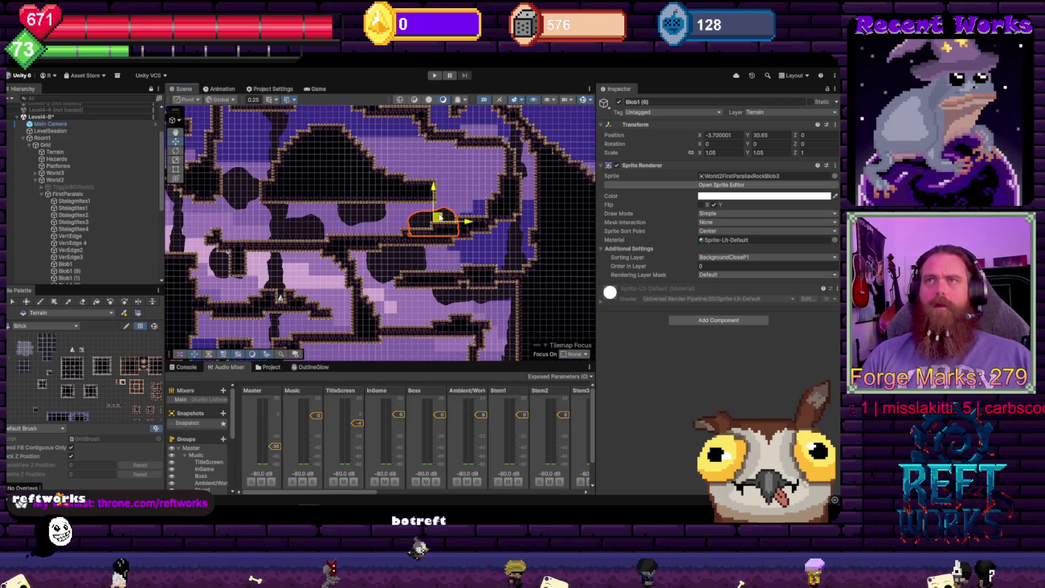
scroll(436, 220, "down", 5)
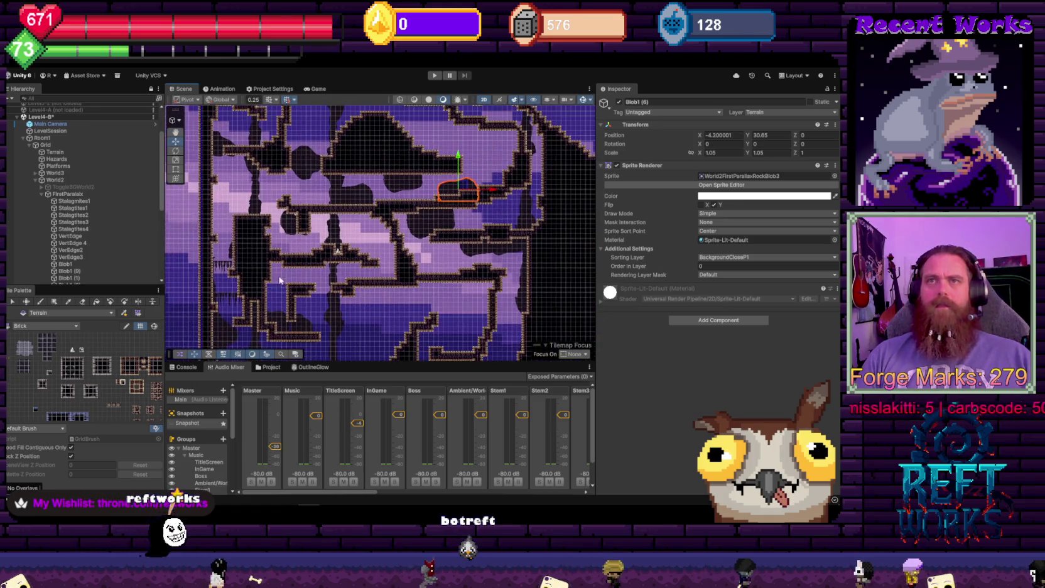
left_click(287, 268)
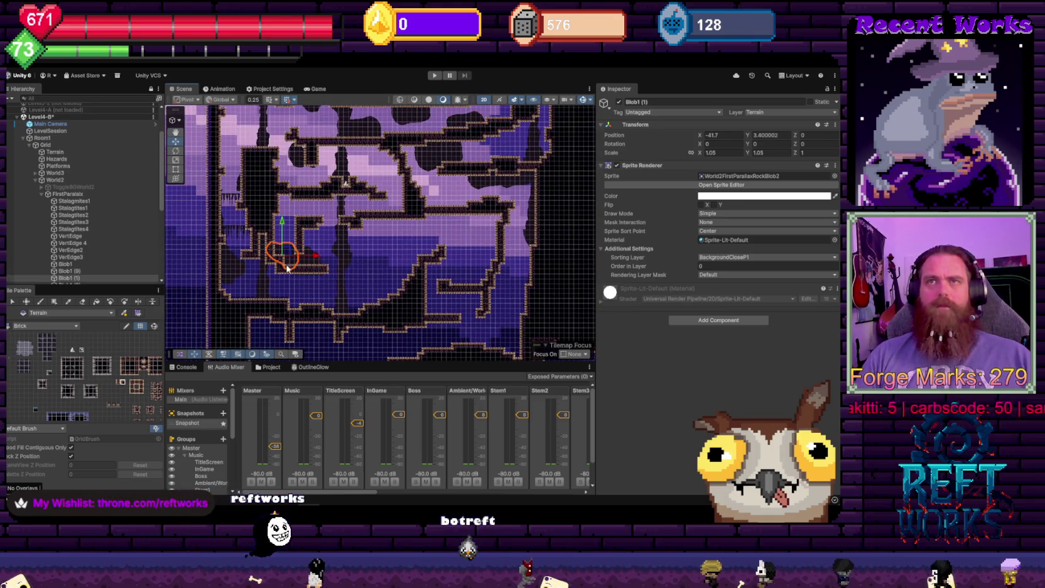
key("Up")
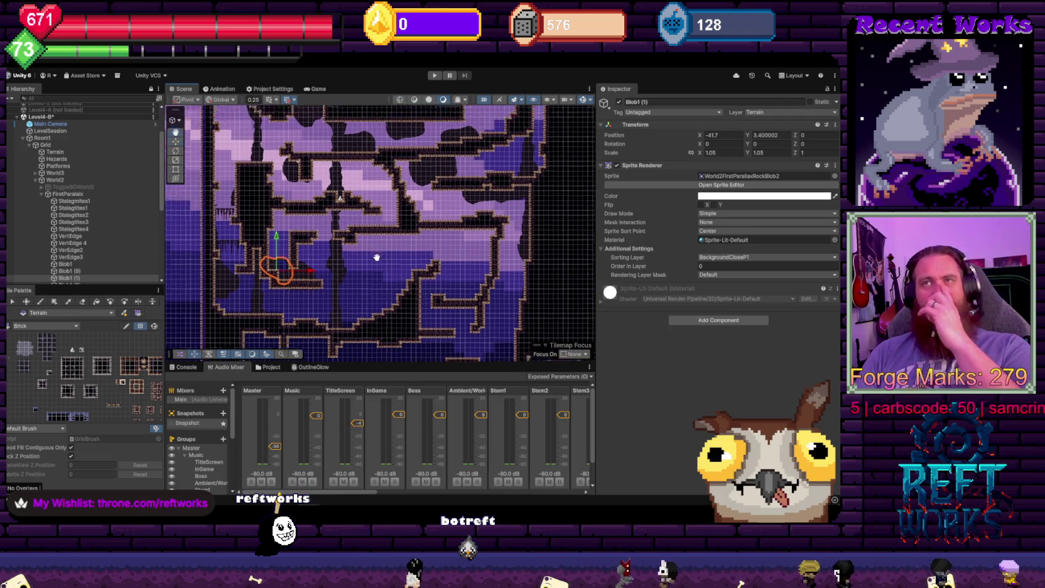
mouse_move(369, 280)
left_mouse_down()
mouse_move(385, 174)
mouse_move(377, 251)
left_mouse_up()
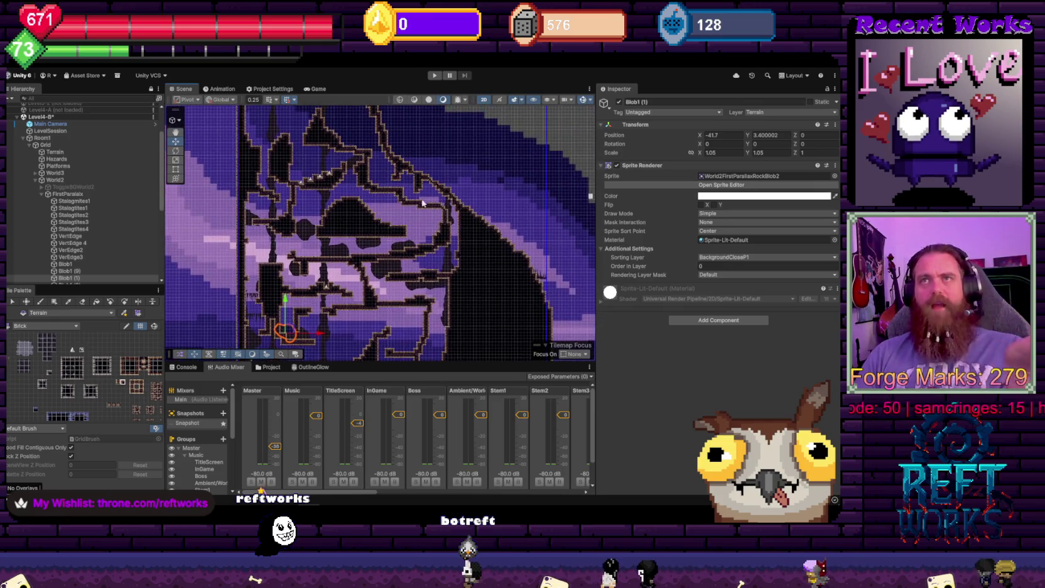
mouse_move(339, 157)
left_mouse_down()
mouse_move(328, 231)
mouse_move(340, 170)
left_mouse_up()
Select FourthParallax, then collapse the FirstParalax group's foldout in the Hierarchy
left_click(317, 239)
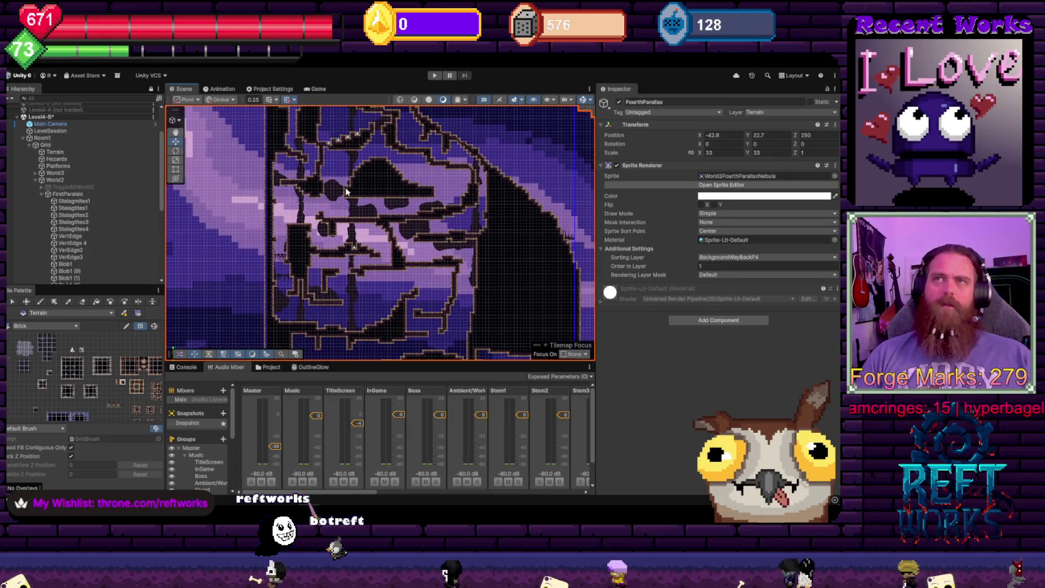
left_click_drag(356, 250, 342, 210)
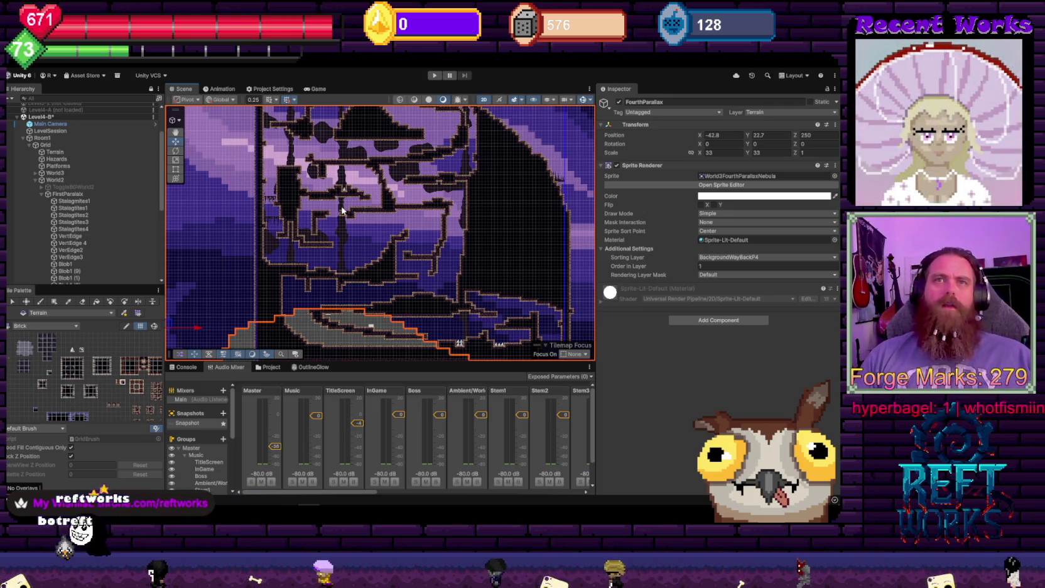
scroll(103, 372, "down", 2)
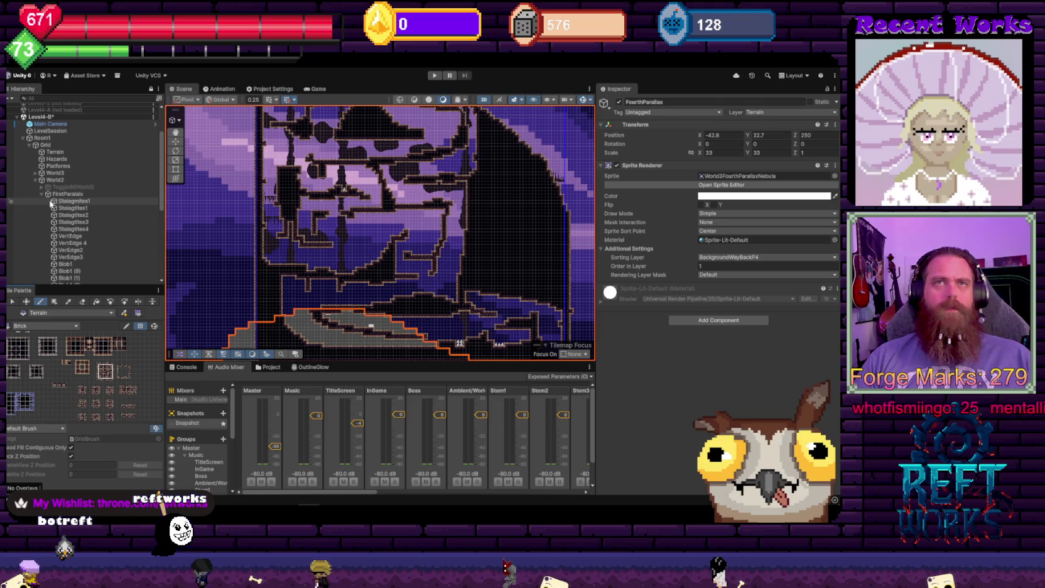
left_click(42, 194)
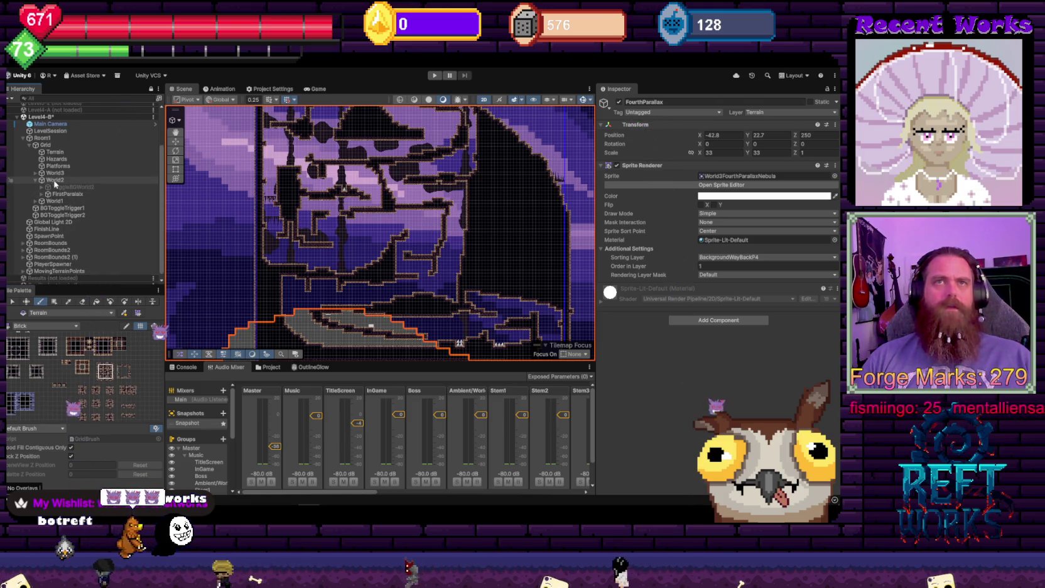
Duplicate the Terrain tilemap and name the copy TerrainBG
left_click(62, 153)
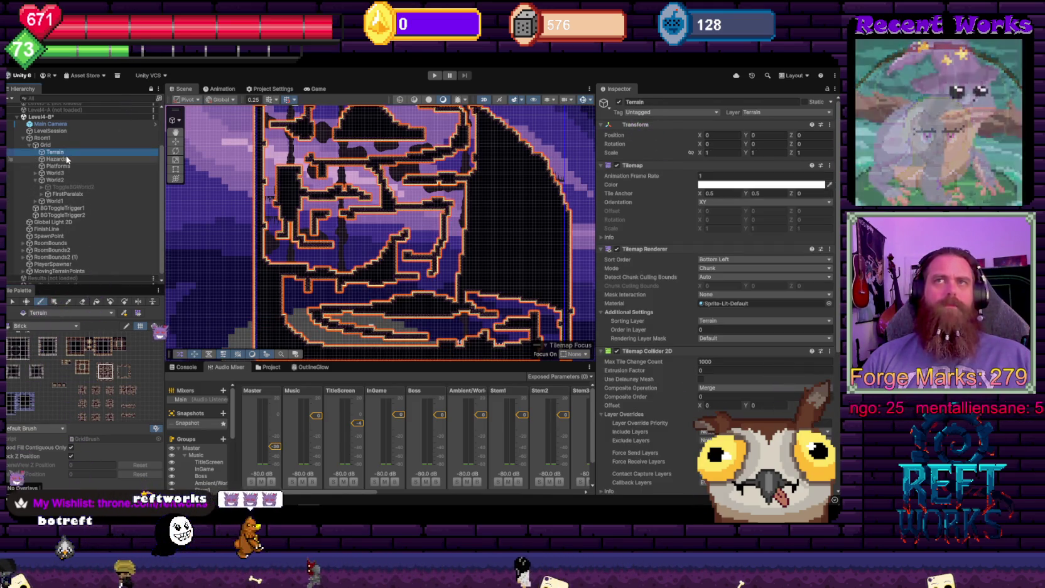
key("ctrl+d")
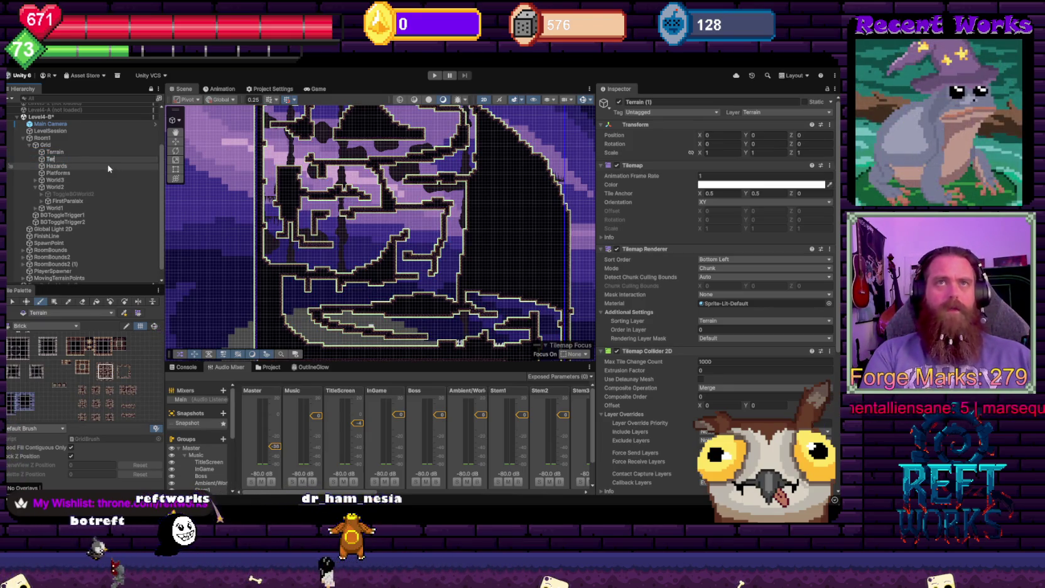
type("rainBG")
key("Return")
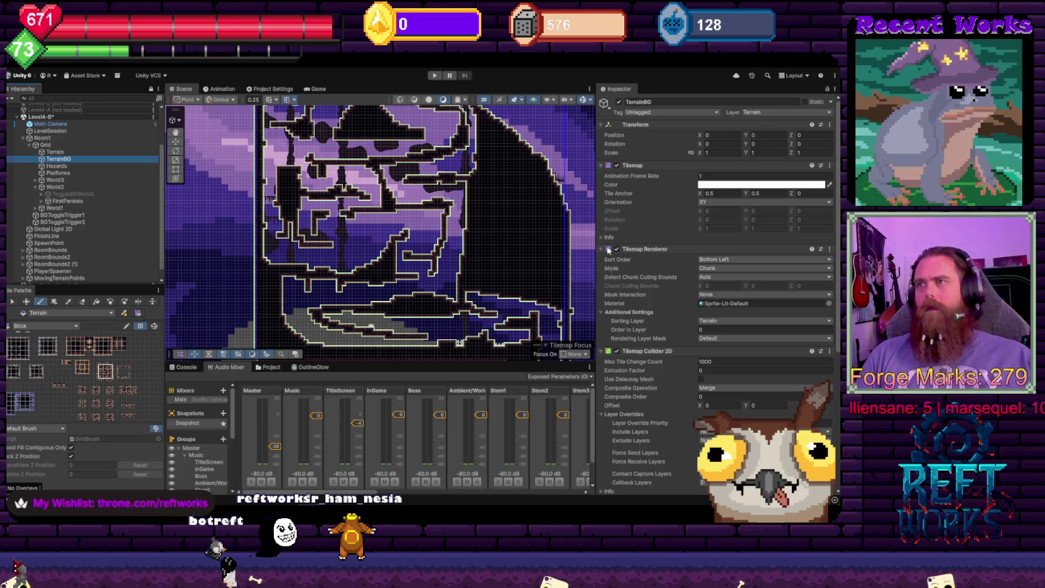
Remove Tilemap Collider 2D, Composite Collider 2D and Rigidbody 2D from TerrainBG
scroll(825, 353, "down", 5)
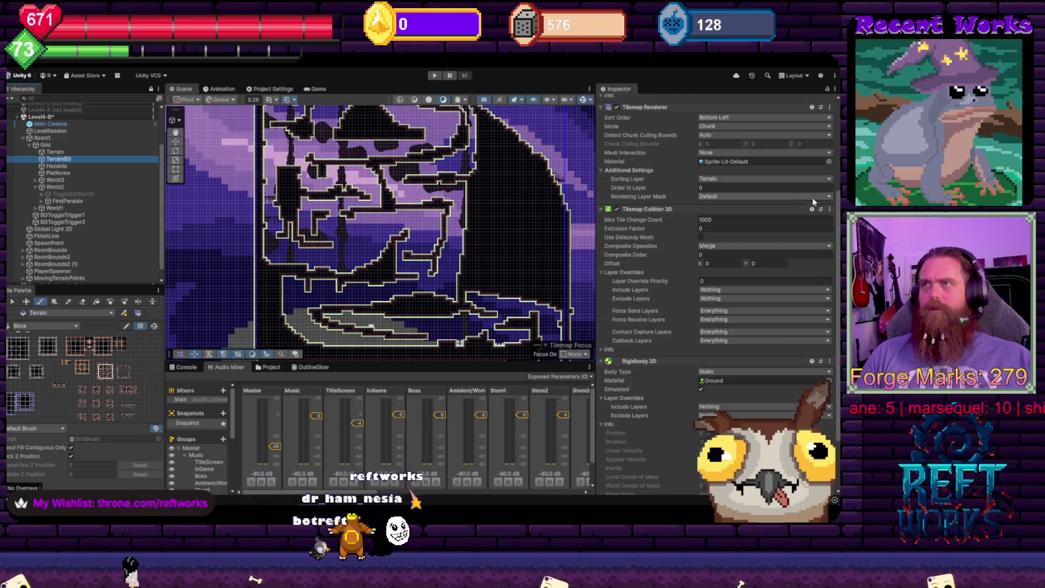
left_click(829, 209)
left_click(803, 233)
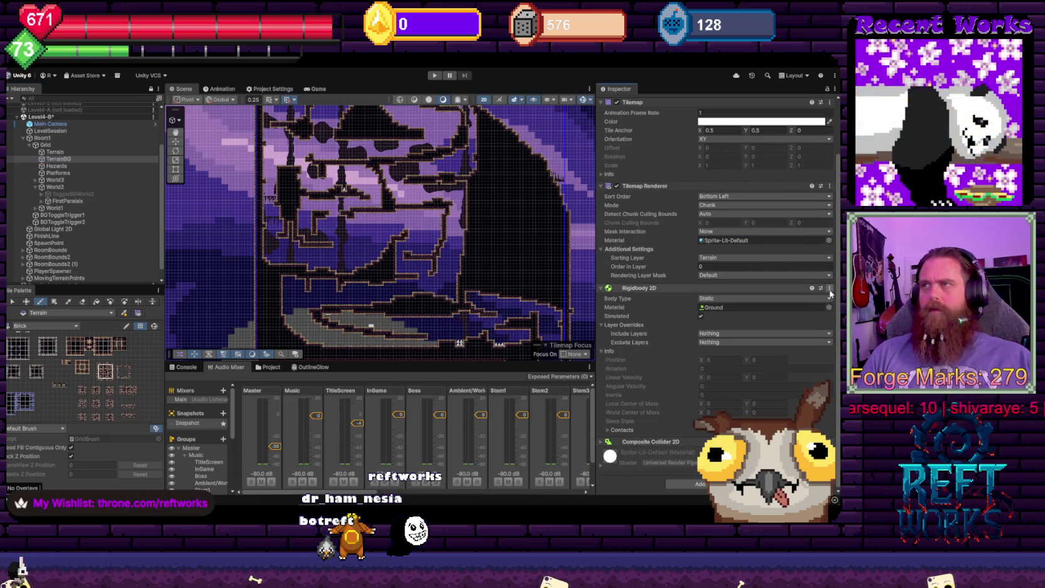
left_click(829, 289)
left_click(785, 313)
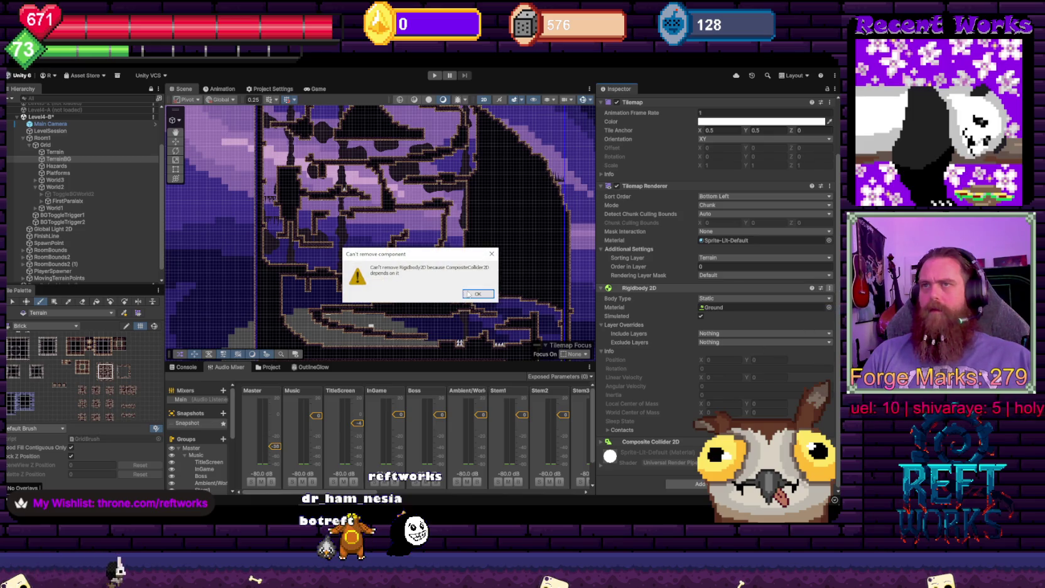
left_click(475, 294)
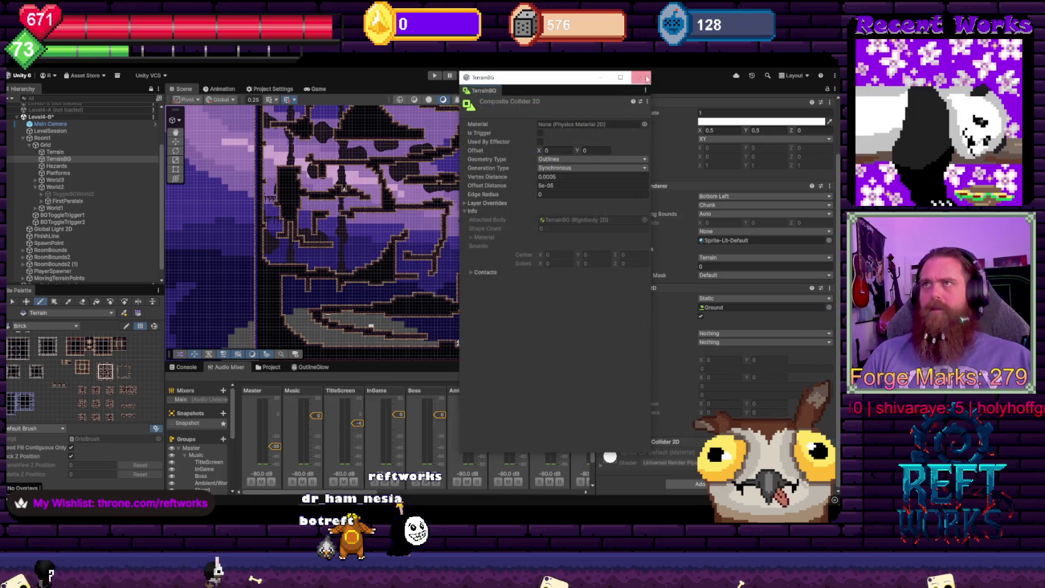
left_click(647, 78)
left_click(829, 442)
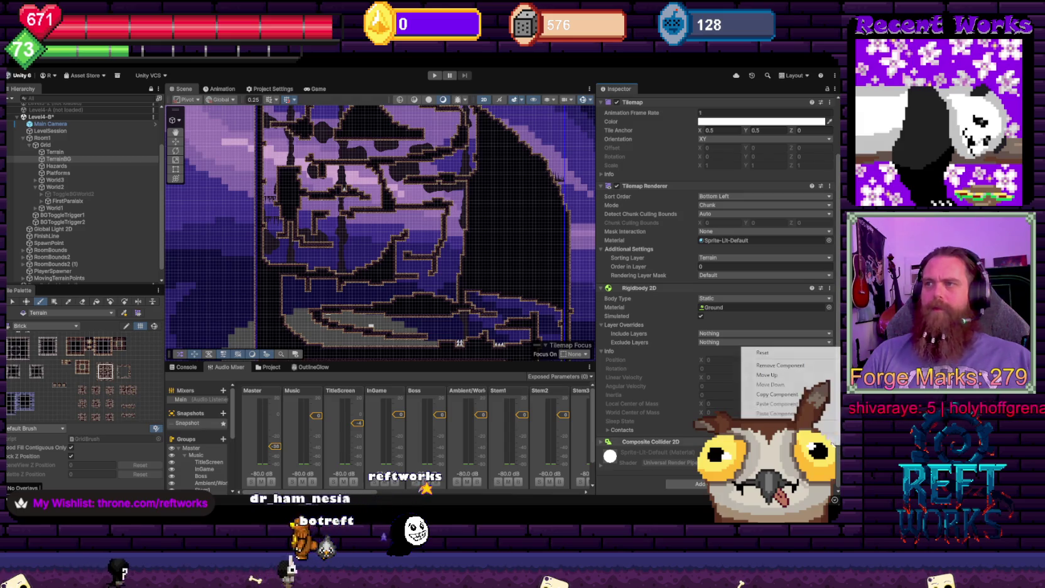
left_click(772, 361)
left_click(831, 300)
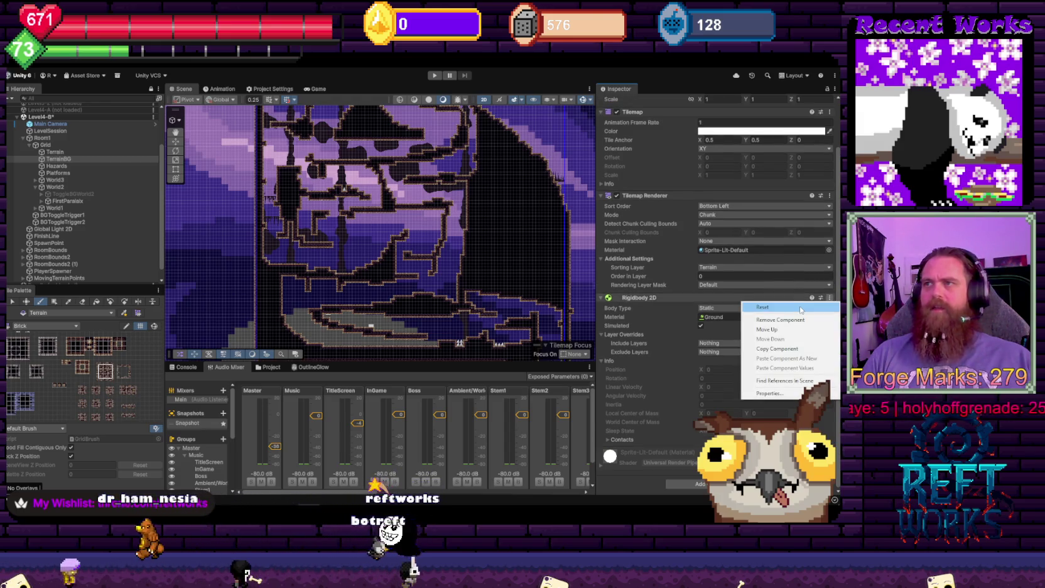
left_click(786, 322)
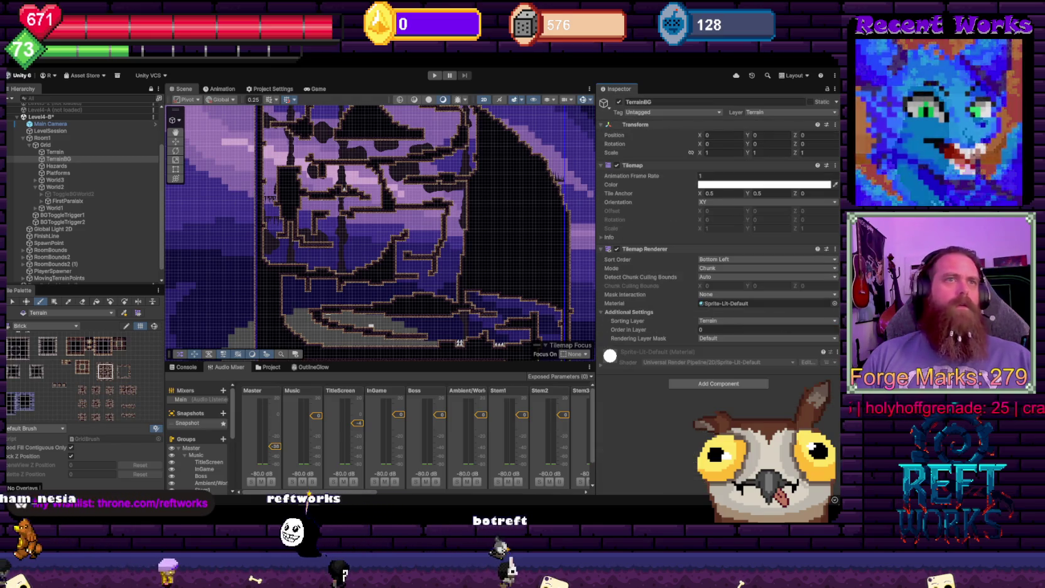
Put the TerrainBG tilemap's Tilemap Renderer on the TerrainBG sorting layer
scroll(379, 190, "up", 5)
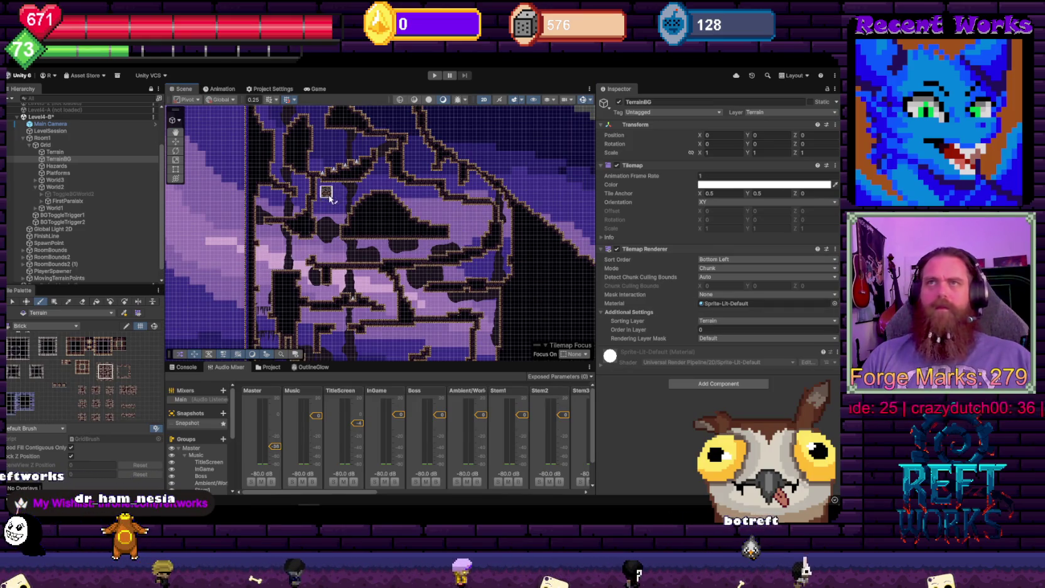
scroll(331, 197, "up", 5)
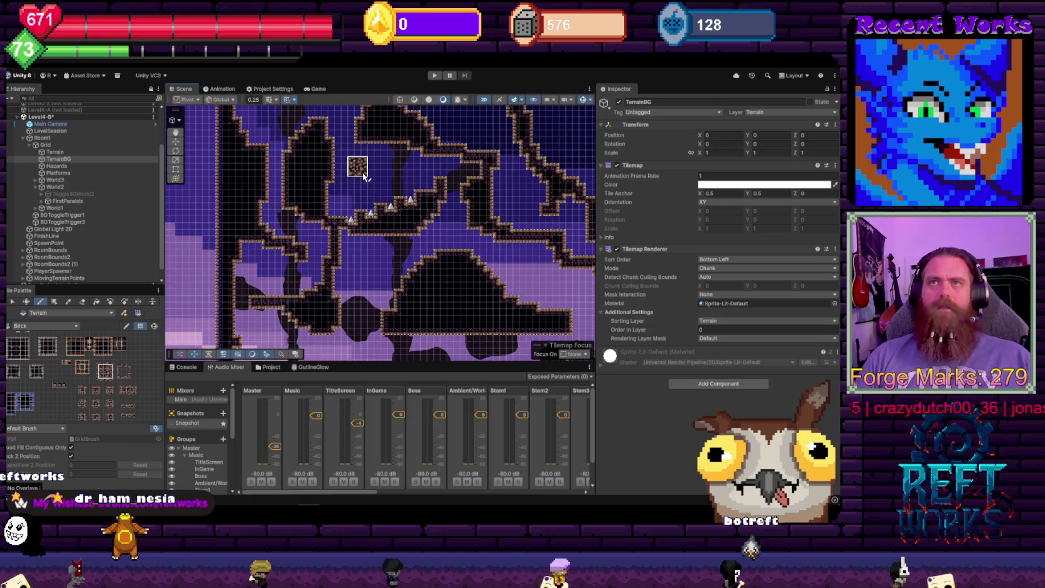
scroll(364, 176, "up", 2)
left_click(58, 159)
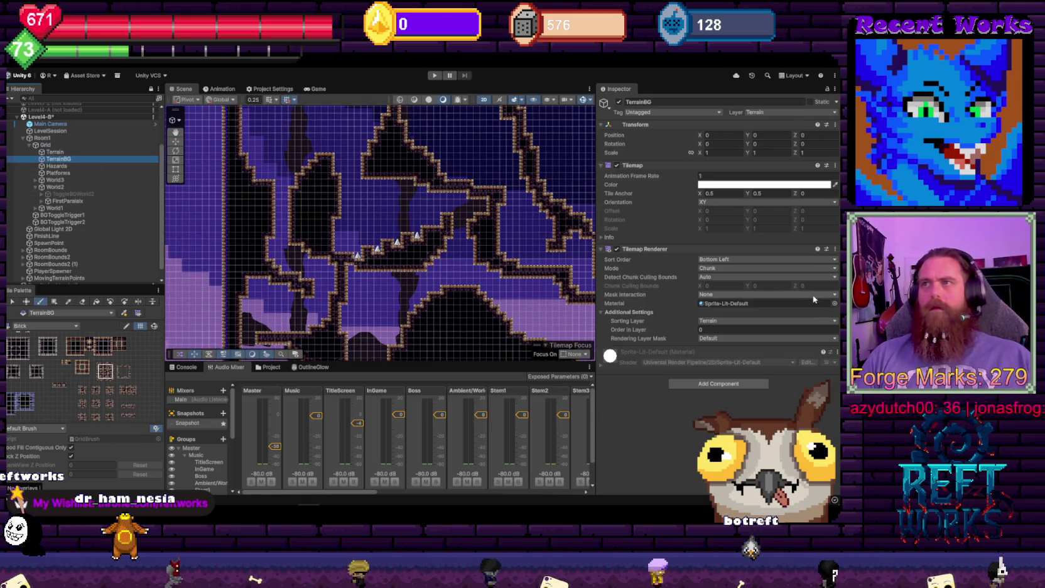
left_click(753, 321)
left_click(724, 377)
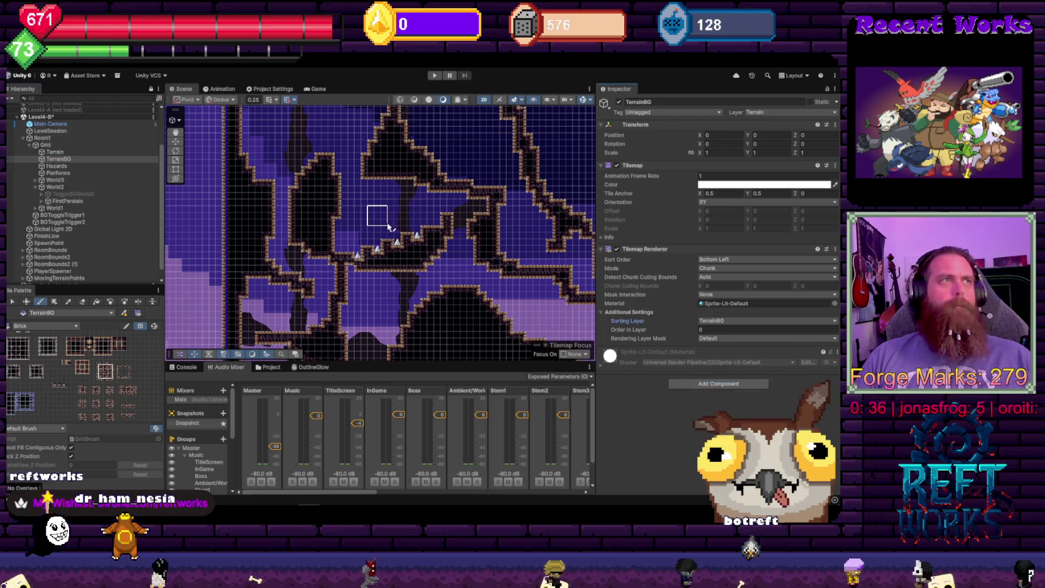
Choose a rock tile in the Tile Palette and set its active tilemap to TerrainBG
scroll(418, 251, "up", 2)
left_click_drag(379, 193, 388, 231)
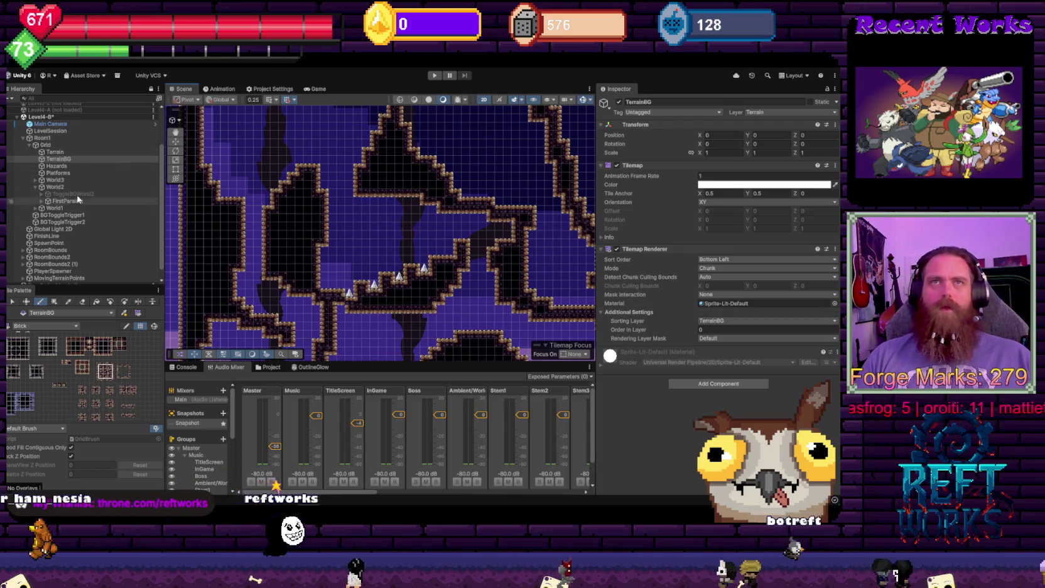
left_click(58, 173)
left_click(62, 159)
left_click(67, 301)
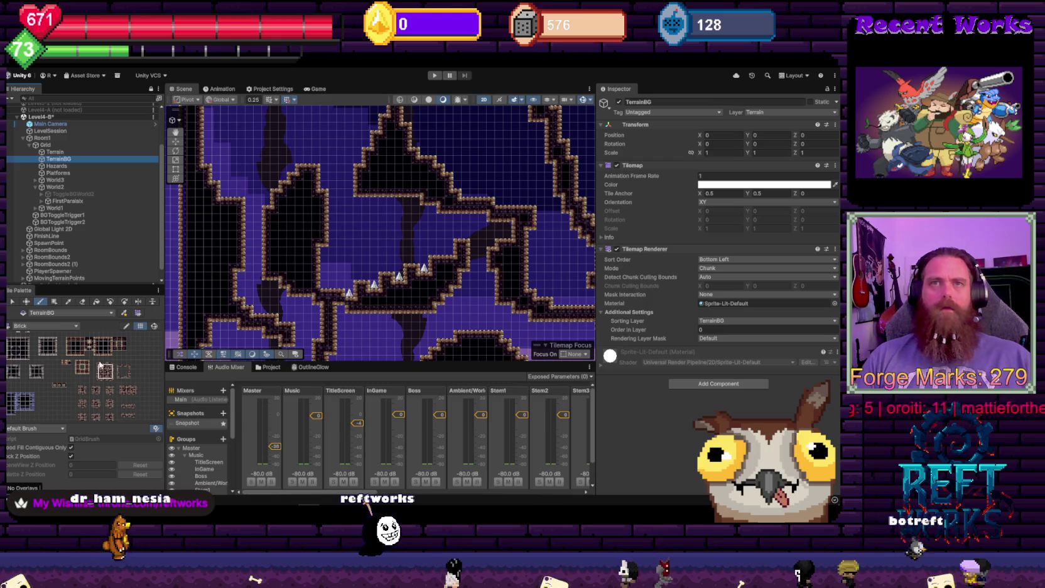
left_click(104, 372)
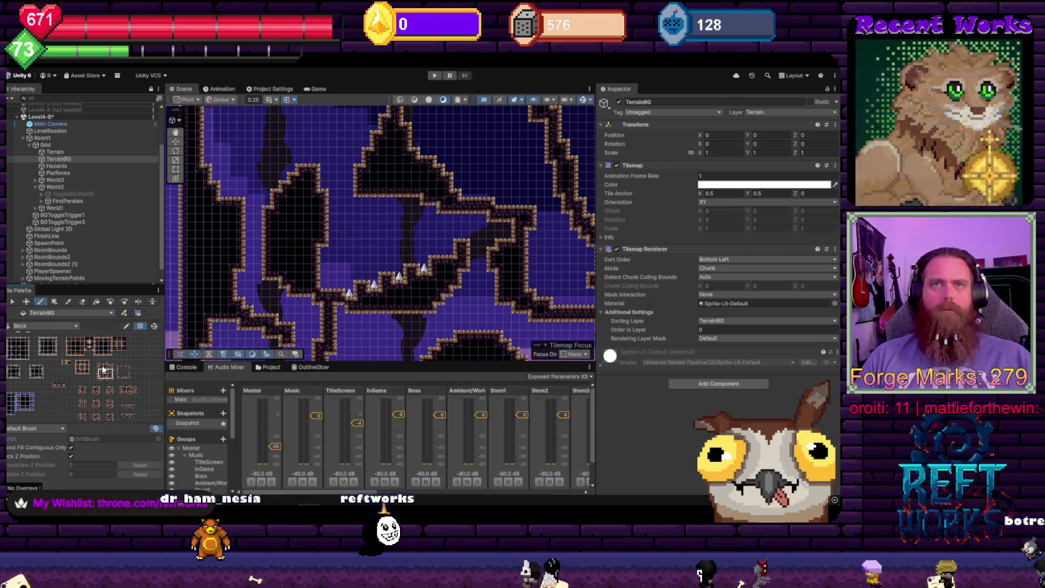
left_click(57, 328)
left_click(59, 320)
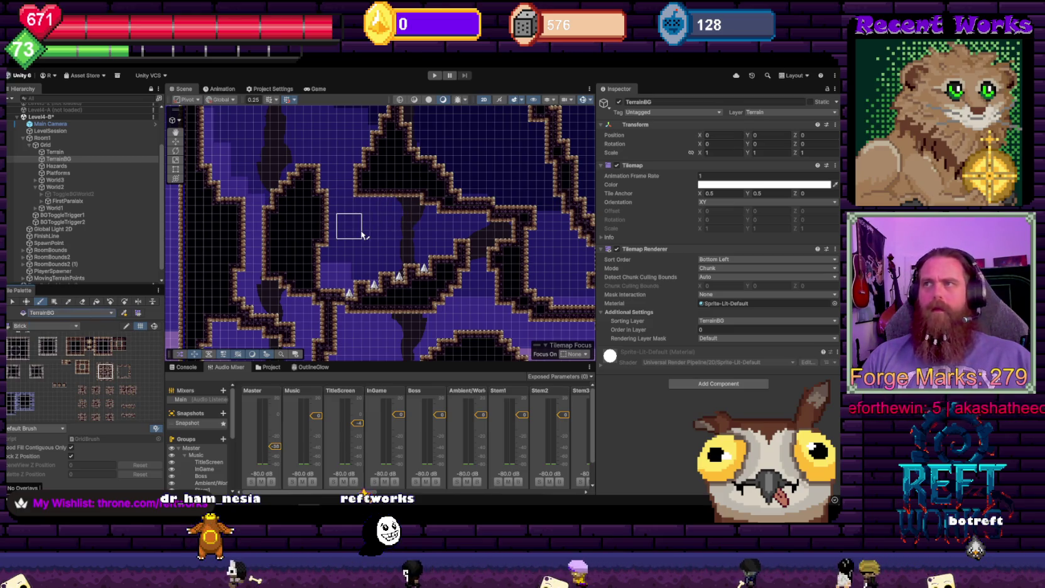
scroll(361, 235, "down", 3)
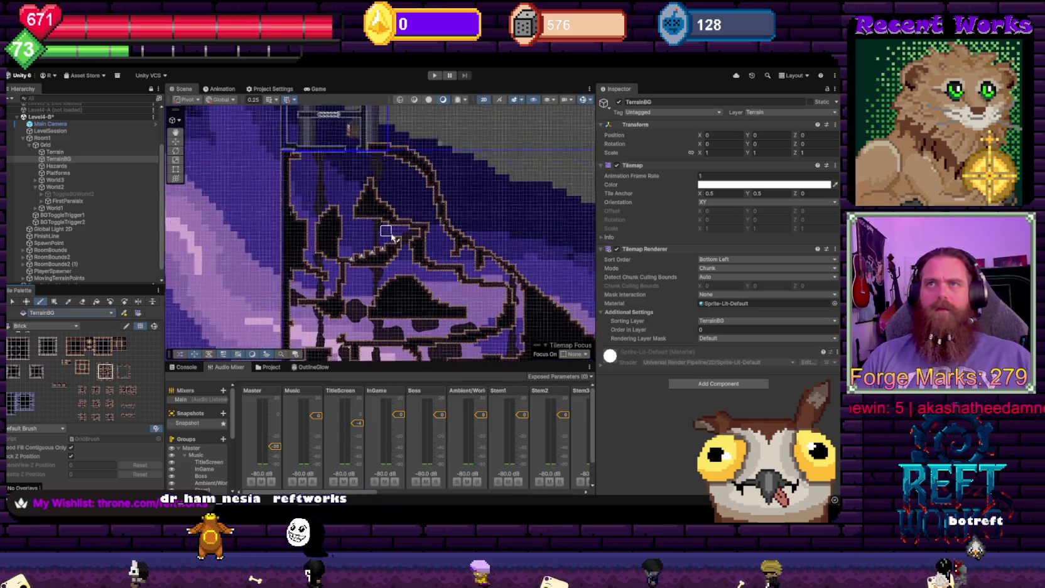
scroll(391, 237, "up", 3)
left_click(50, 131)
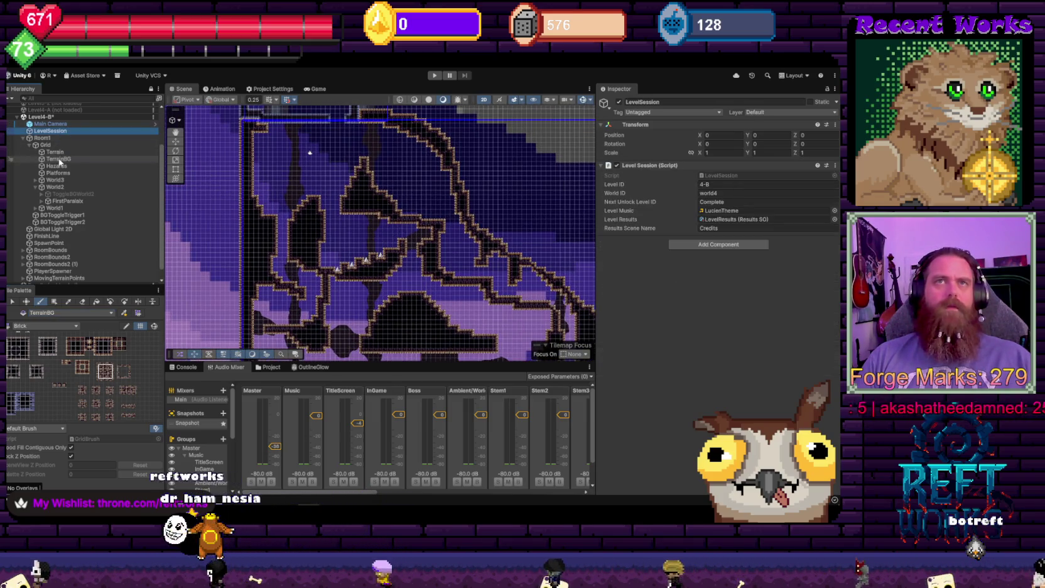
Reselect TerrainBG and frame the lower-left cave walls in the Scene view
left_click(59, 159)
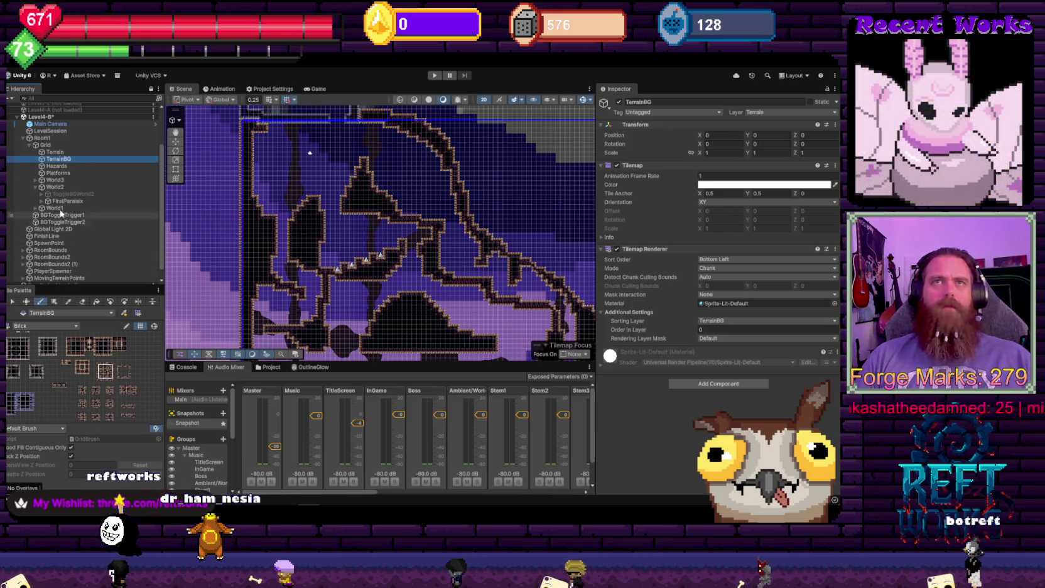
left_click_drag(550, 159, 511, 226)
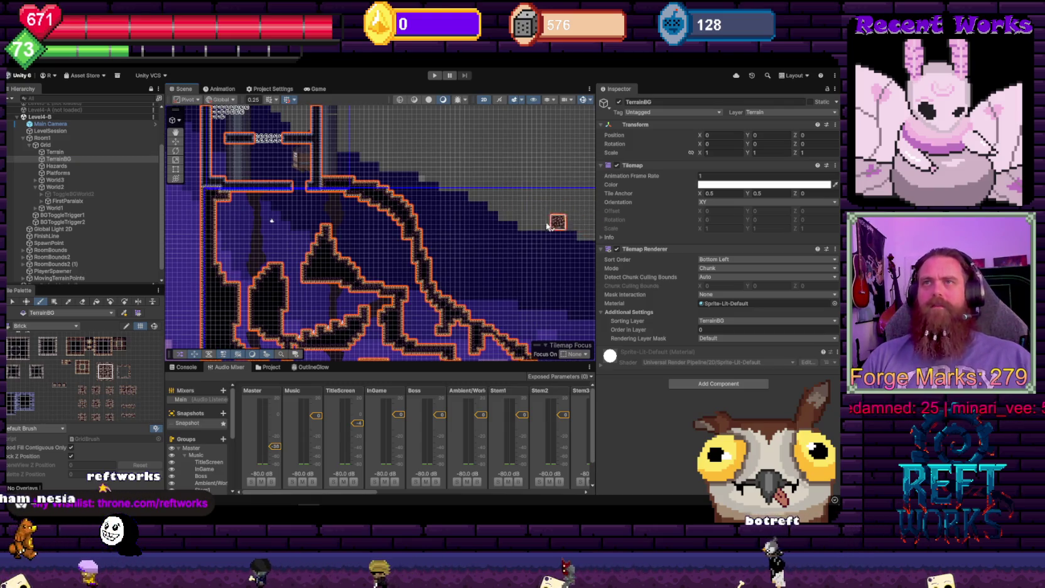
scroll(253, 287, "up", 2)
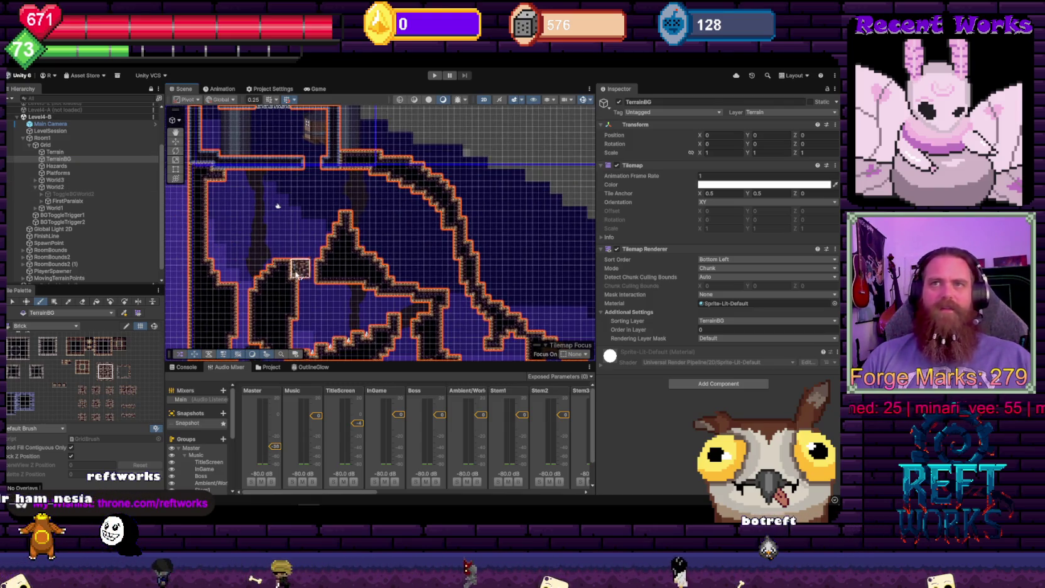
left_click_drag(297, 275, 337, 251)
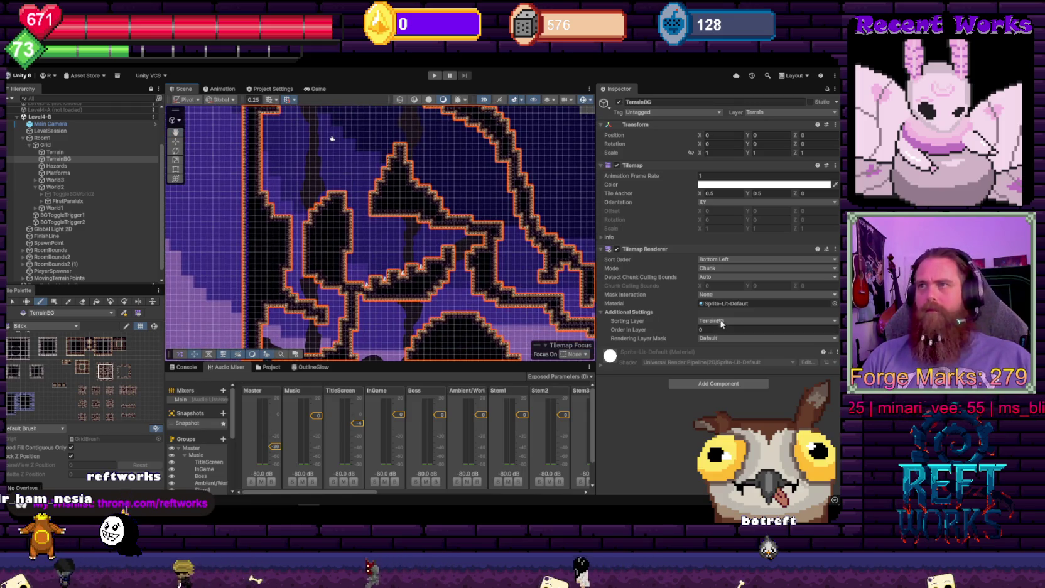
mouse_move(340, 211)
left_mouse_down()
mouse_move(310, 240)
mouse_move(401, 233)
left_mouse_up()
scroll(376, 226, "up", 2)
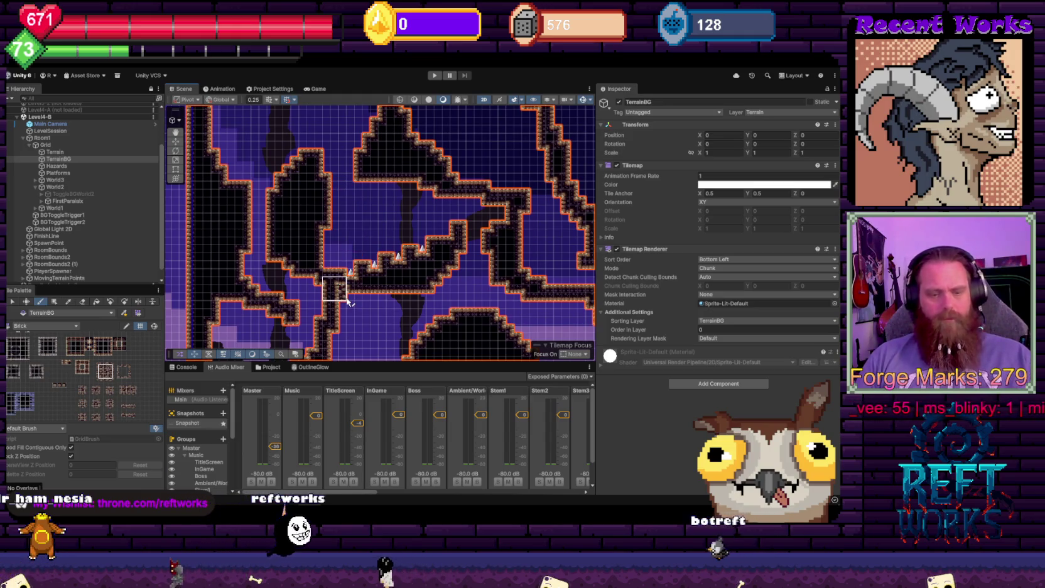
scroll(302, 276, "up", 3)
scroll(292, 202, "down", 3)
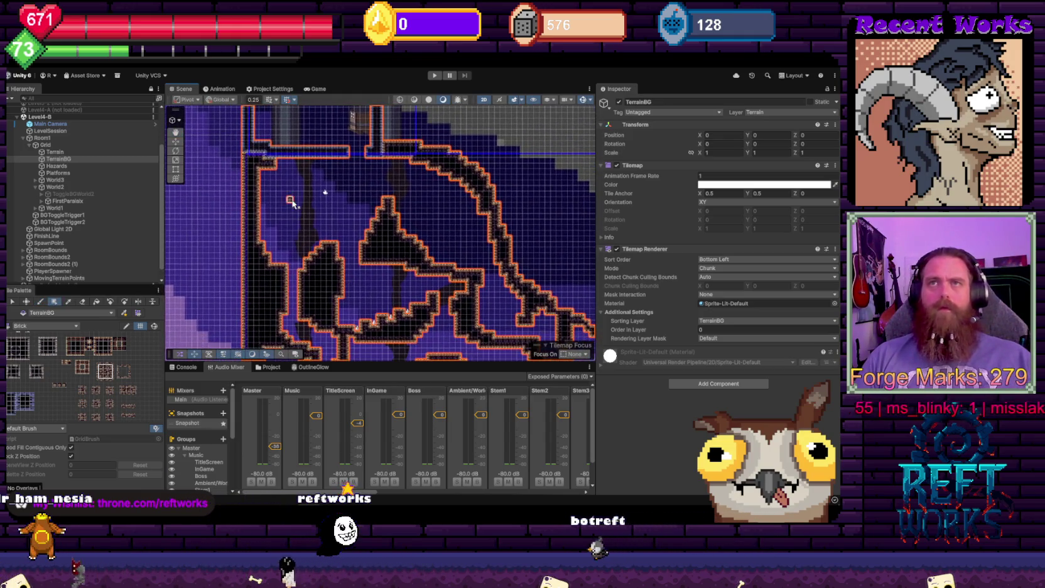
scroll(301, 251, "down", 3)
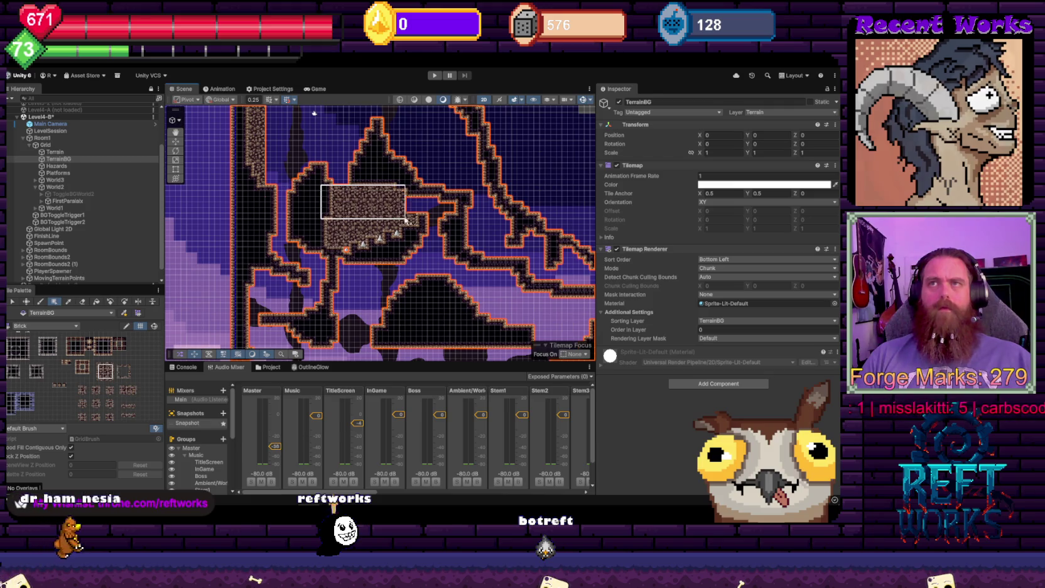
Box-fill rock tiles into the upper wall, left wall and adjoining wall interiors
left_click_drag(405, 220, 421, 216)
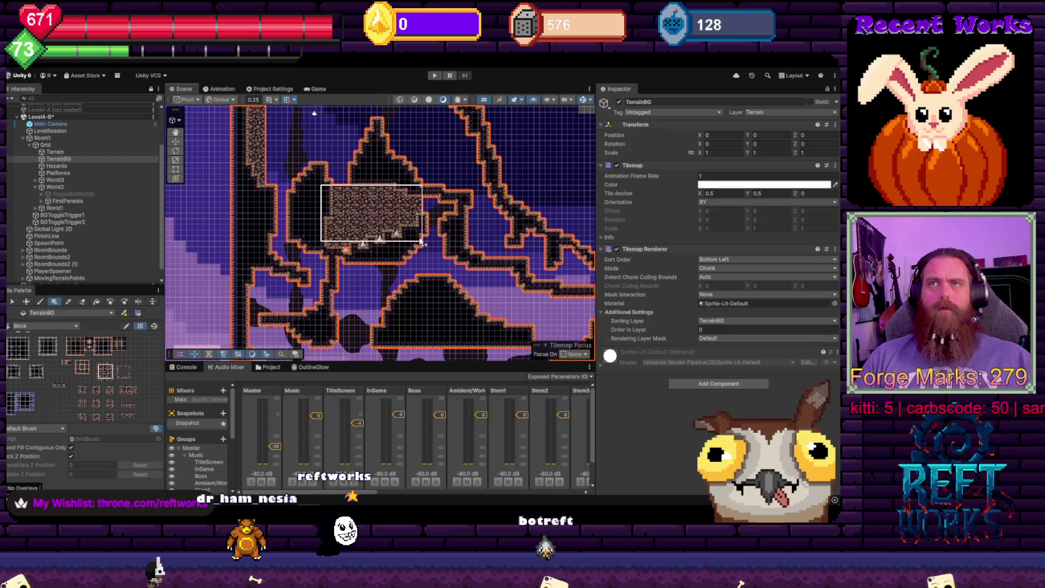
left_click_drag(421, 242, 421, 242)
scroll(322, 223, "down", 3)
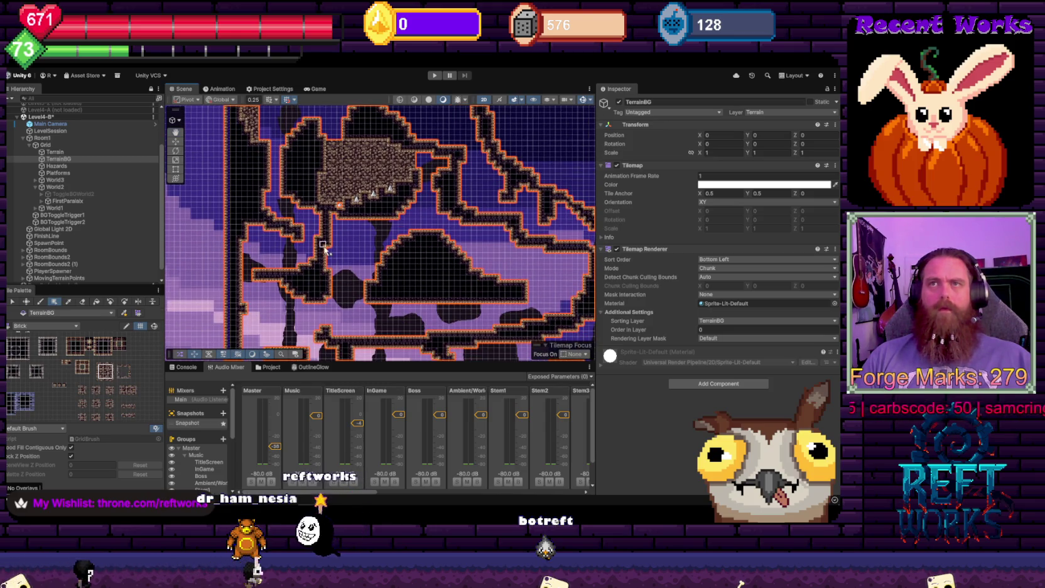
left_click_drag(324, 248, 405, 281)
scroll(383, 270, "down", 3)
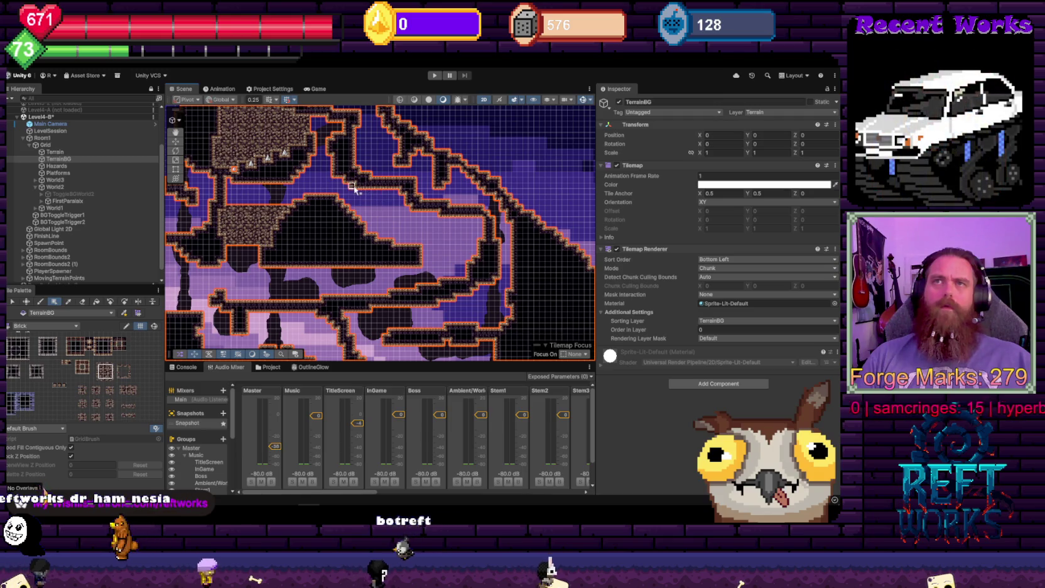
left_click_drag(350, 190, 416, 258)
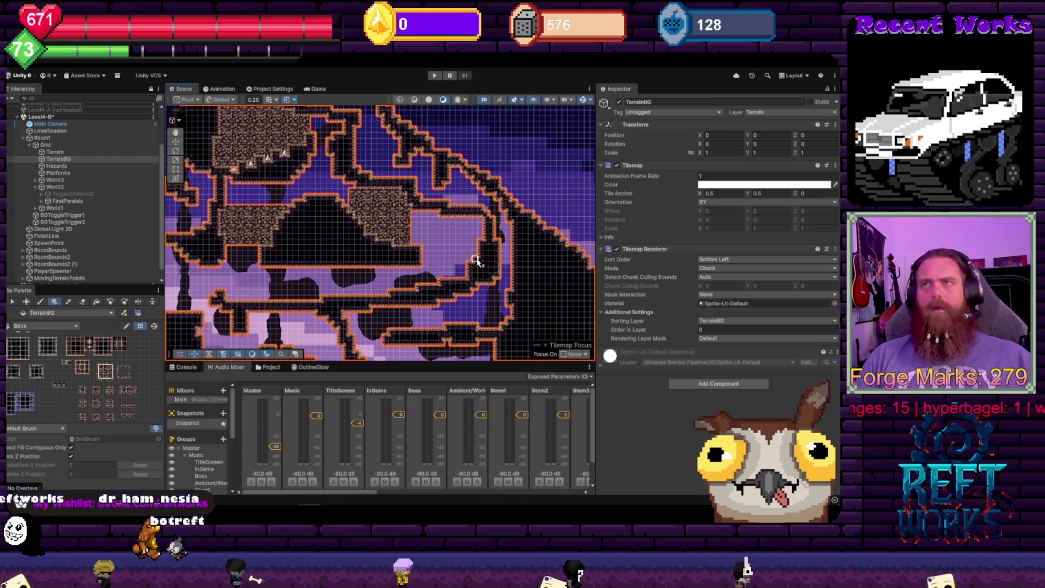
left_click_drag(480, 264, 406, 212)
scroll(406, 213, "up", 10)
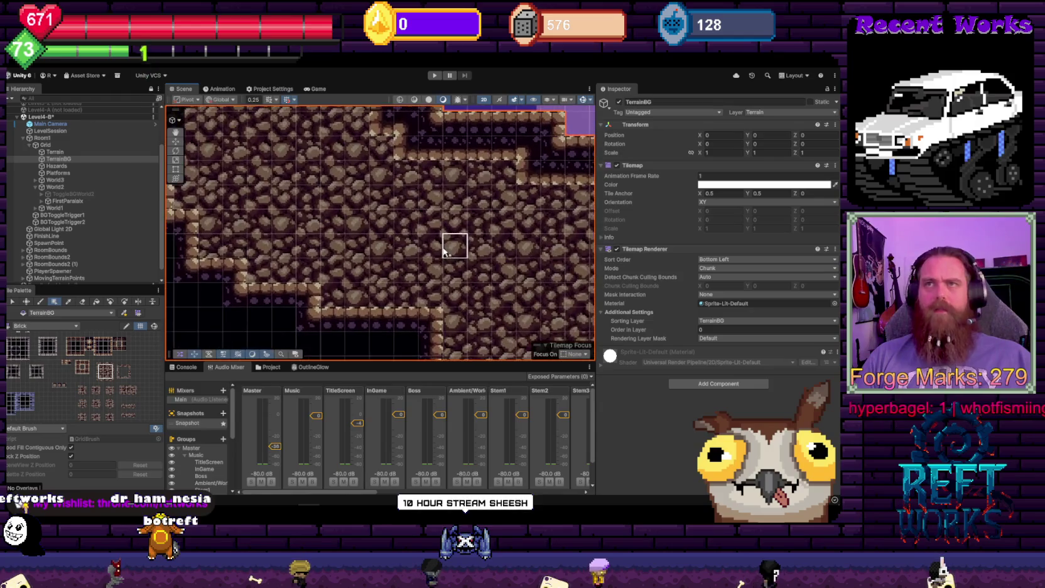
scroll(441, 249, "down", 10)
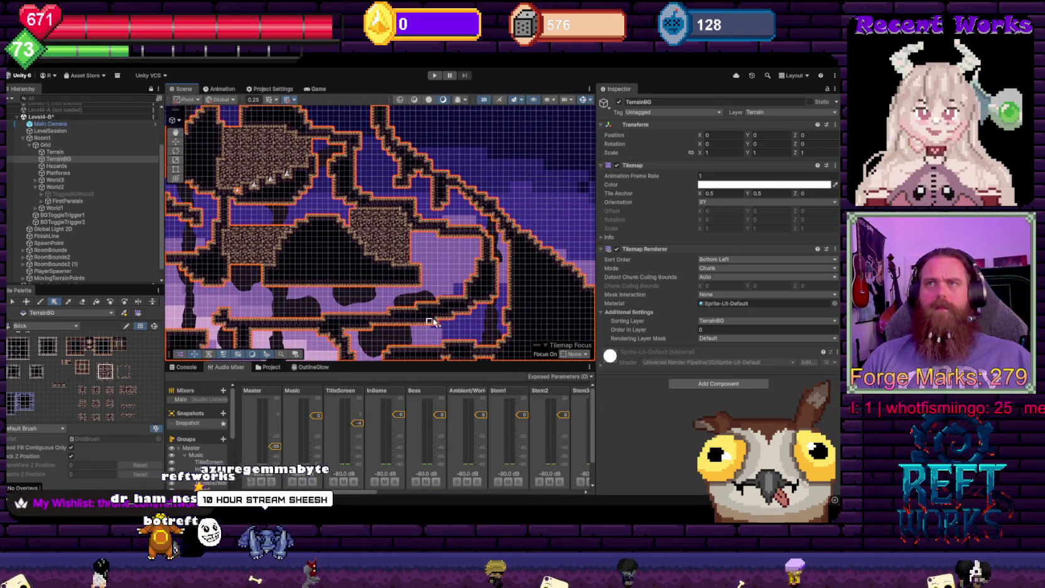
Fill the large central and lower-right wall interiors with rock tiles
mouse_move(476, 307)
left_mouse_down()
mouse_move(360, 225)
mouse_move(339, 225)
left_mouse_up()
mouse_move(456, 304)
left_mouse_down()
mouse_move(366, 228)
mouse_move(346, 230)
left_mouse_up()
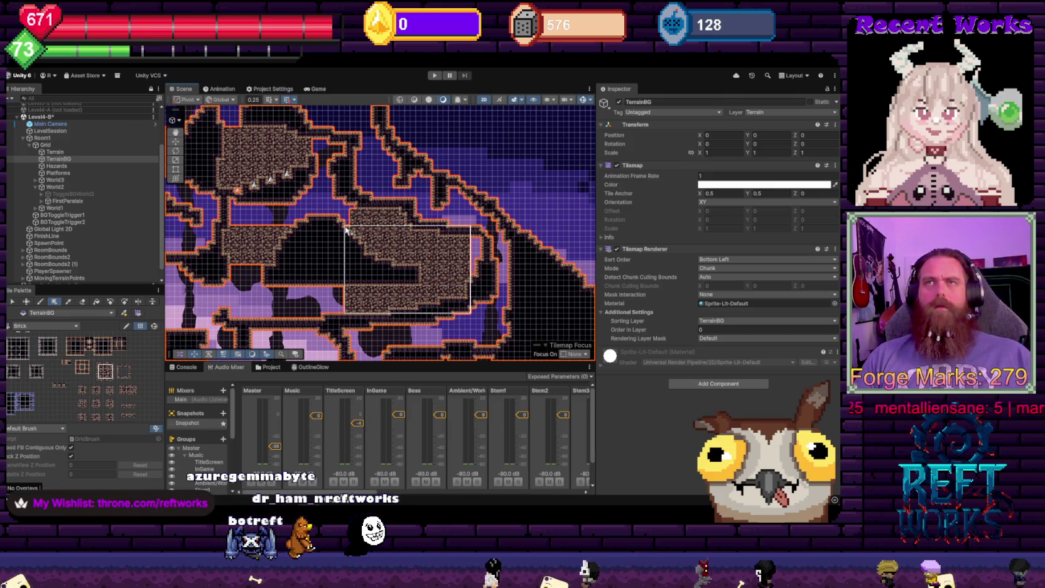
key("d")
scroll(346, 231, "up", 2)
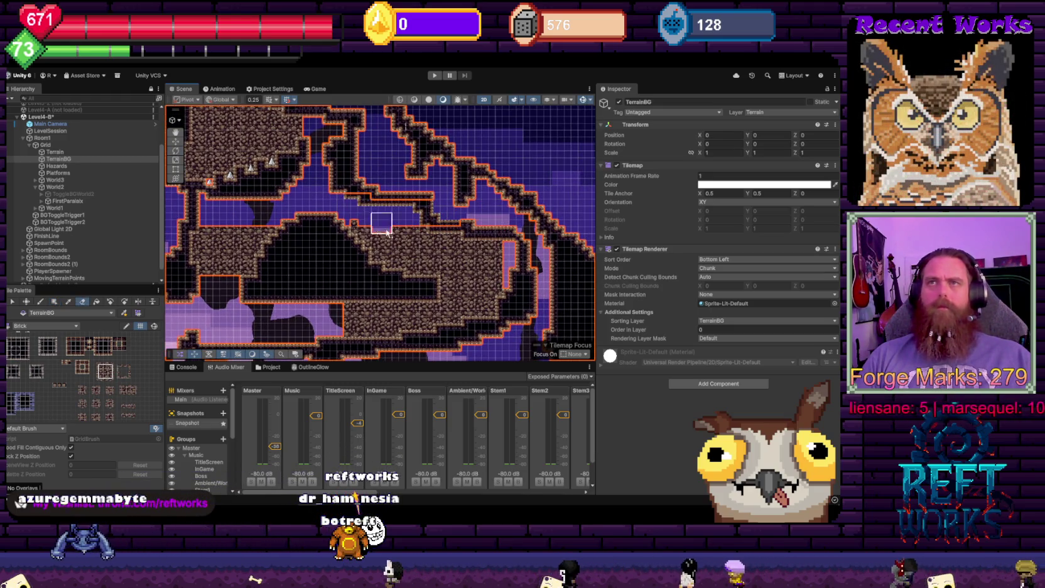
scroll(460, 233, "up", 2)
scroll(490, 275, "down", 2)
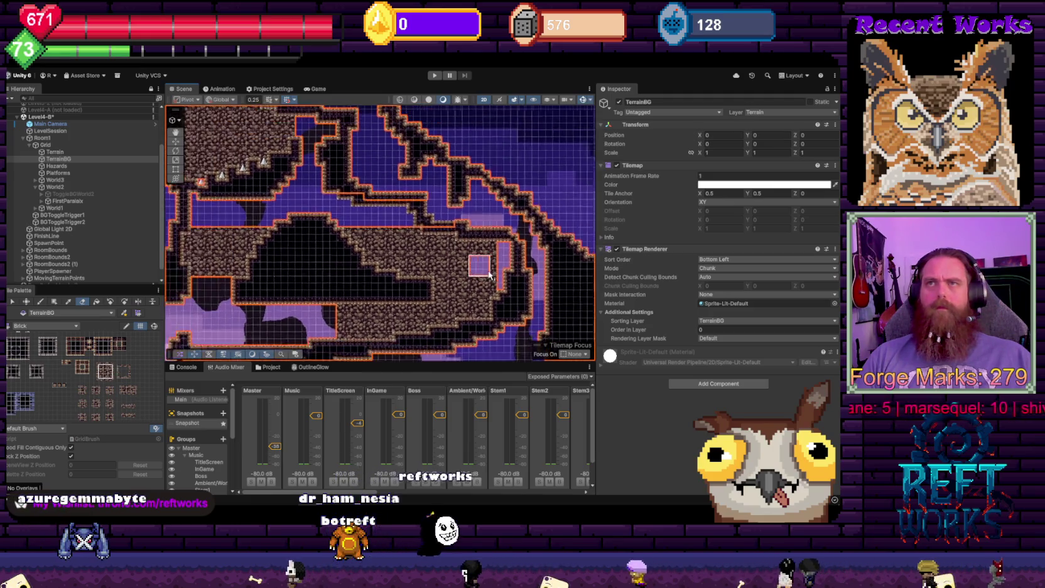
scroll(489, 275, "down", 2)
key("u")
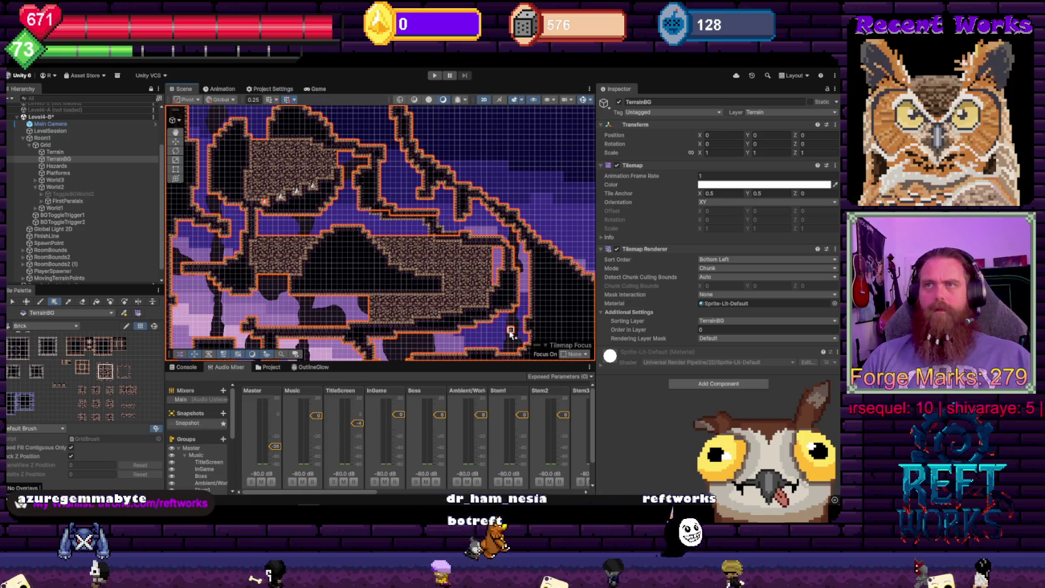
mouse_move(512, 332)
left_mouse_down()
mouse_move(348, 223)
mouse_move(367, 215)
left_mouse_up()
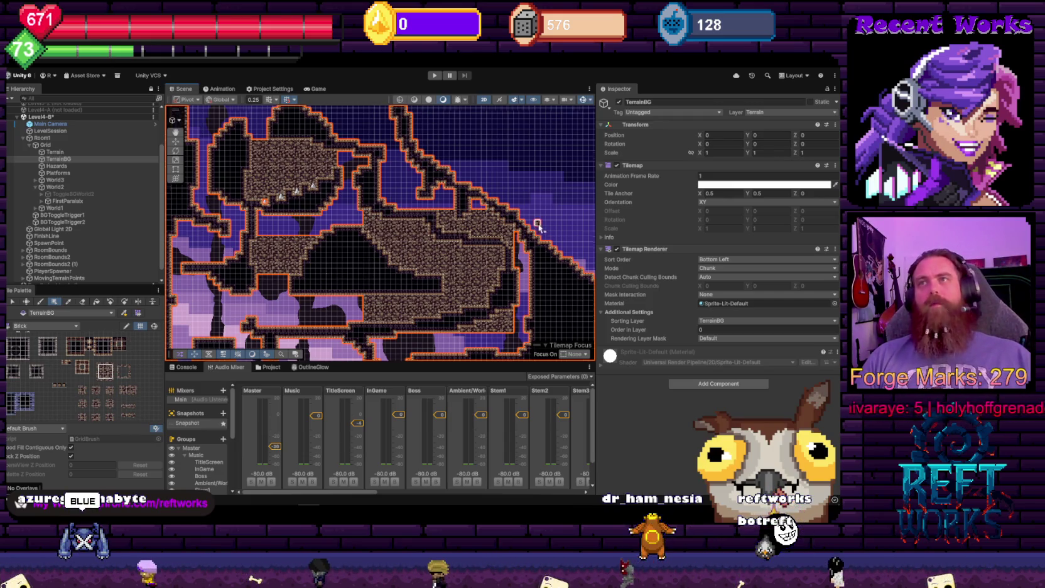
Erase stray TerrainBG tiles along the upper wall and the tower's left side
scroll(538, 226, "up", 2)
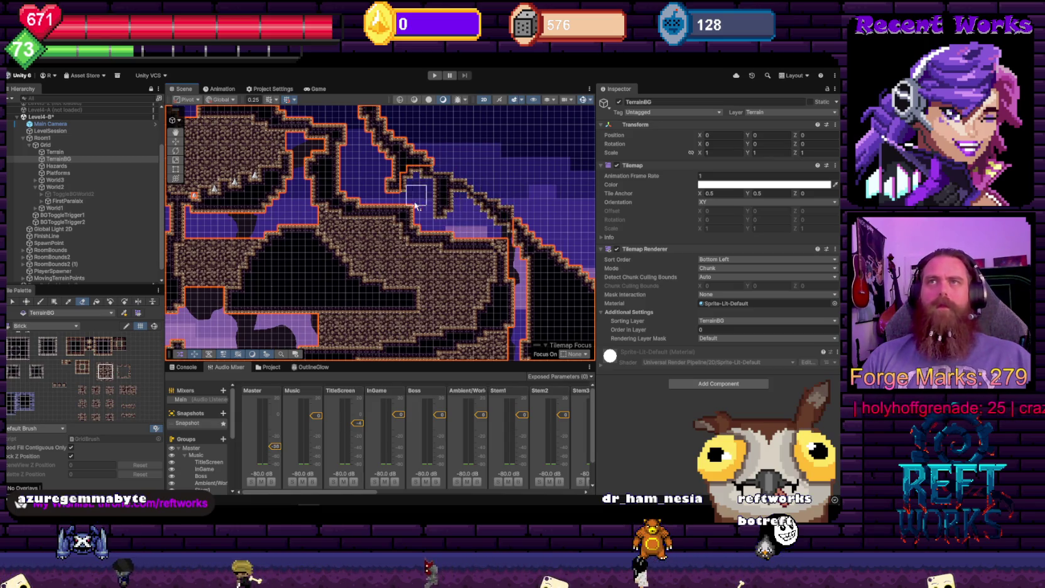
scroll(481, 169, "down", 2)
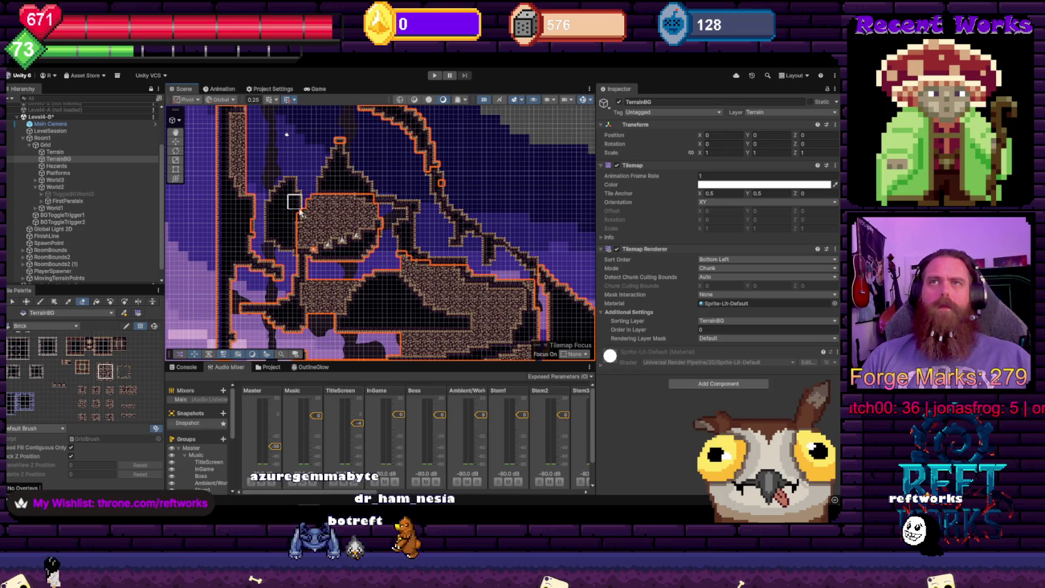
scroll(299, 213, "up", 5)
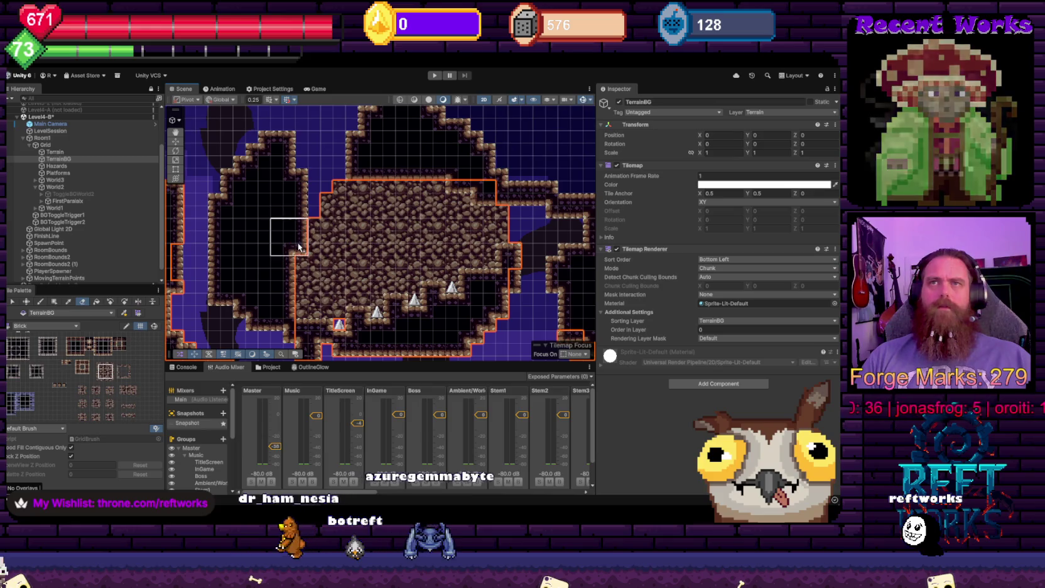
scroll(449, 237, "down", 2)
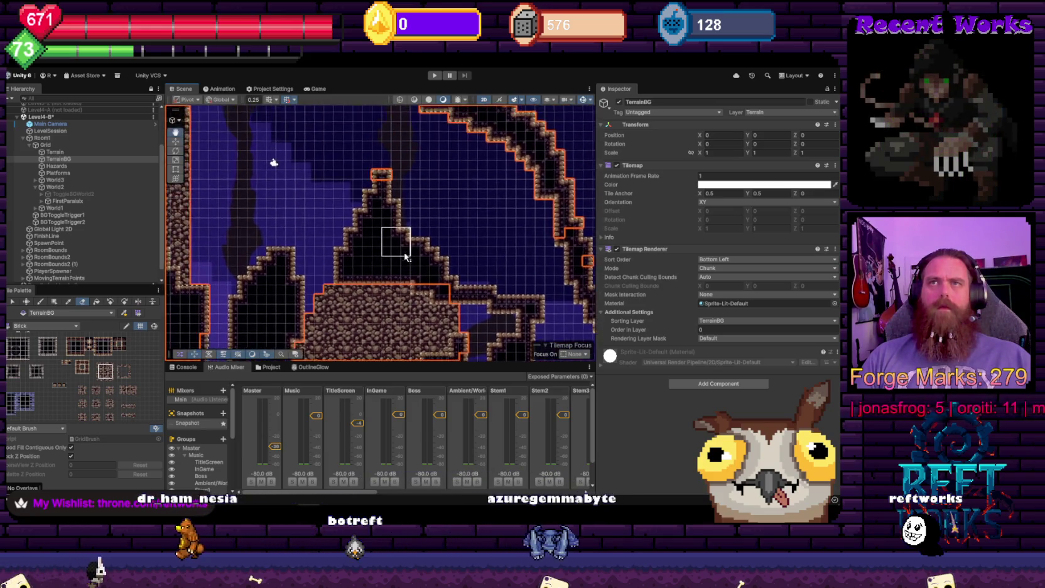
scroll(396, 240, "down", 3)
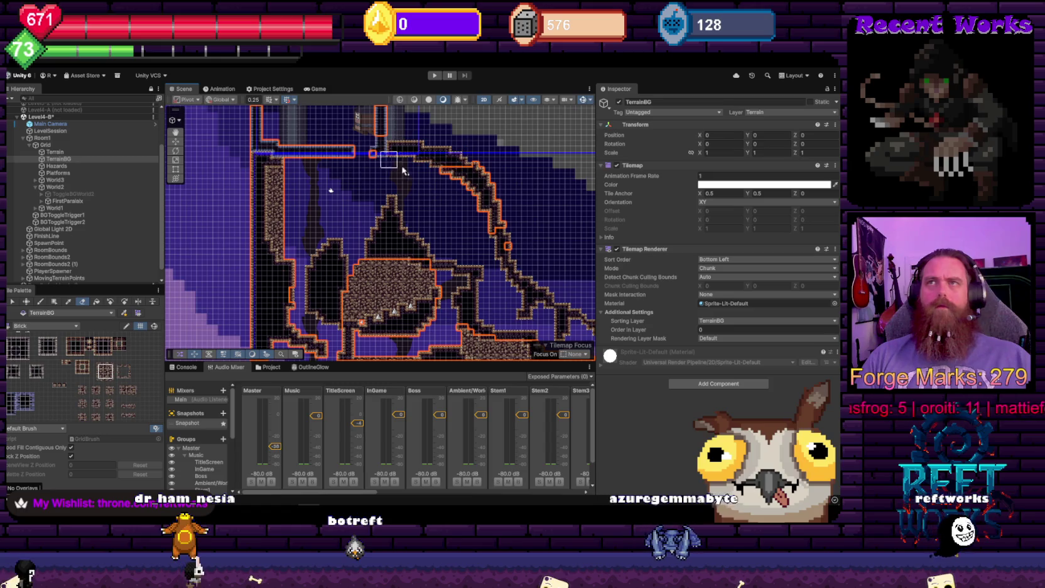
mouse_move(403, 171)
left_mouse_down()
mouse_move(460, 196)
mouse_move(349, 169)
left_mouse_up()
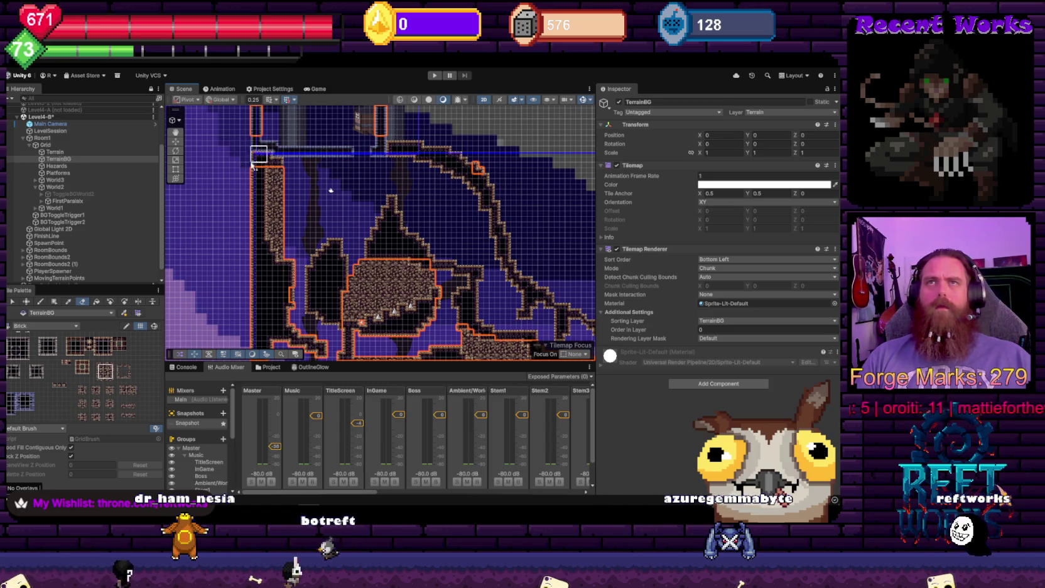
scroll(252, 165, "down", 5)
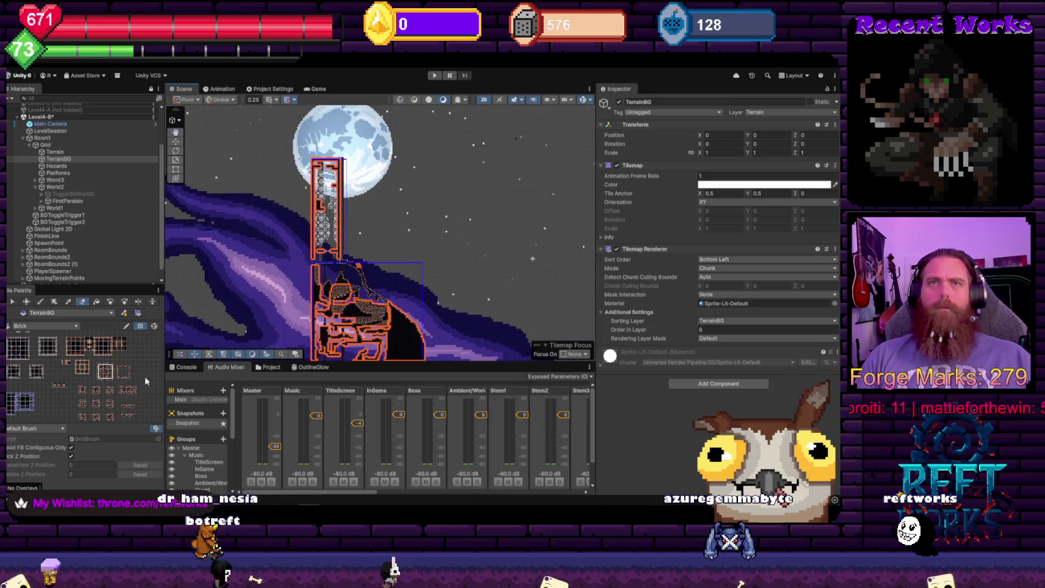
key("d")
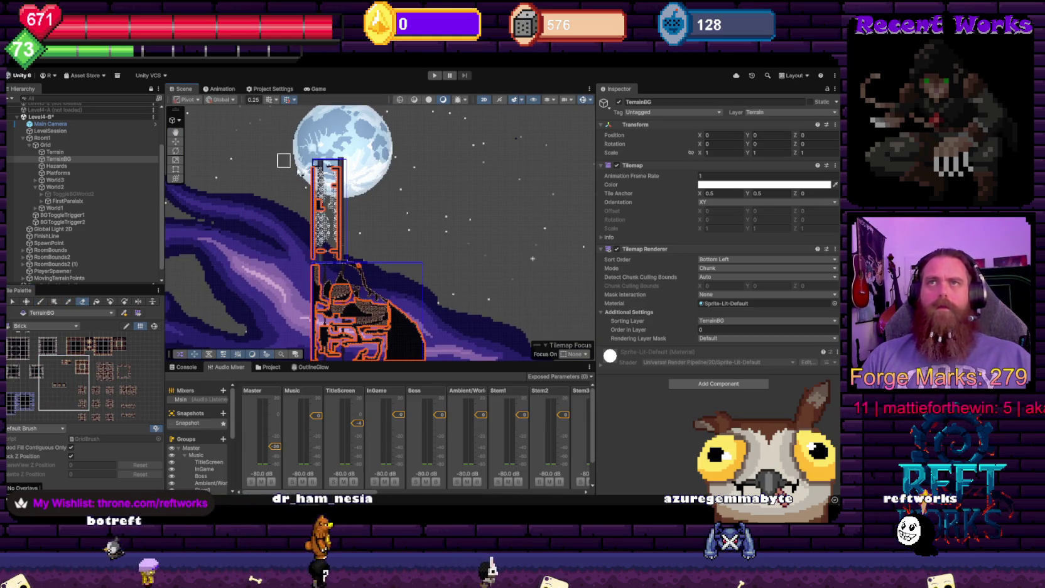
mouse_move(333, 189)
left_mouse_down()
mouse_move(309, 239)
mouse_move(319, 235)
mouse_move(326, 254)
mouse_move(322, 239)
left_mouse_up()
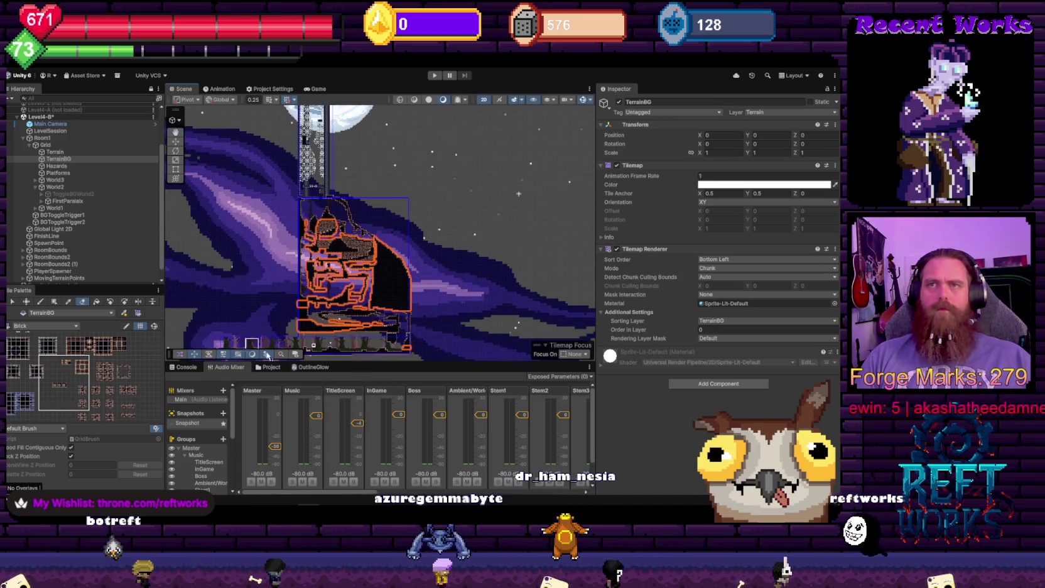
Erase TerrainBG tiles along the block's bottom strip, the tower's upper-right edge and the wall edge
left_click_drag(379, 351, 401, 272)
mouse_move(230, 297)
left_mouse_down()
mouse_move(415, 276)
mouse_move(341, 250)
left_mouse_up()
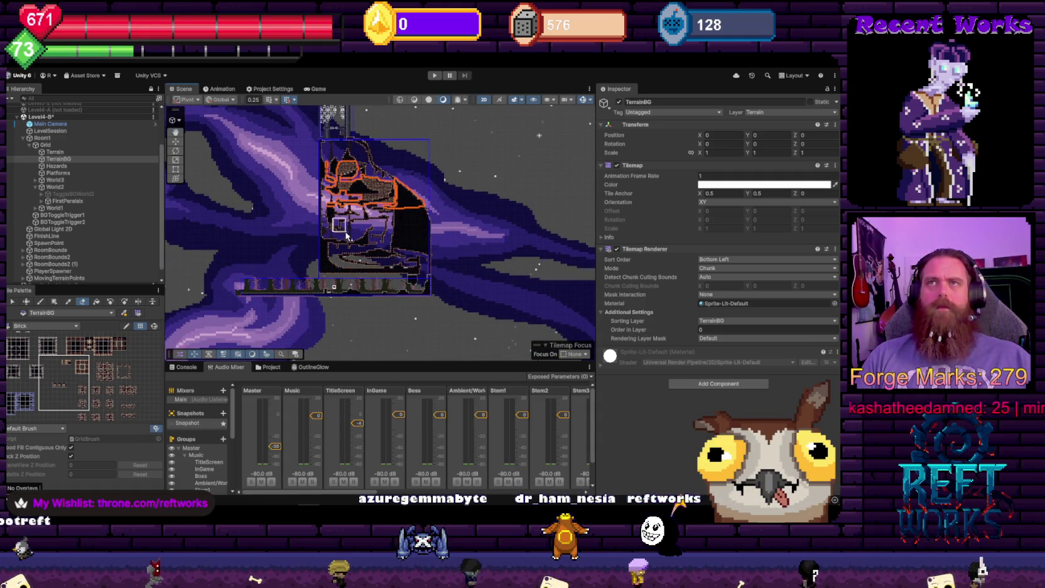
scroll(349, 229, "up", 1)
mouse_move(430, 218)
left_mouse_down()
mouse_move(440, 195)
mouse_move(415, 162)
mouse_move(402, 176)
mouse_move(431, 199)
left_mouse_up()
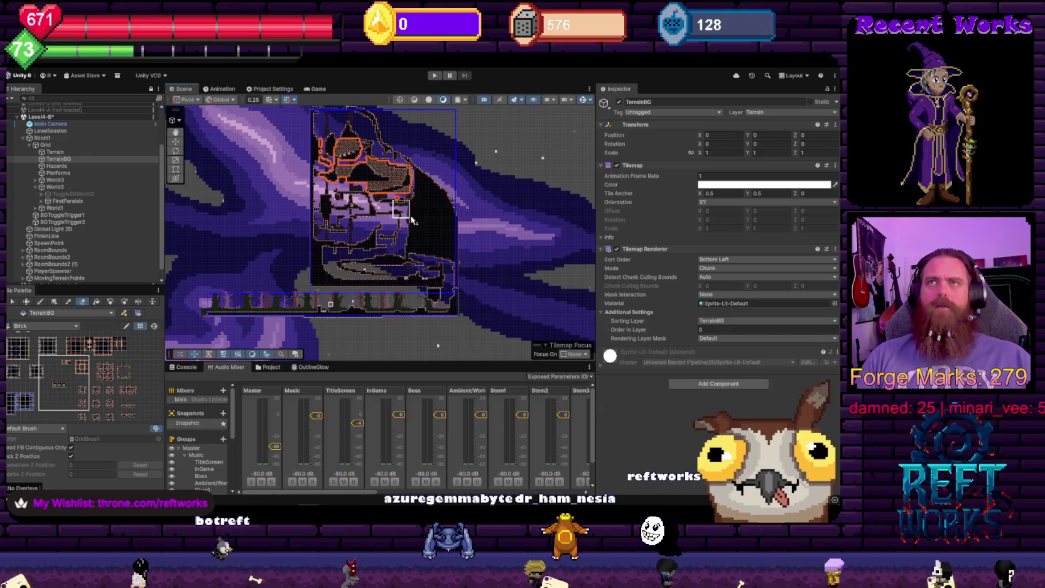
scroll(431, 198, "up", 5)
scroll(411, 355, "down", 6)
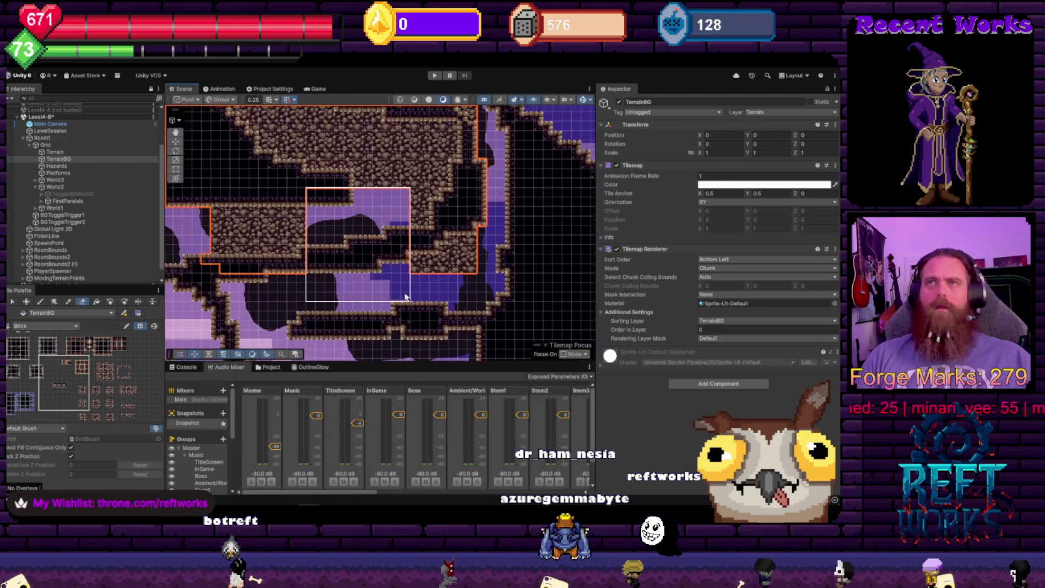
scroll(397, 293, "up", 3)
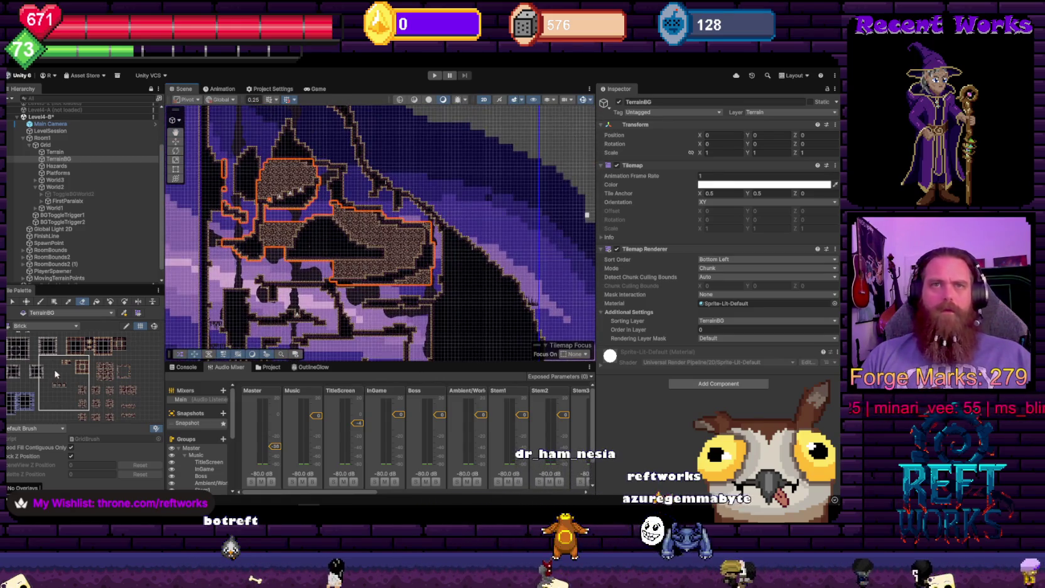
scroll(339, 276, "up", 5)
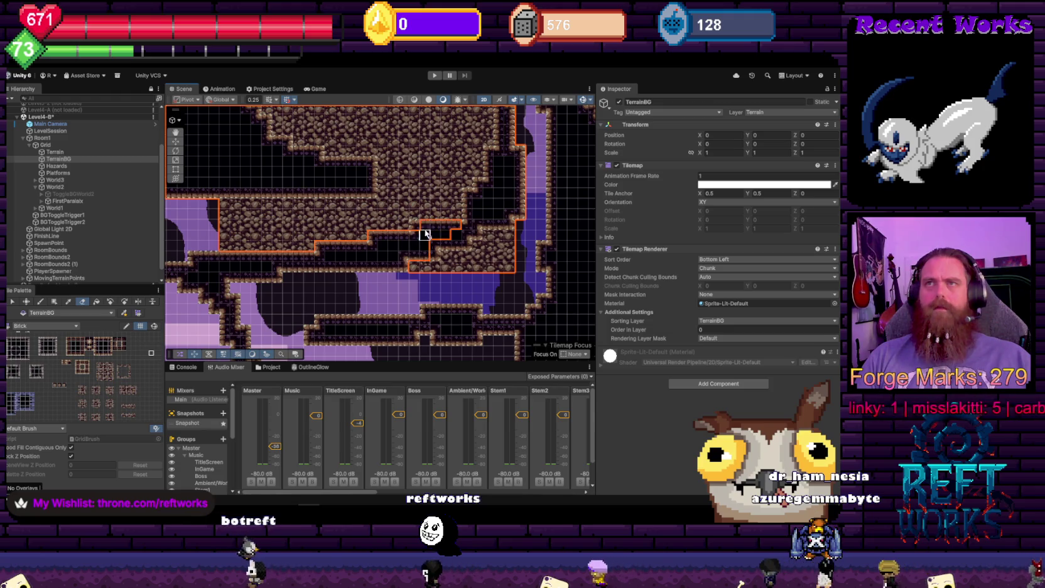
left_click_drag(446, 236, 507, 224)
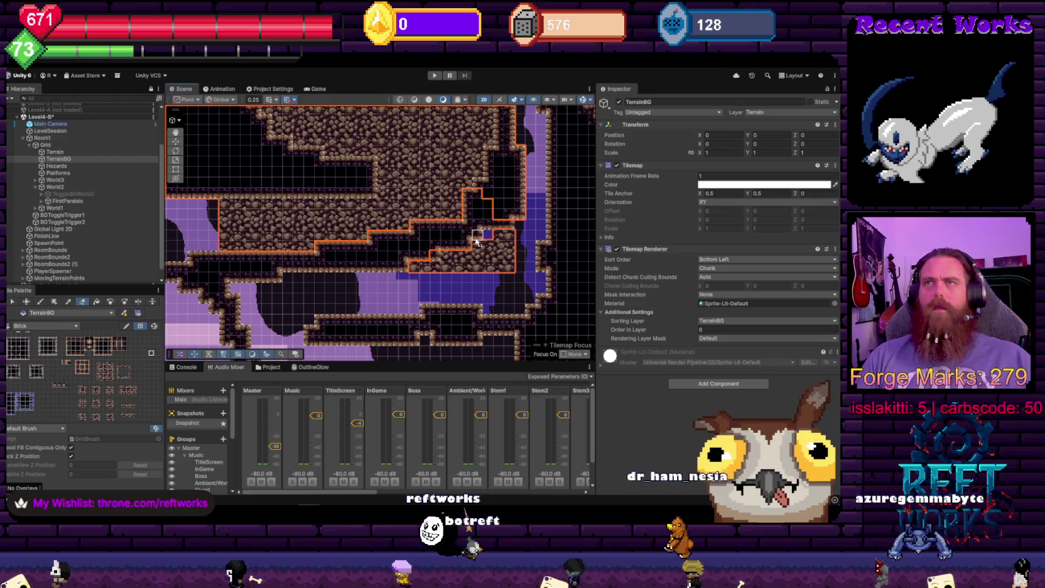
scroll(493, 191, "down", 2)
scroll(493, 192, "down", 3)
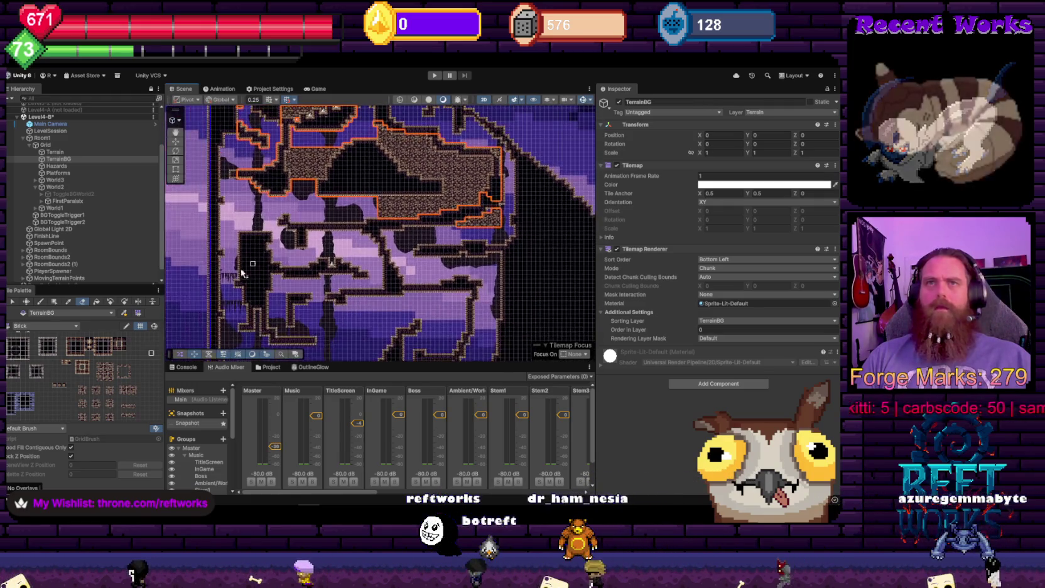
key("d")
mouse_move(329, 154)
left_mouse_down()
mouse_move(310, 254)
mouse_move(453, 251)
mouse_move(443, 308)
left_mouse_up()
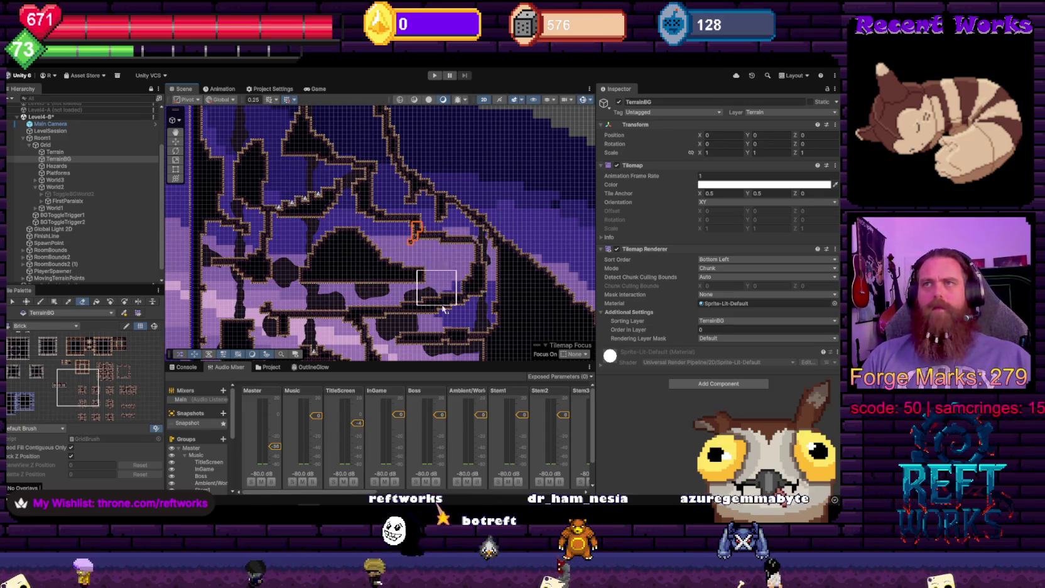
Pick the brick rock tile with Box Fill (U) and zoom around the cave walls
left_click(106, 377)
key("u")
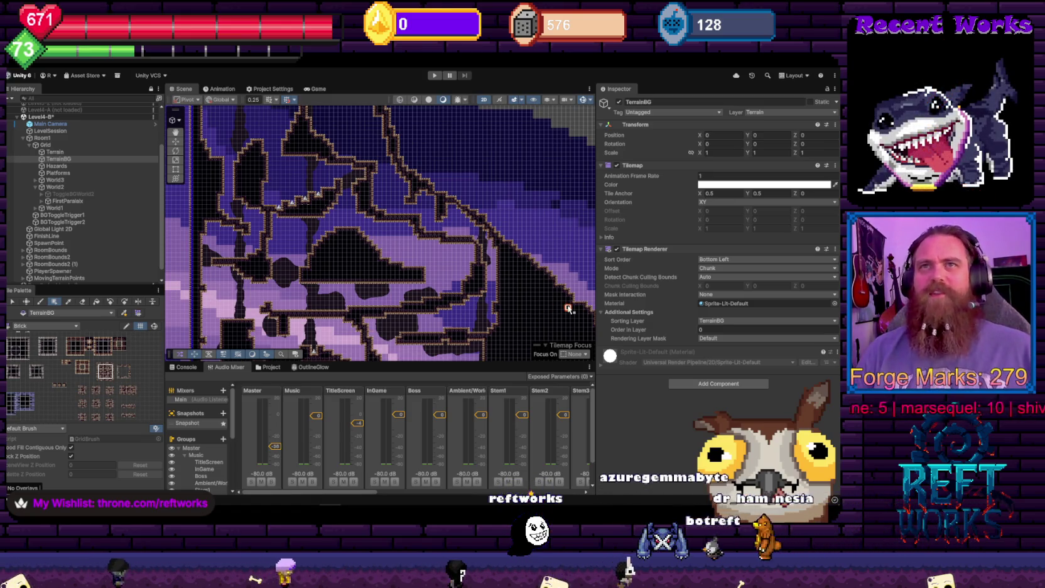
scroll(346, 238, "down", 3)
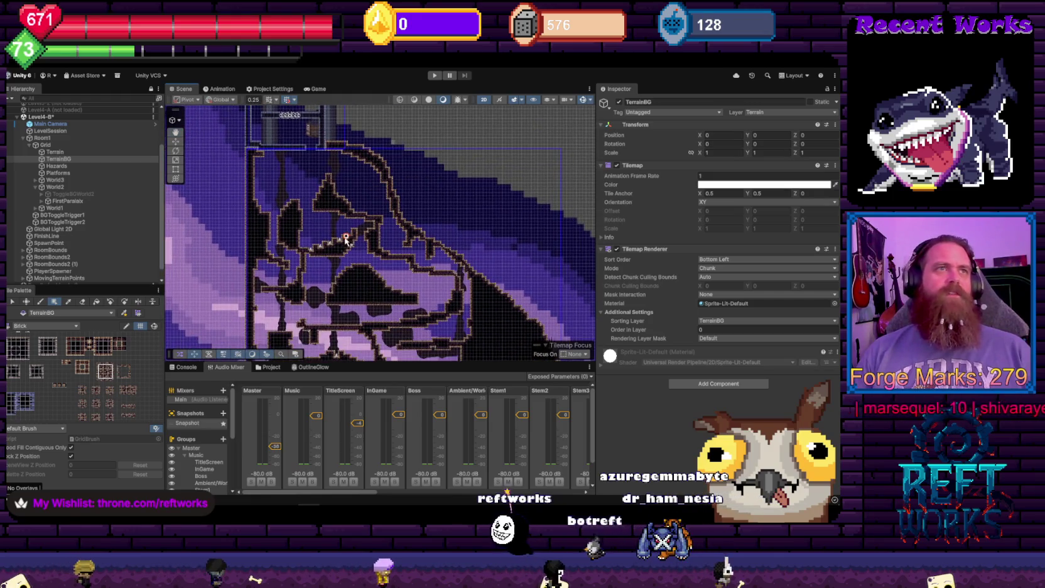
scroll(360, 267, "up", 5)
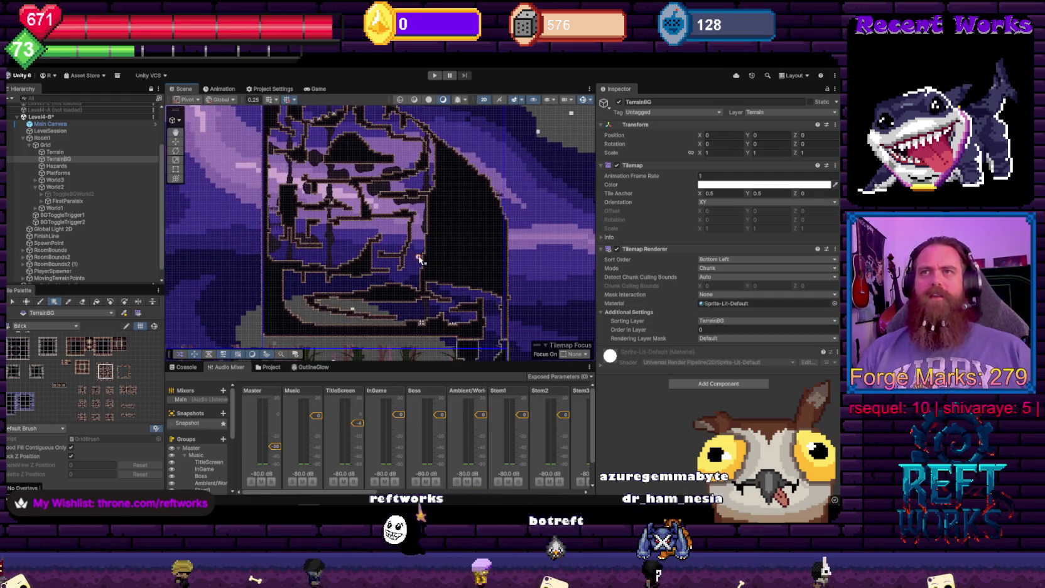
scroll(390, 267, "down", 3)
scroll(443, 298, "up", 4)
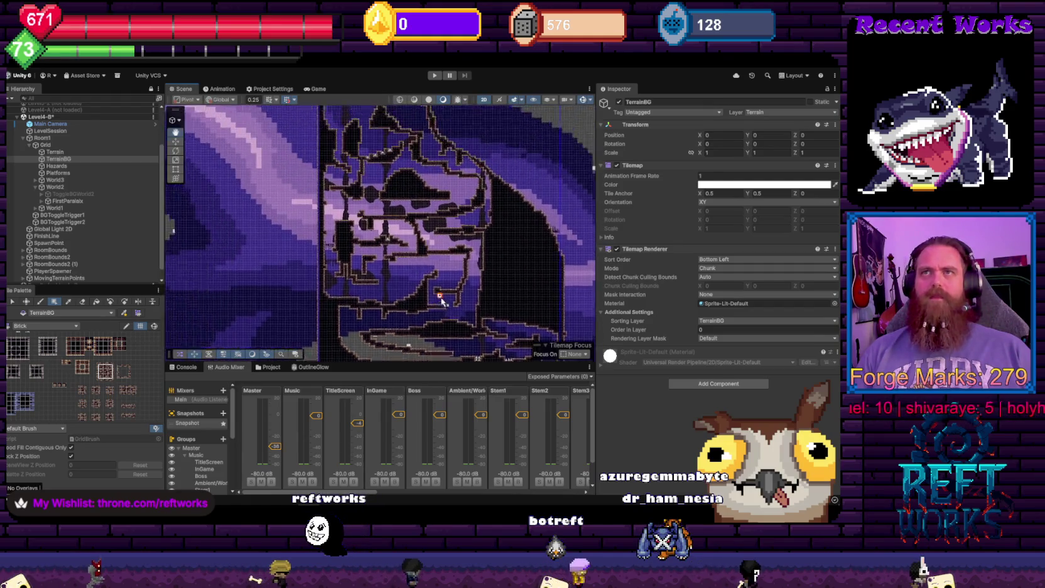
scroll(404, 179, "up", 6)
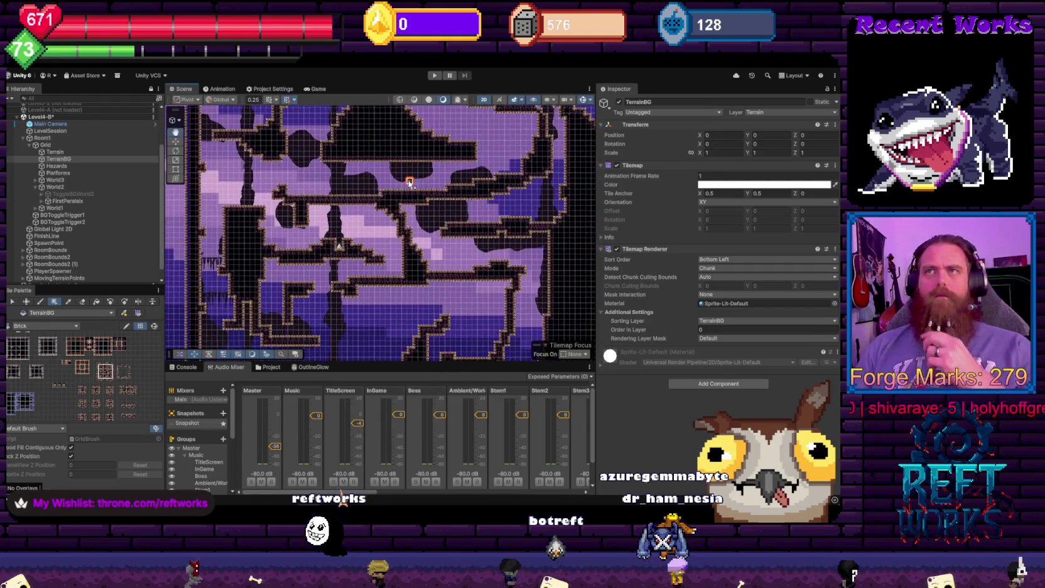
scroll(404, 179, "down", 3)
scroll(377, 223, "up", 3)
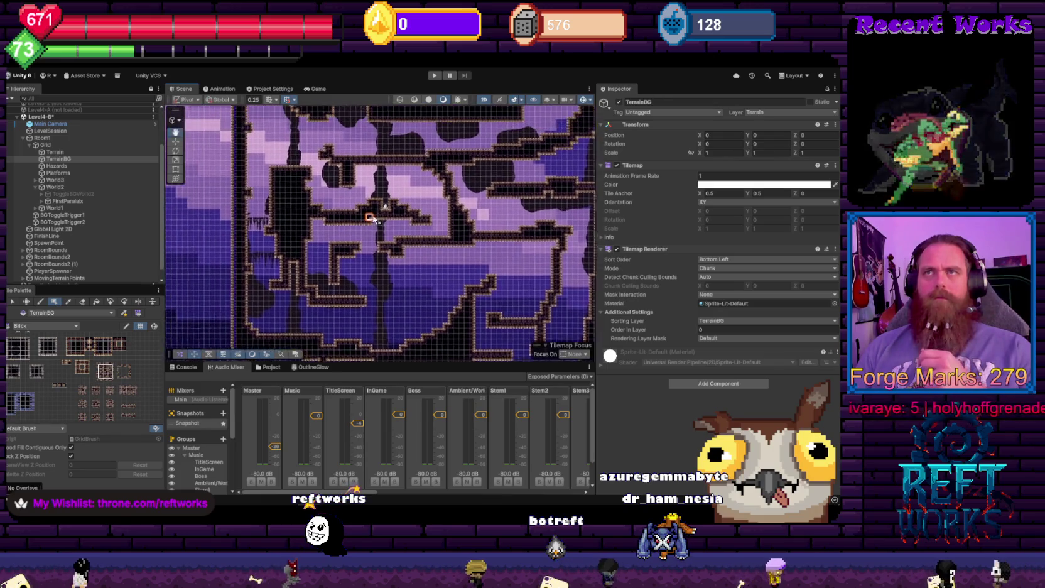
scroll(376, 211, "down", 3)
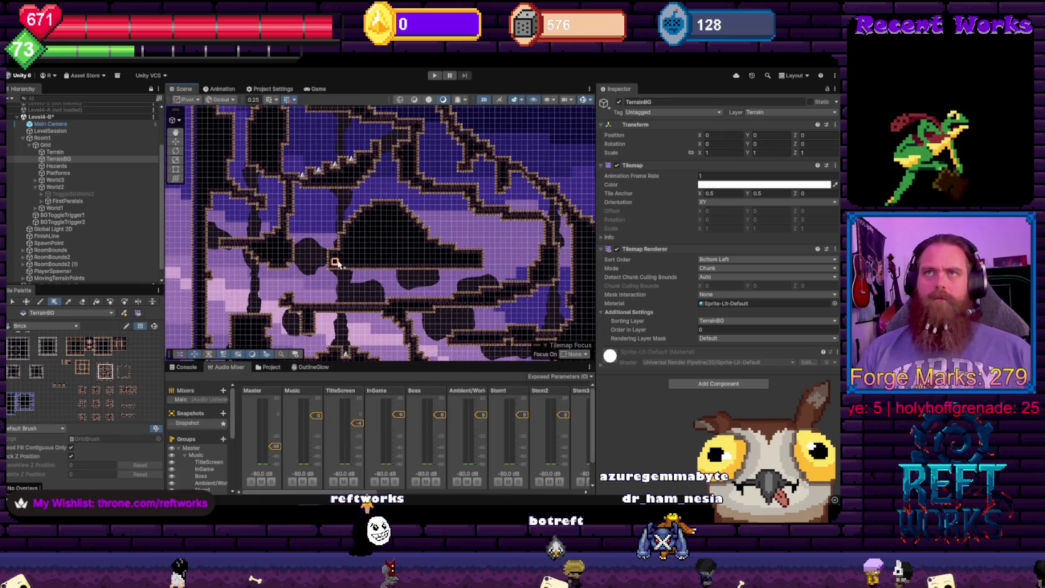
scroll(332, 305, "up", 3)
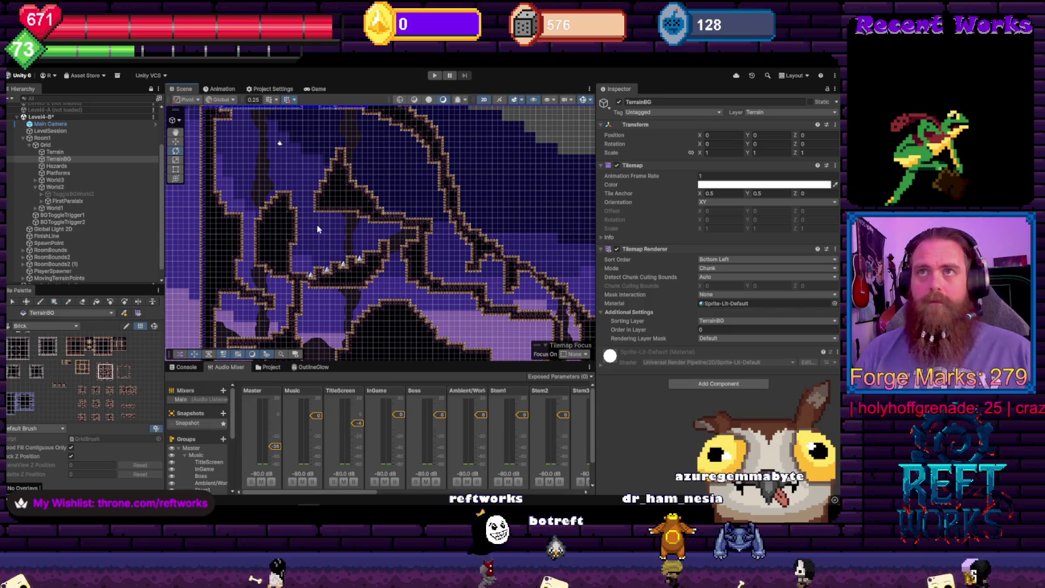
key("u")
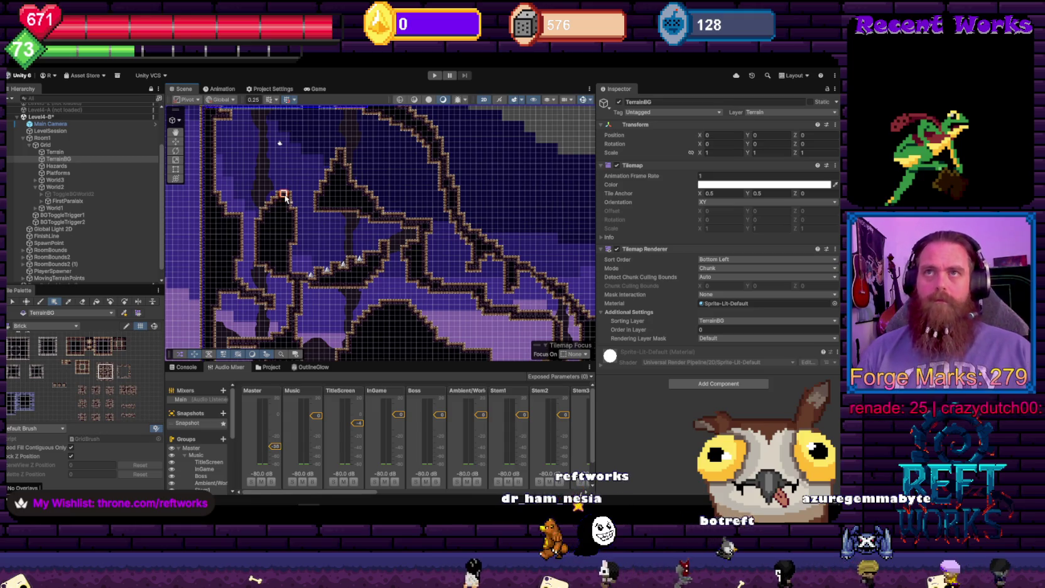
Fill rubble rectangles inside the left wall interior
left_click_drag(380, 277, 377, 286)
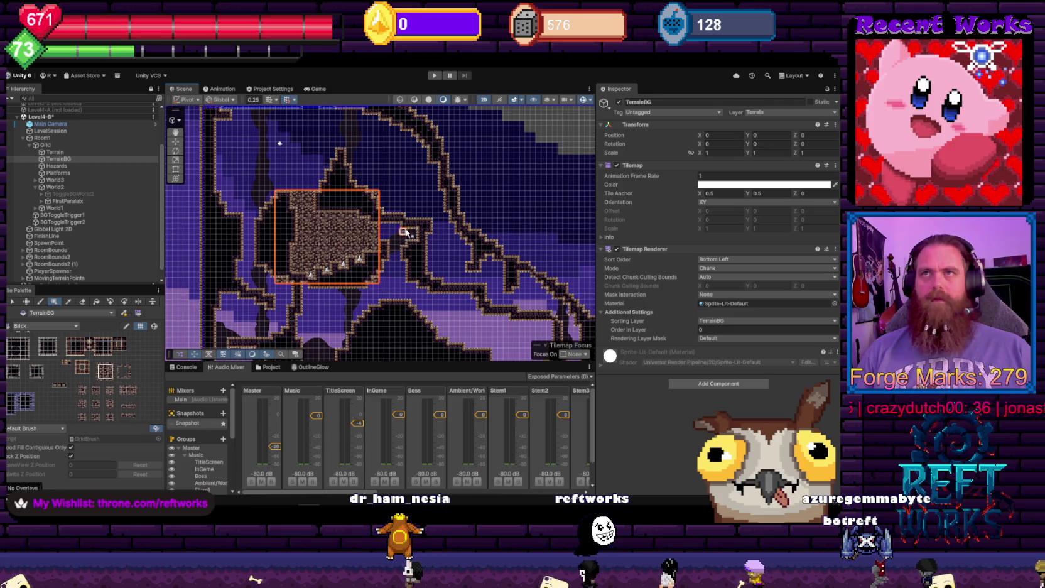
scroll(375, 204, "up", 1)
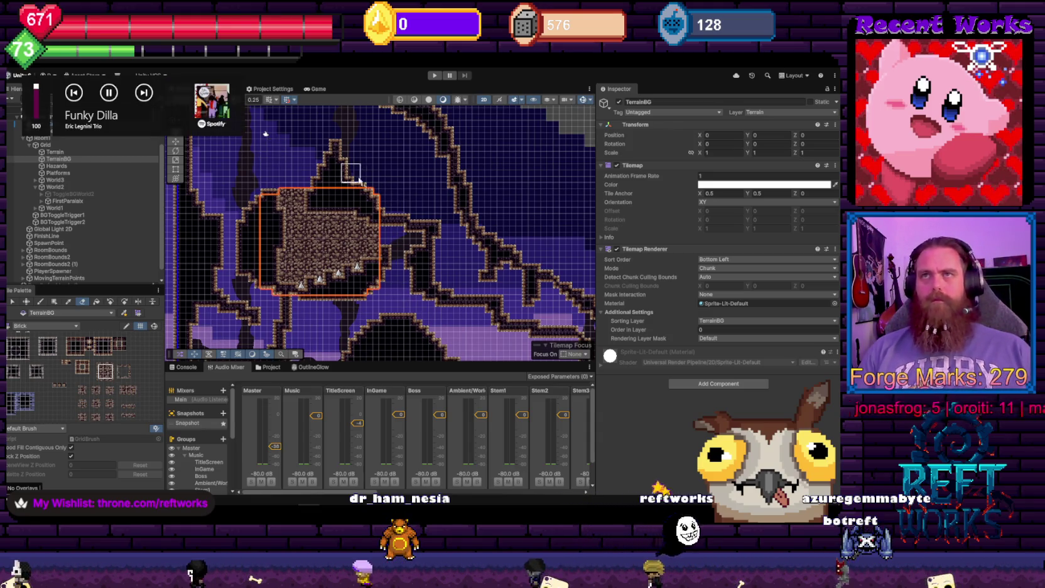
key("Down")
key("Left")
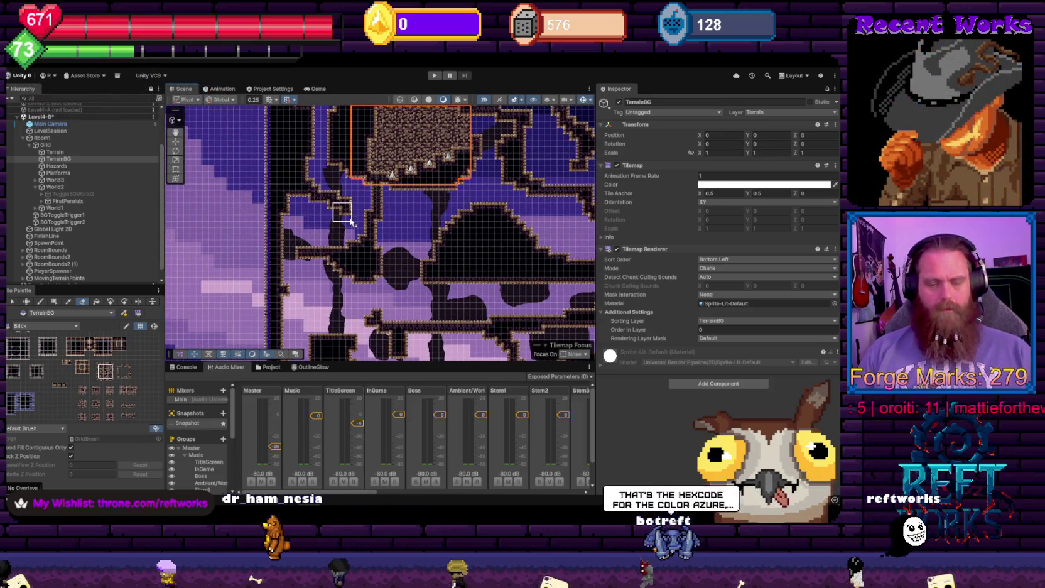
key("u")
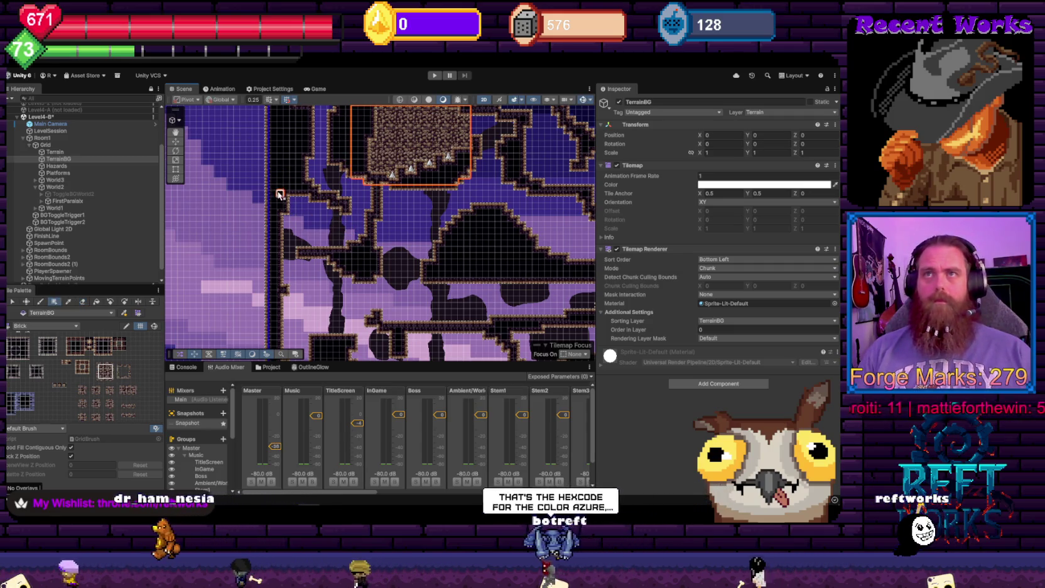
left_click_drag(278, 192, 336, 247)
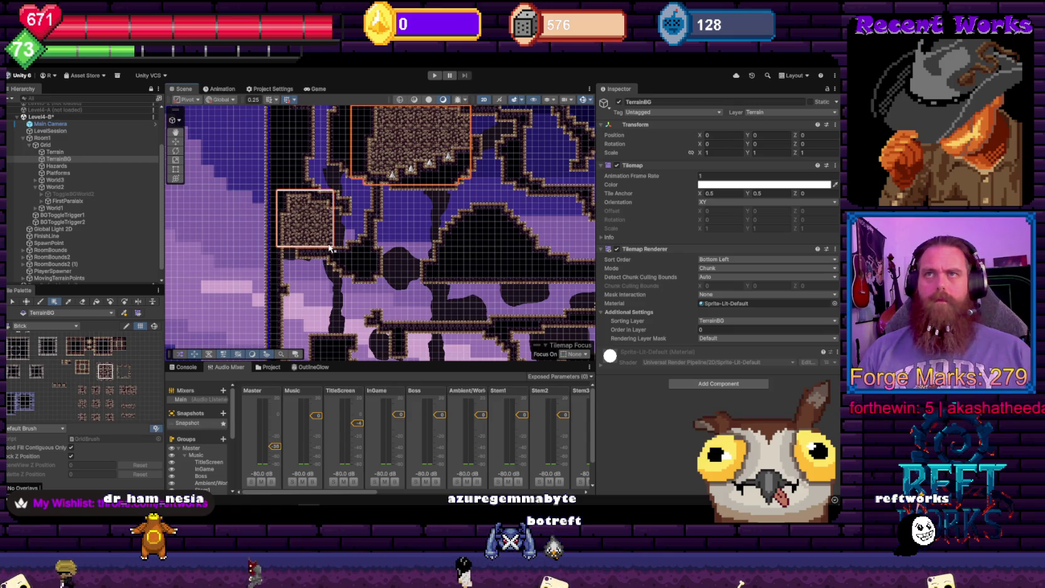
left_click_drag(330, 248, 326, 247)
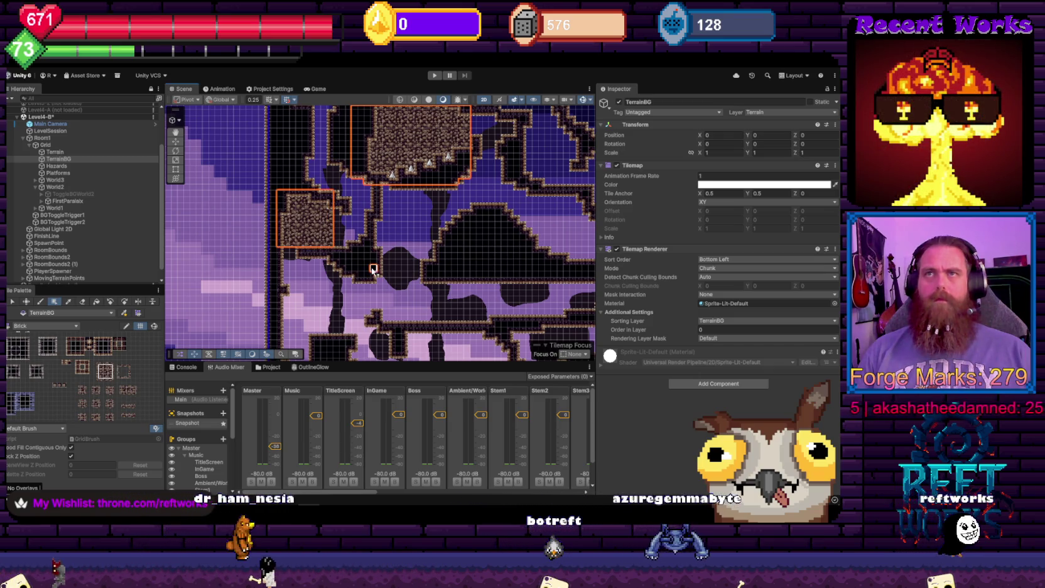
Fill a rubble rectangle inside the upper-left wall interior
scroll(370, 270, "down", 2)
mouse_move(369, 268)
left_mouse_down()
mouse_move(331, 233)
mouse_move(315, 252)
left_mouse_up()
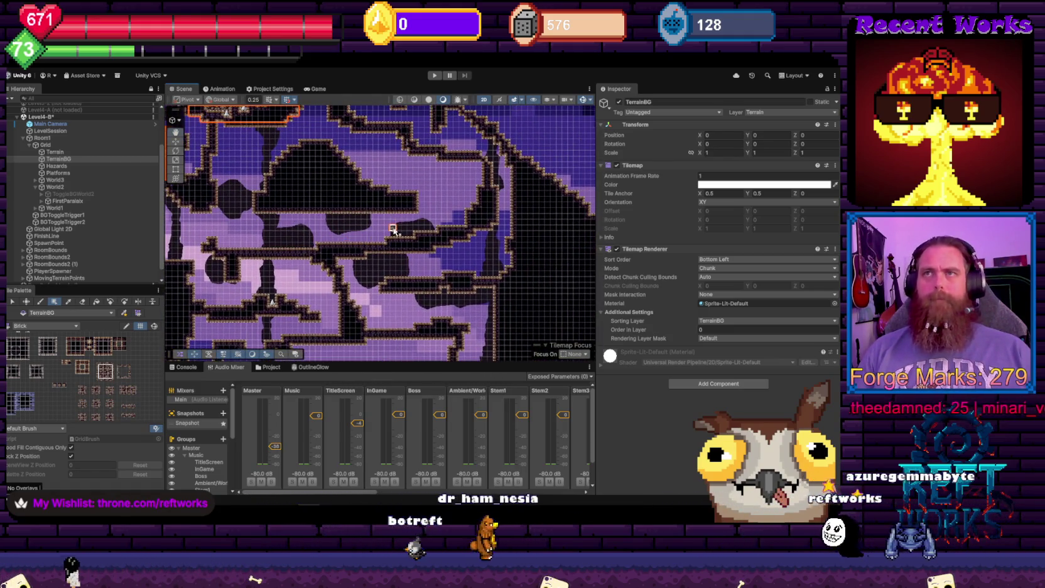
left_click_drag(390, 239, 375, 259)
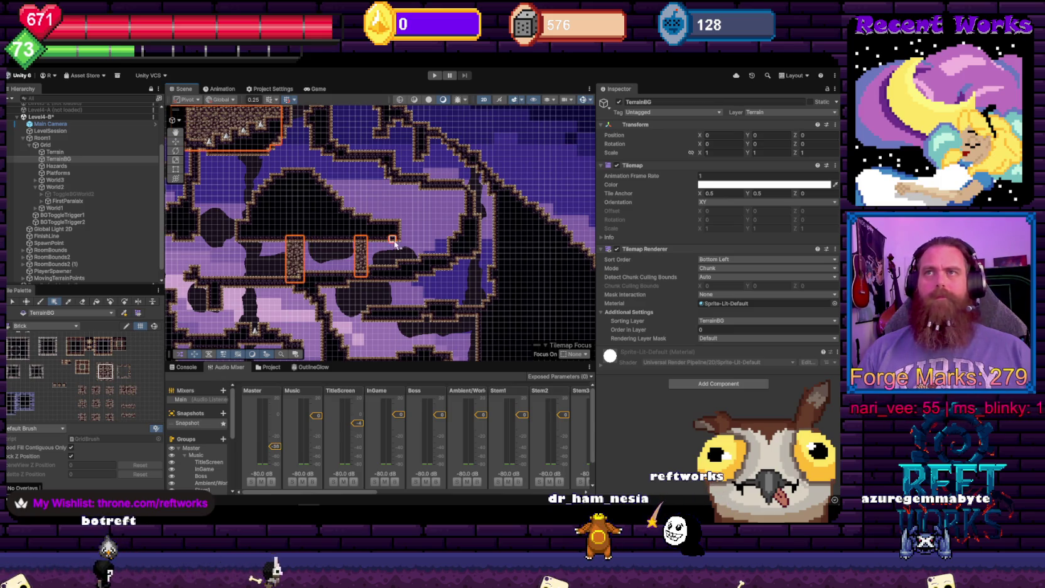
left_click_drag(393, 241, 371, 273)
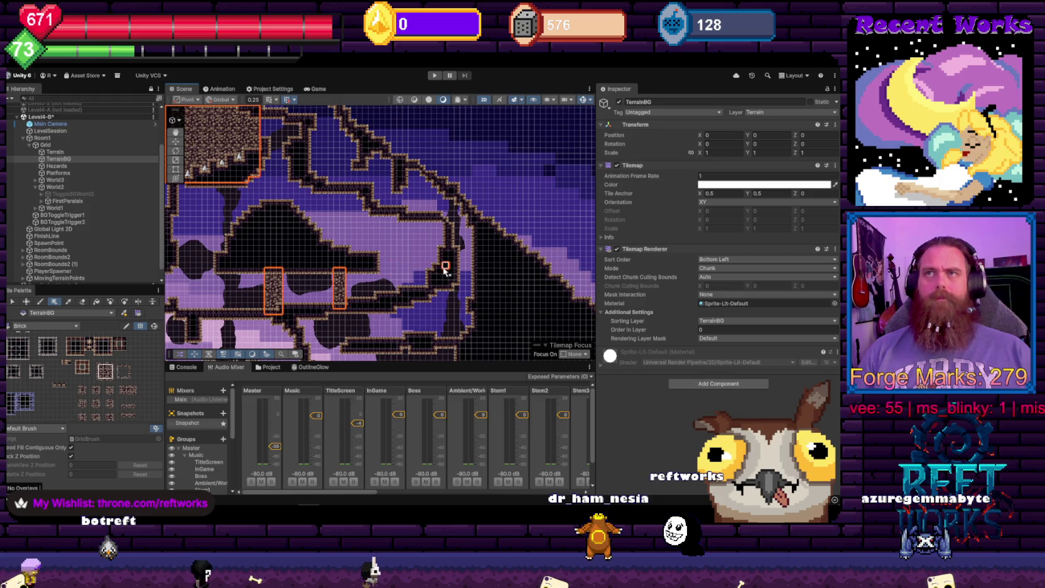
mouse_move(317, 214)
left_mouse_down()
mouse_move(293, 176)
mouse_move(327, 177)
left_mouse_up()
scroll(343, 173, "up", 5)
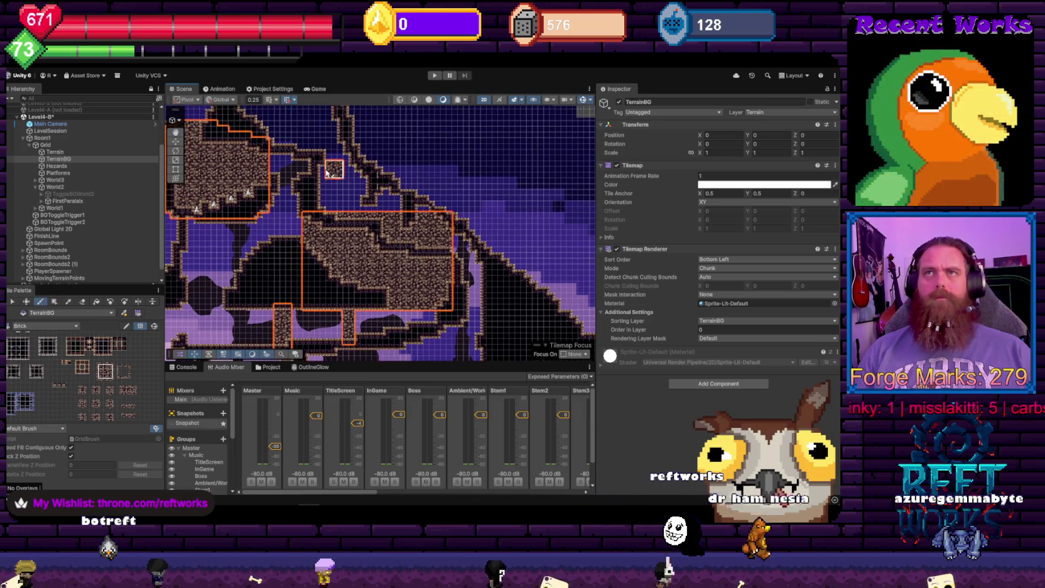
Fill the large wall interior with brick tiles and erase the spill past the sloped wall
key("u")
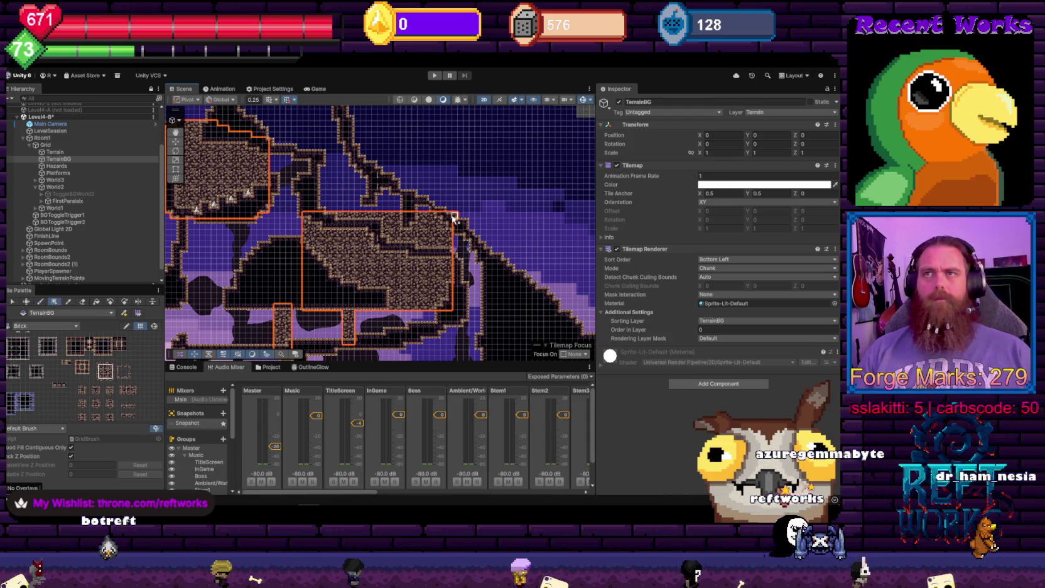
key("ctrl+z")
left_click_drag(451, 308, 302, 149)
key("d")
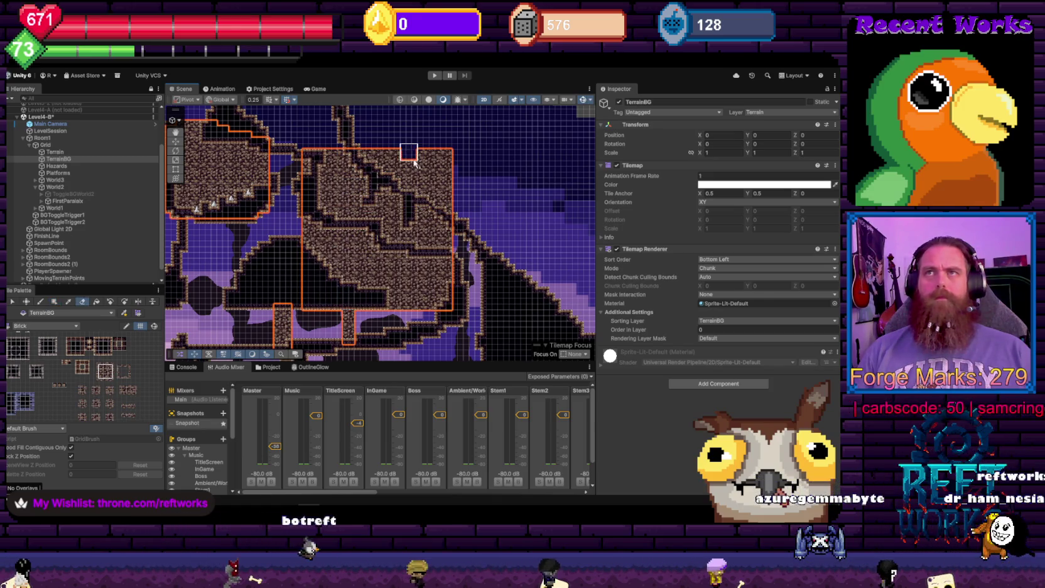
left_click_drag(447, 185, 363, 146)
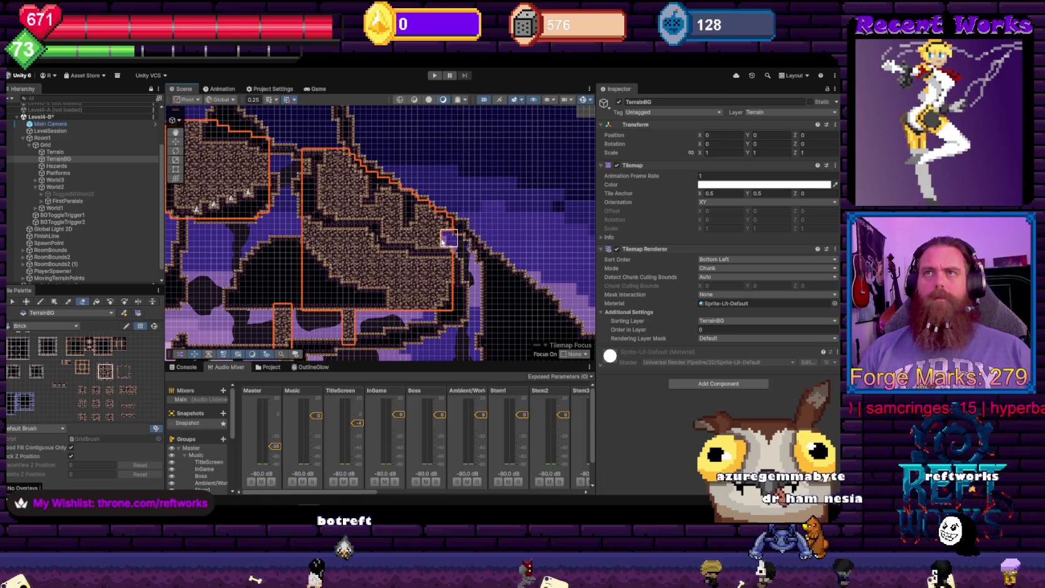
Fill a wall interior with rock tiles and erase the part overlapping open cave
scroll(442, 241, "up", 5)
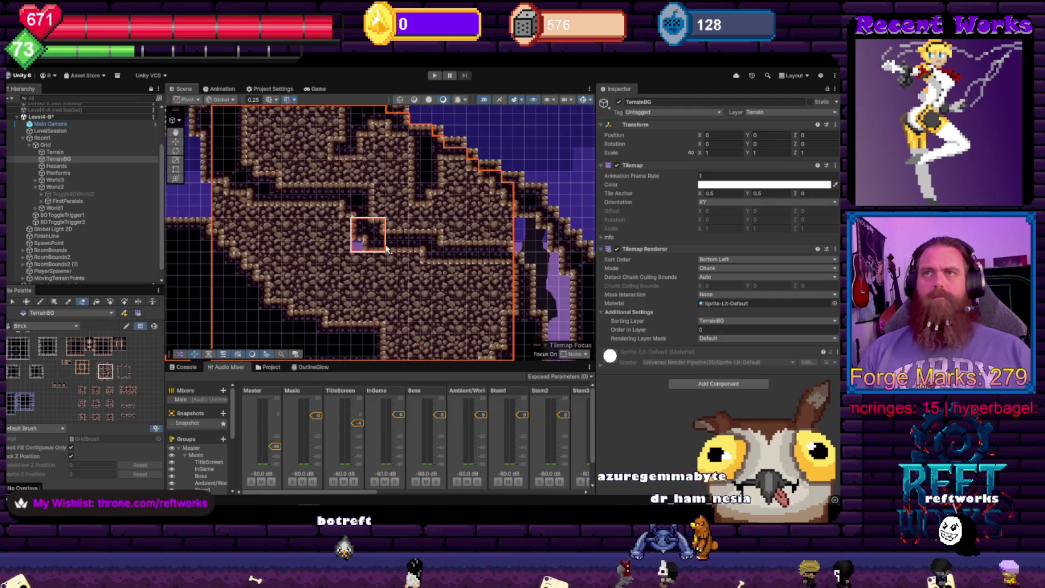
scroll(386, 248, "down", 2)
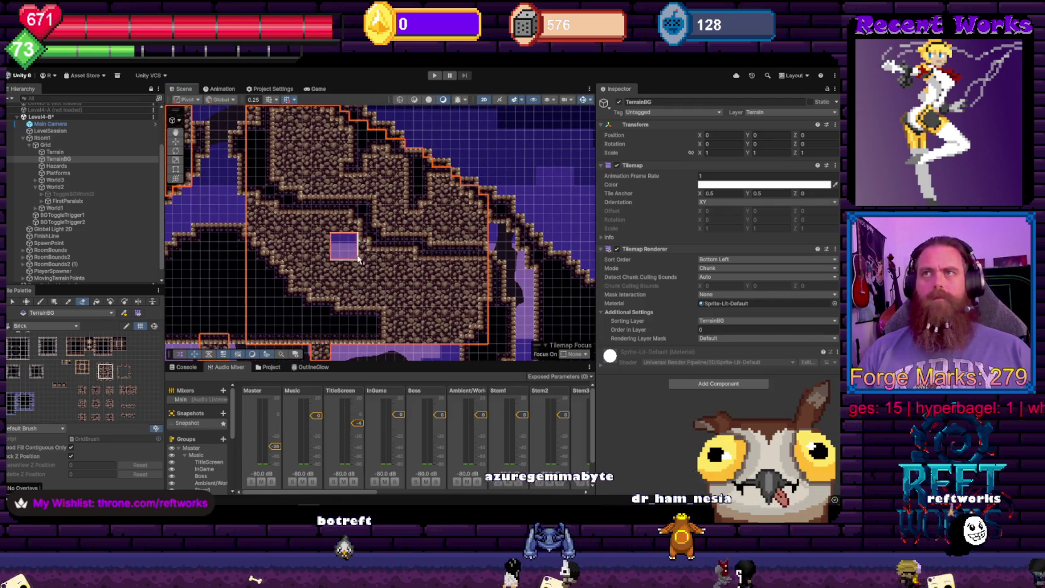
scroll(358, 259, "up", 2)
scroll(348, 231, "down", 2)
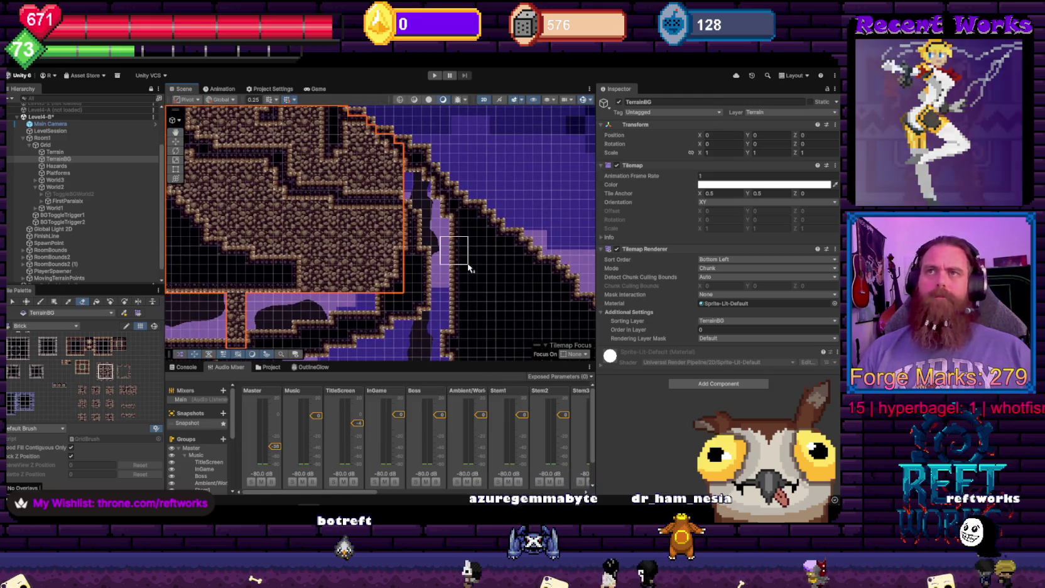
scroll(454, 248, "down", 1)
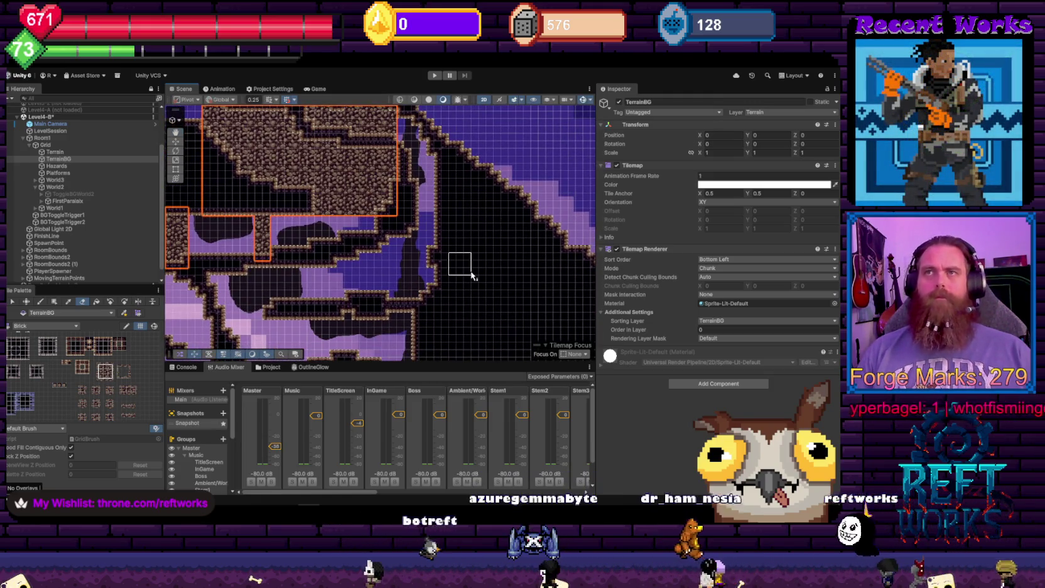
key("u")
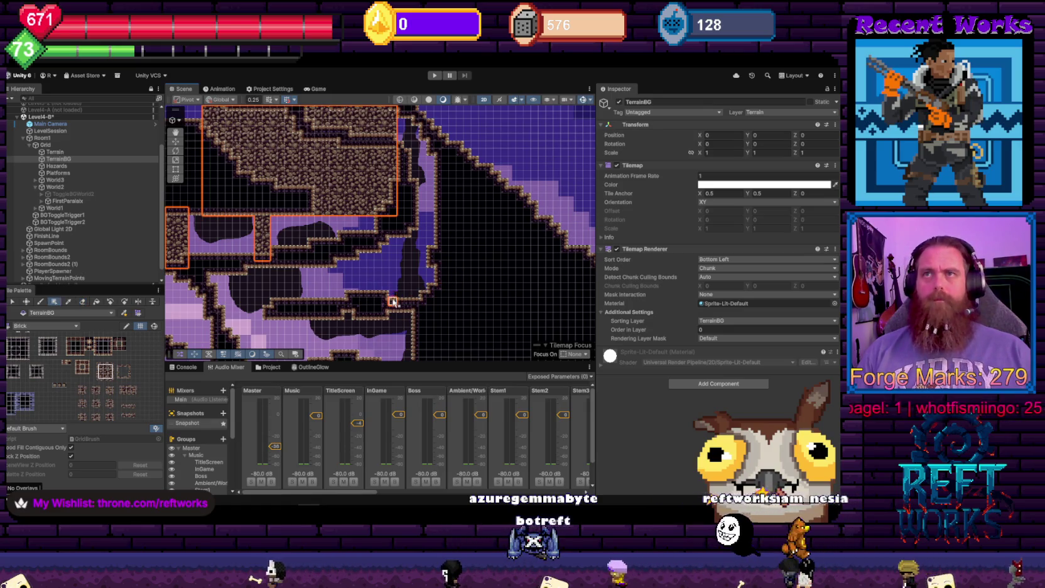
mouse_move(395, 305)
left_mouse_down()
mouse_move(338, 246)
mouse_move(292, 252)
mouse_move(290, 263)
mouse_move(314, 240)
mouse_move(308, 250)
mouse_move(286, 230)
mouse_move(276, 241)
mouse_move(292, 249)
left_mouse_up()
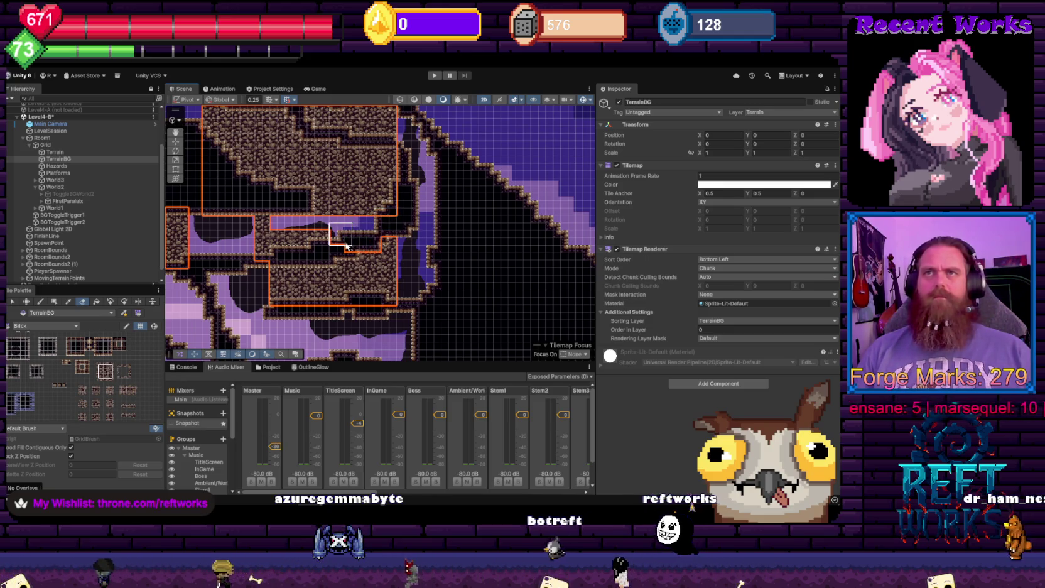
mouse_move(346, 246)
left_mouse_down()
mouse_move(320, 237)
mouse_move(338, 240)
mouse_move(293, 253)
left_mouse_up()
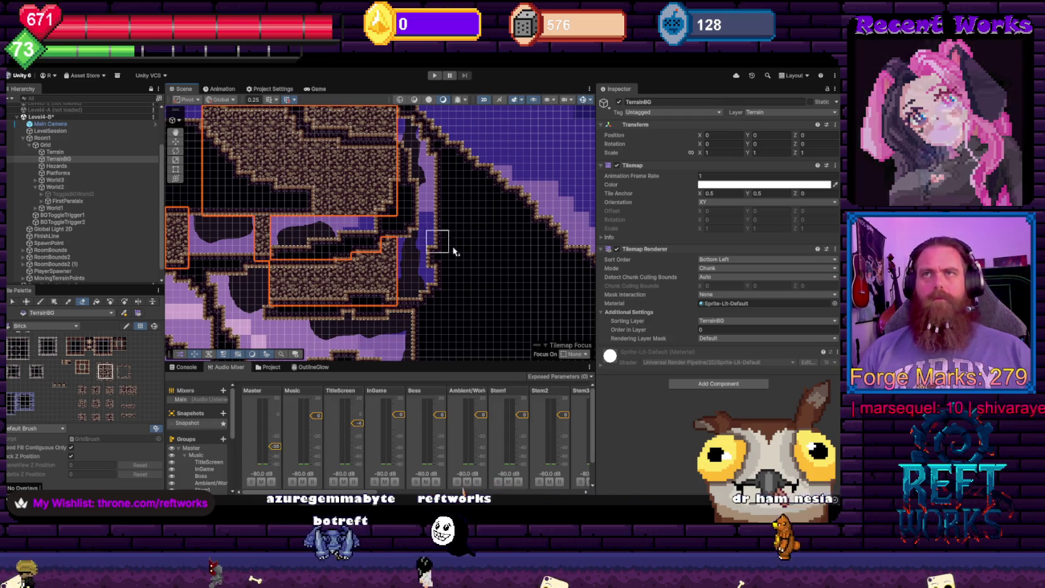
Fill the next wall section's interior with rock tiles
key("Left")
key("Down")
key("Left")
key("Down")
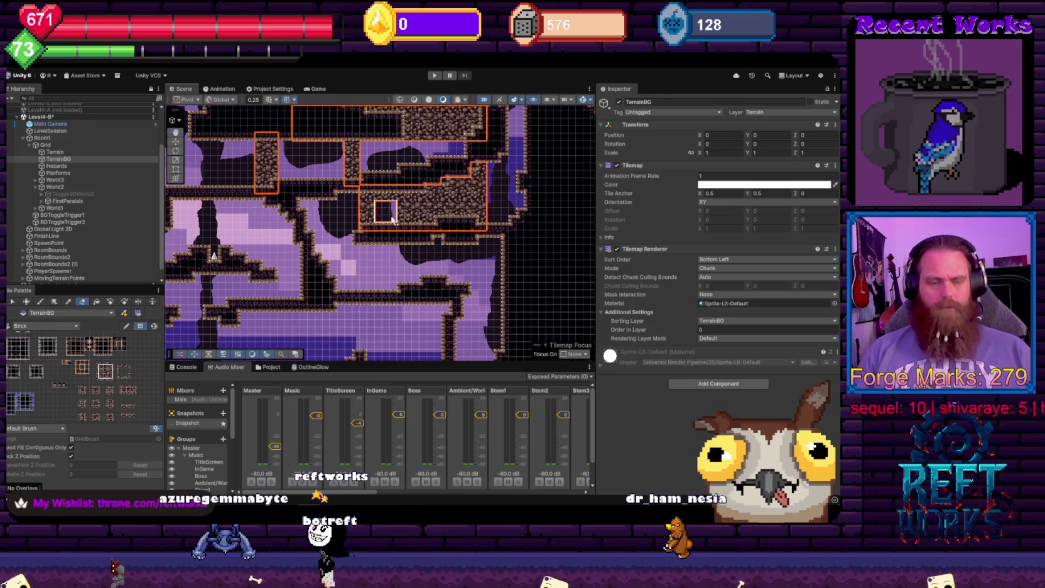
key("u")
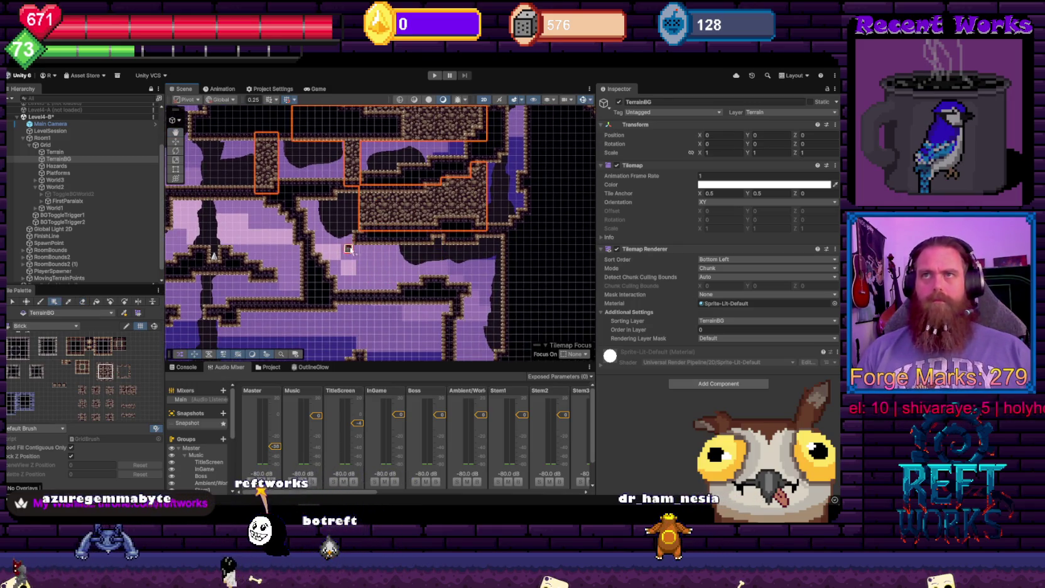
left_click_drag(356, 294, 414, 248)
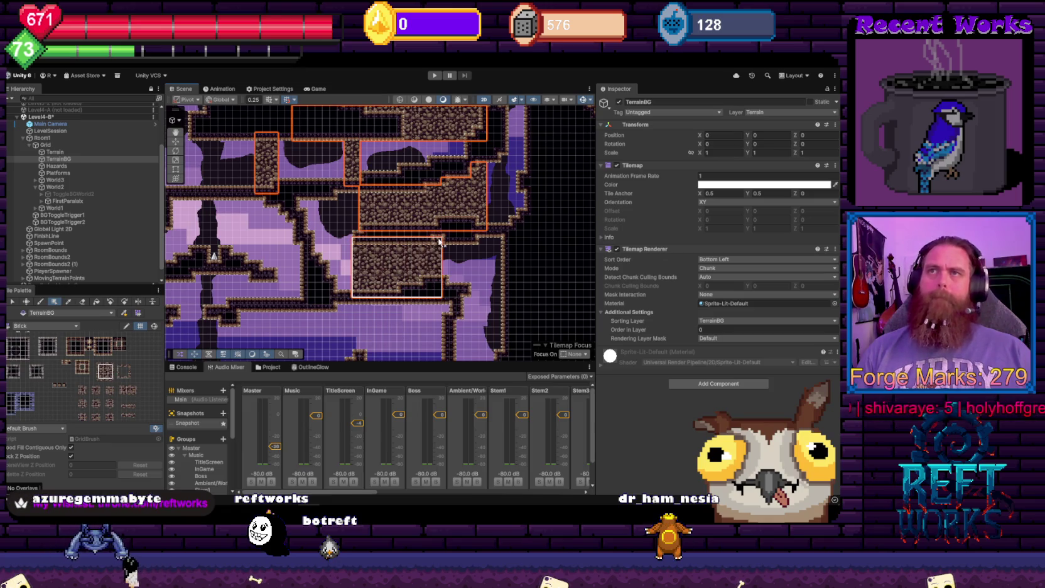
key("Down")
key("Down")
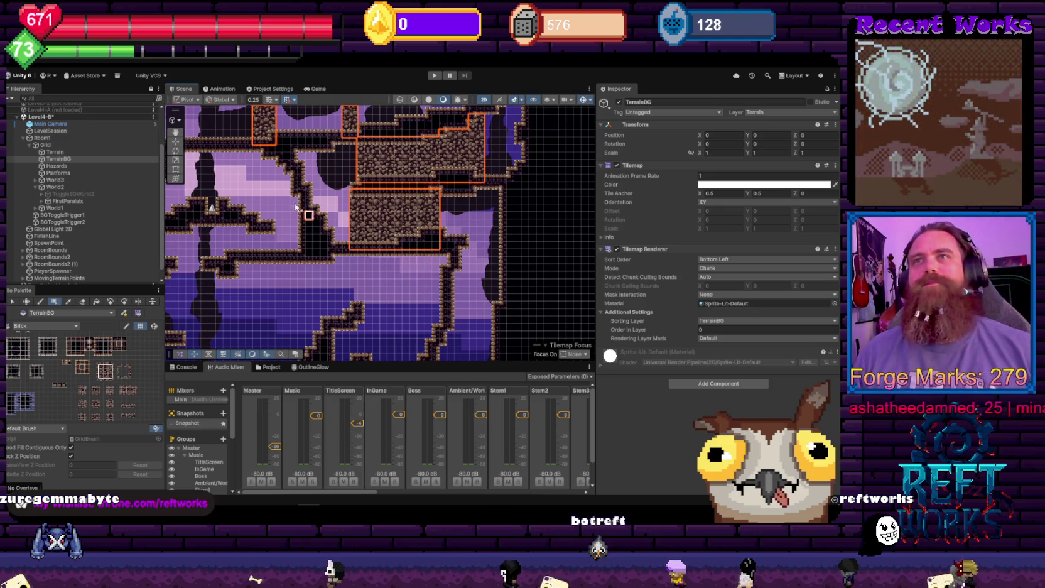
mouse_move(296, 206)
left_mouse_down()
mouse_move(465, 184)
mouse_move(304, 247)
mouse_move(296, 306)
left_mouse_up()
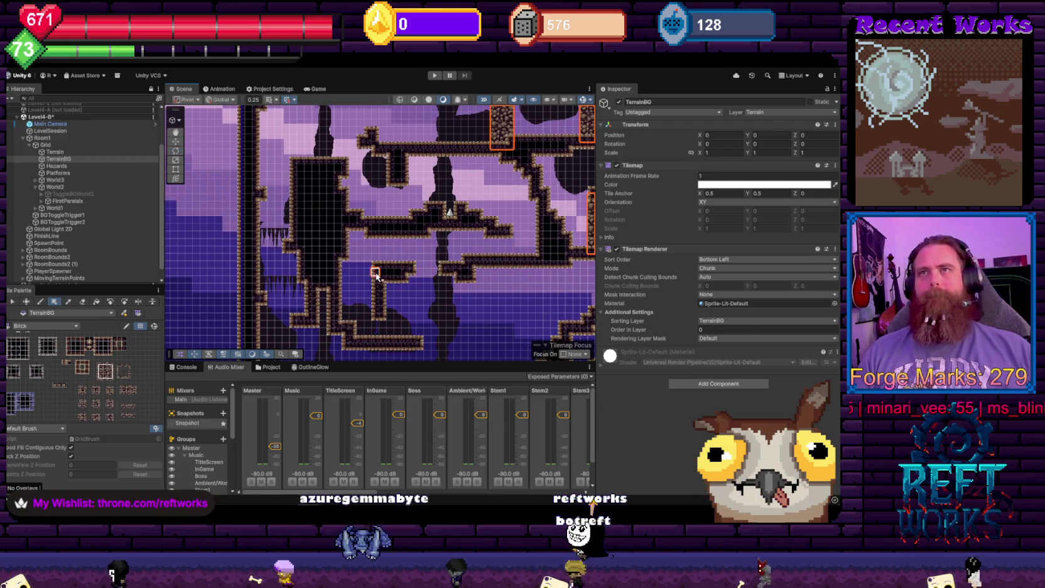
Redo a misplaced fill as a larger lower-wall rock block, then fill the upper wall interior
left_click_drag(420, 309, 380, 239)
scroll(396, 270, "up", 3)
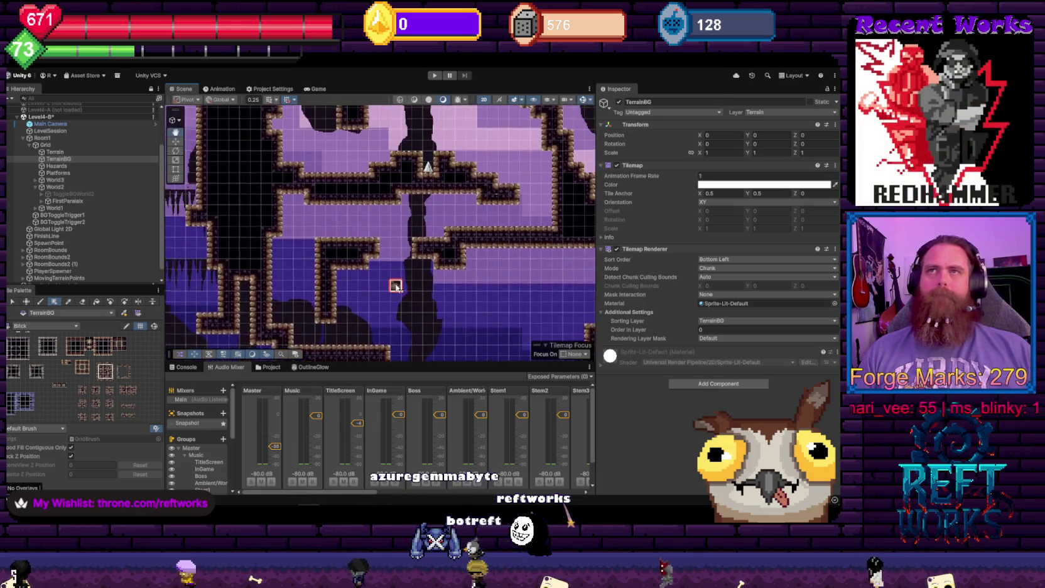
left_click_drag(330, 236, 279, 202)
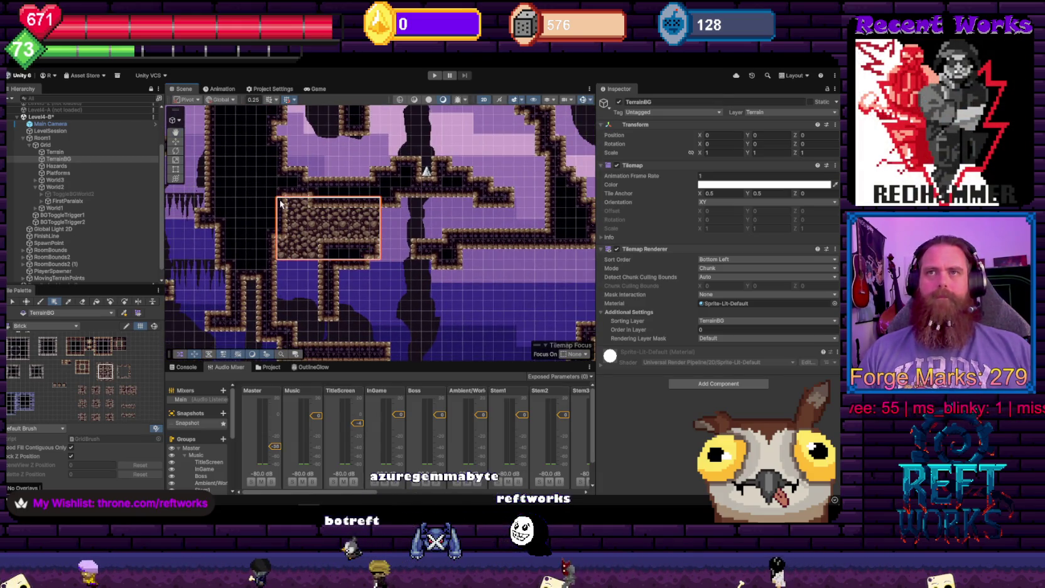
key("ctrl+z")
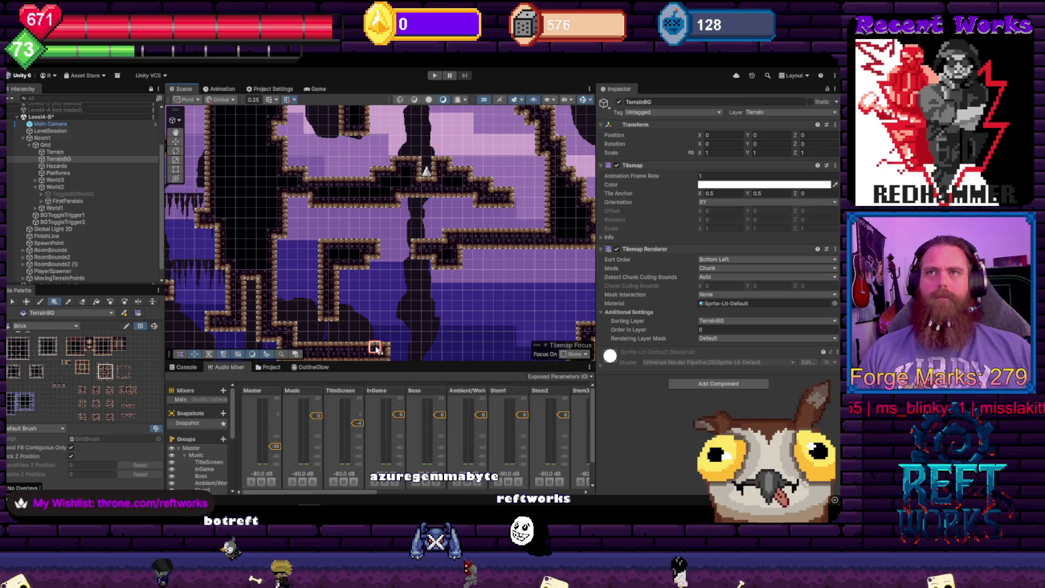
mouse_move(375, 348)
left_mouse_down()
mouse_move(270, 185)
mouse_move(271, 206)
left_mouse_up()
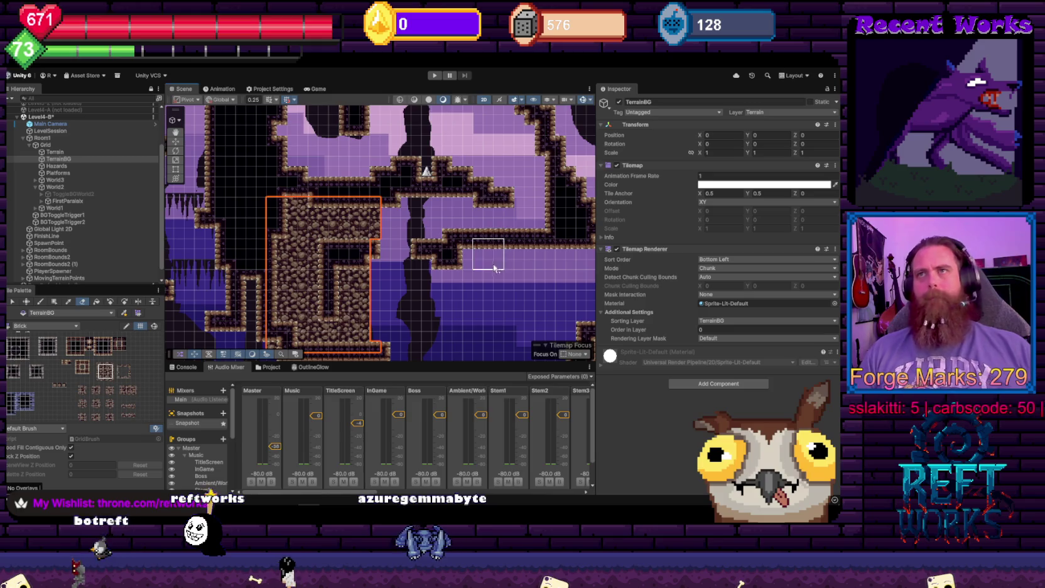
scroll(480, 262, "down", 5)
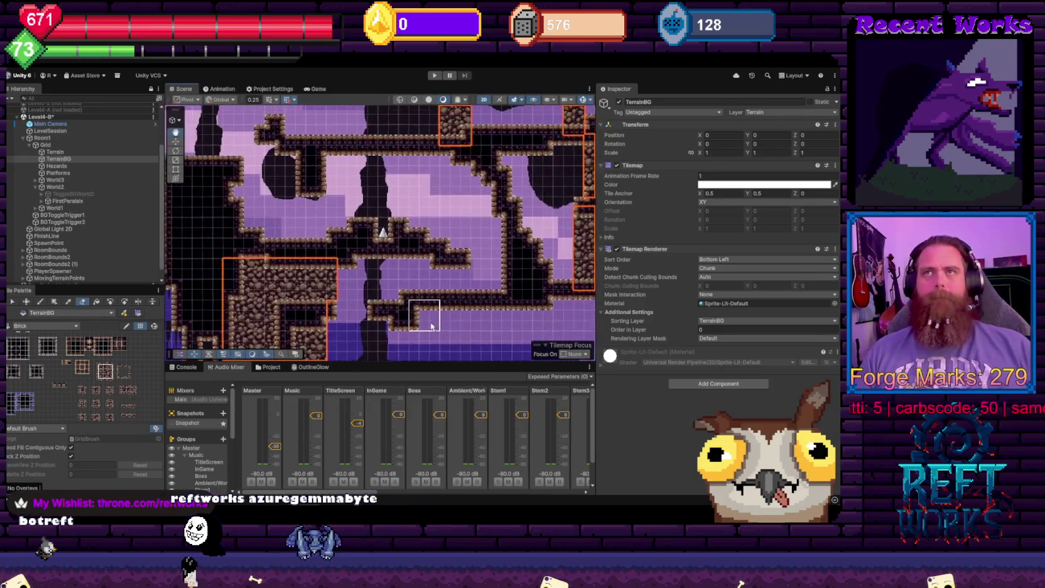
scroll(399, 231, "down", 3)
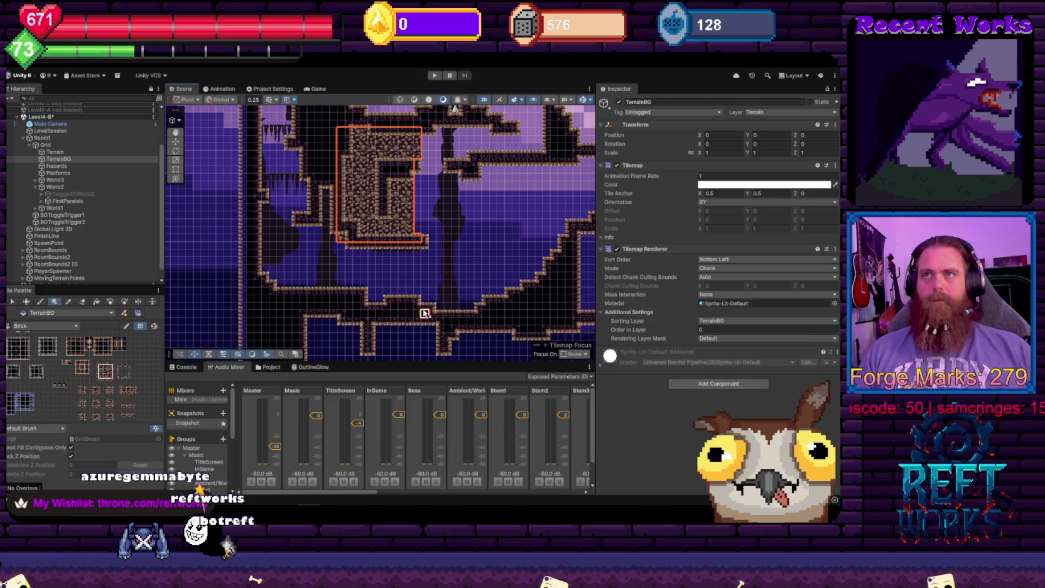
left_click_drag(423, 316, 279, 239)
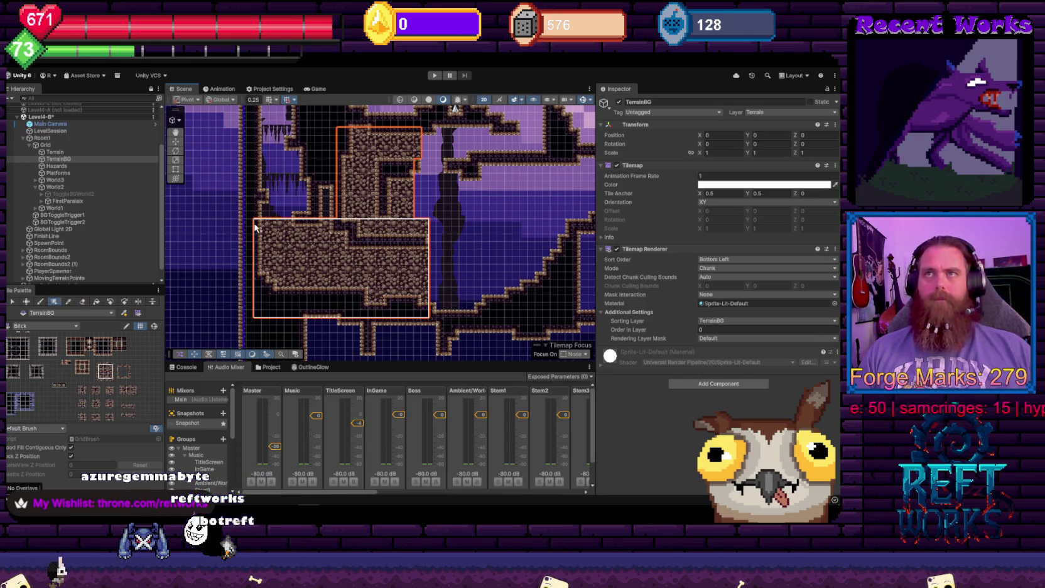
Undo the accidental TerrainBG (1) duplicate and erase the filled block's top rows
key("ctrl+d")
key("d")
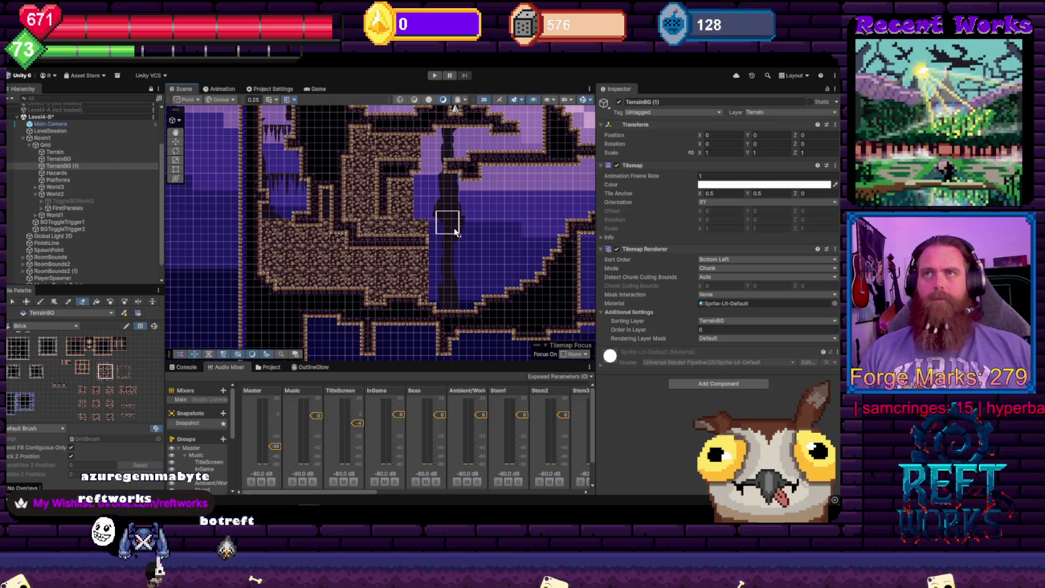
key("ctrl+z")
key("ctrl+z")
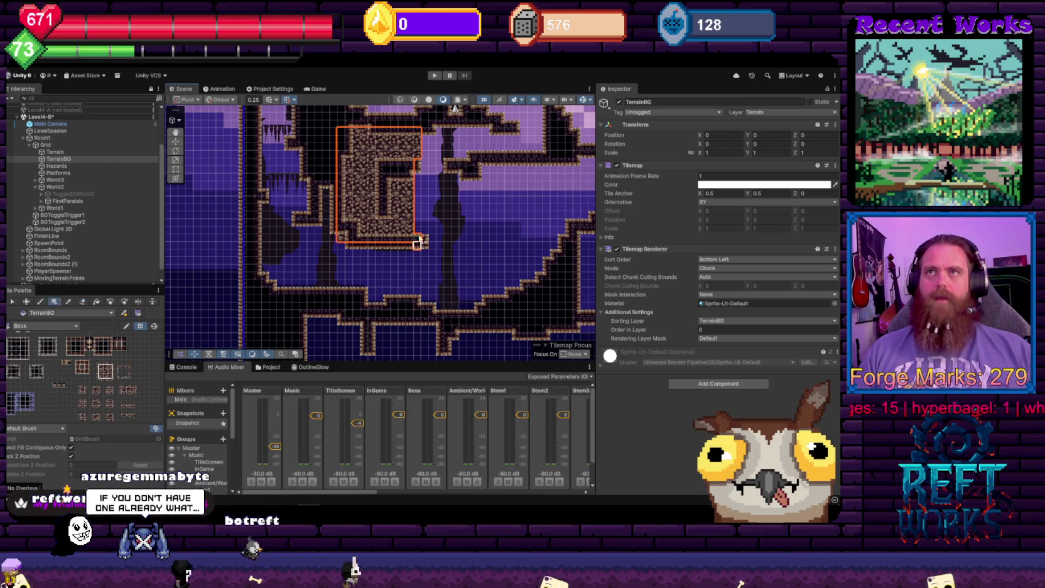
key("d")
mouse_move(368, 163)
left_mouse_down()
mouse_move(386, 141)
mouse_move(361, 154)
mouse_move(349, 185)
mouse_move(408, 252)
left_mouse_up()
key("u")
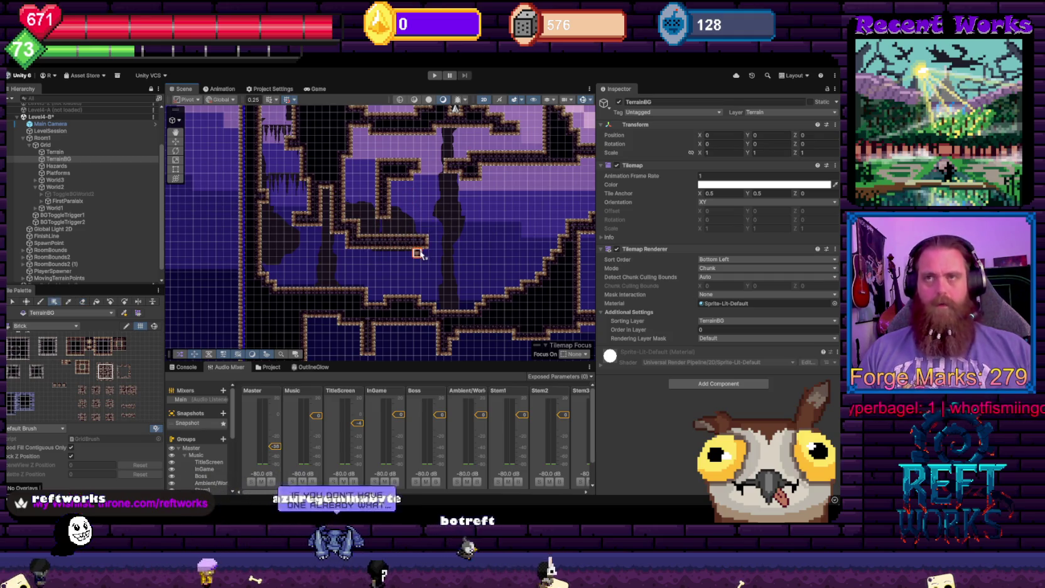
Refill the left wall interior with rock and step its top-left edge, dismissing the Shortcut Conflict dialog
left_click_drag(433, 314, 258, 127)
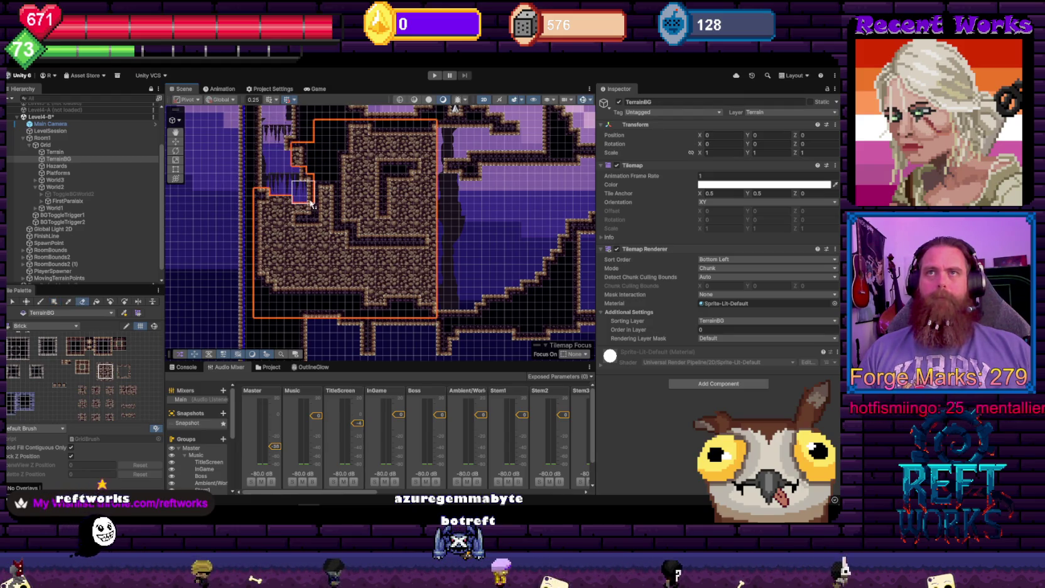
left_click_drag(295, 157, 333, 128)
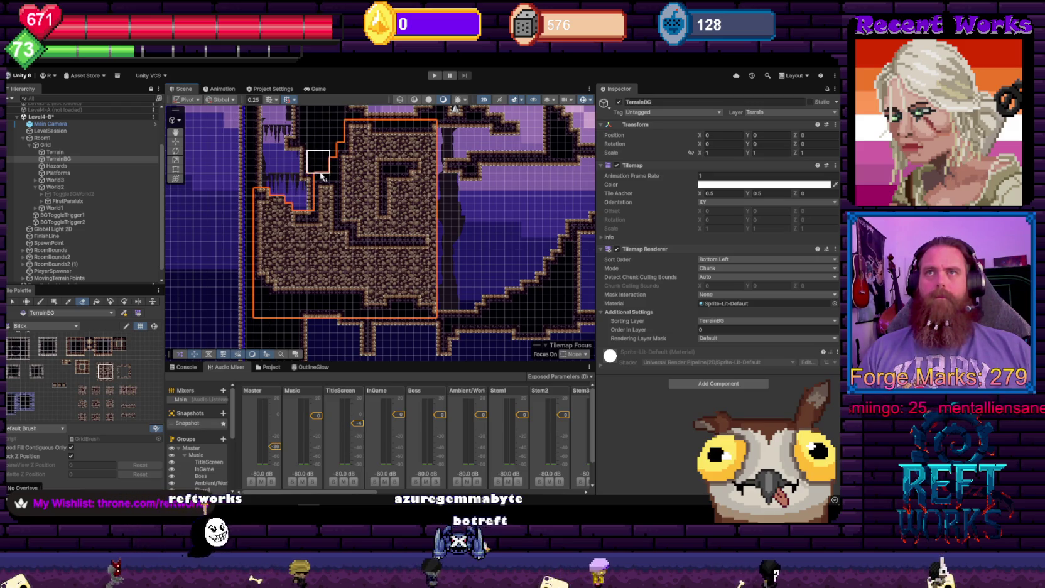
left_click(278, 200)
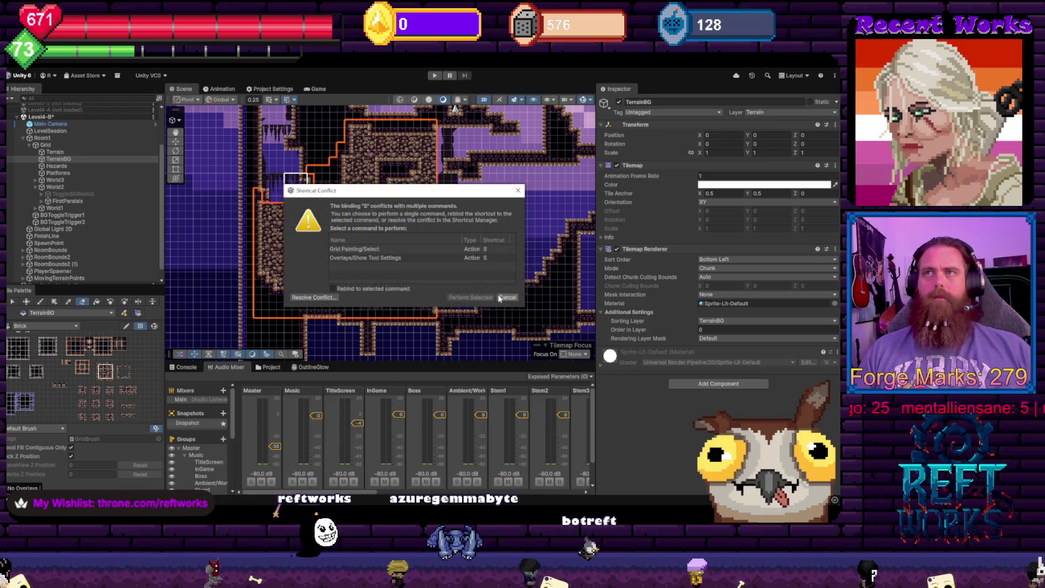
key("Return")
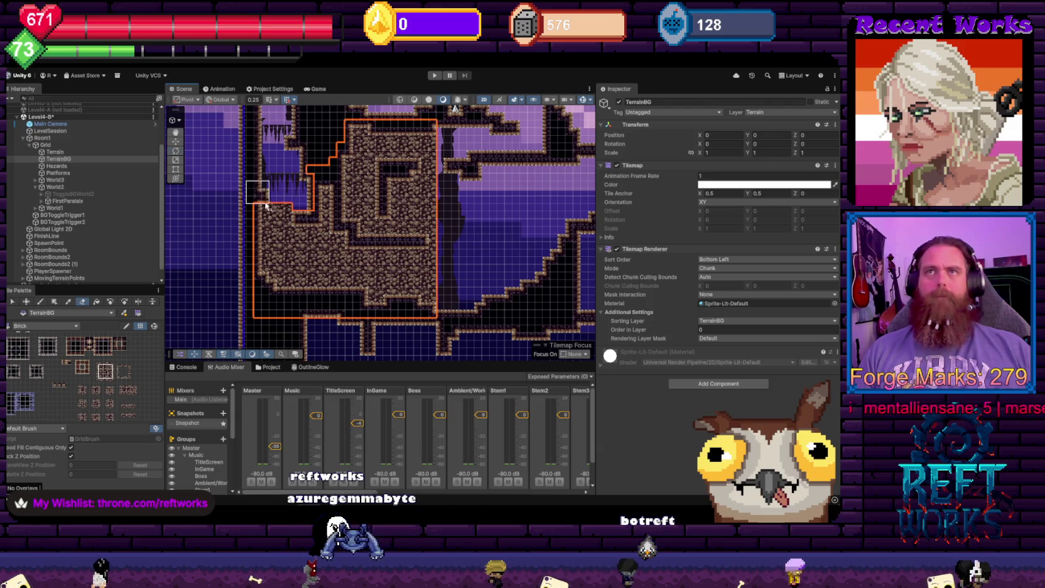
mouse_move(276, 210)
left_mouse_down()
mouse_move(291, 210)
mouse_move(317, 157)
mouse_move(352, 126)
mouse_move(408, 125)
mouse_move(464, 149)
mouse_move(350, 122)
mouse_move(334, 137)
mouse_move(408, 125)
mouse_move(444, 145)
mouse_move(432, 332)
left_mouse_up()
Frame the lower rooms, then cancel a misplaced brick fill rectangle
scroll(396, 241, "down", 3)
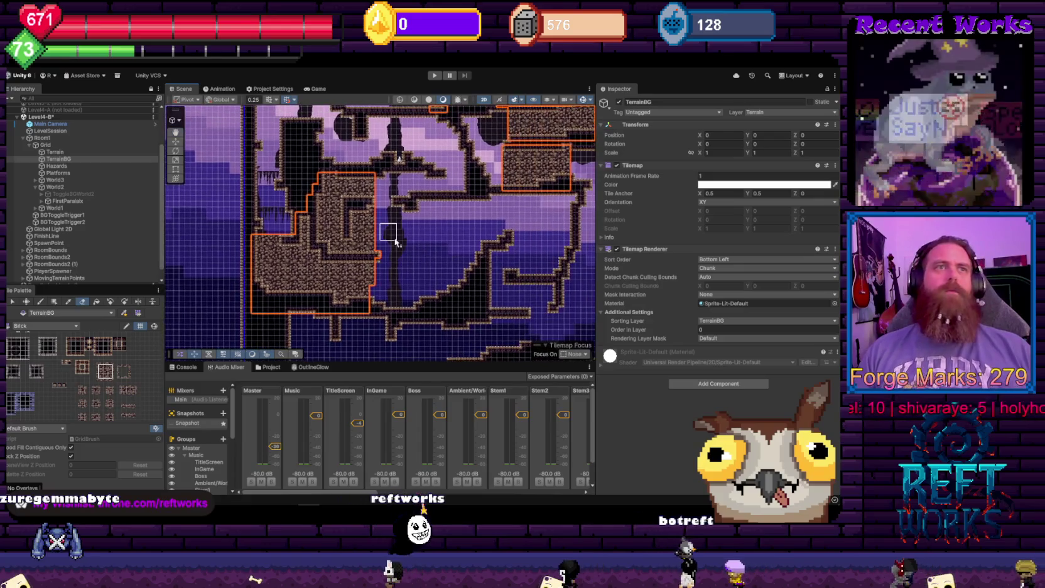
scroll(415, 252, "down", 3)
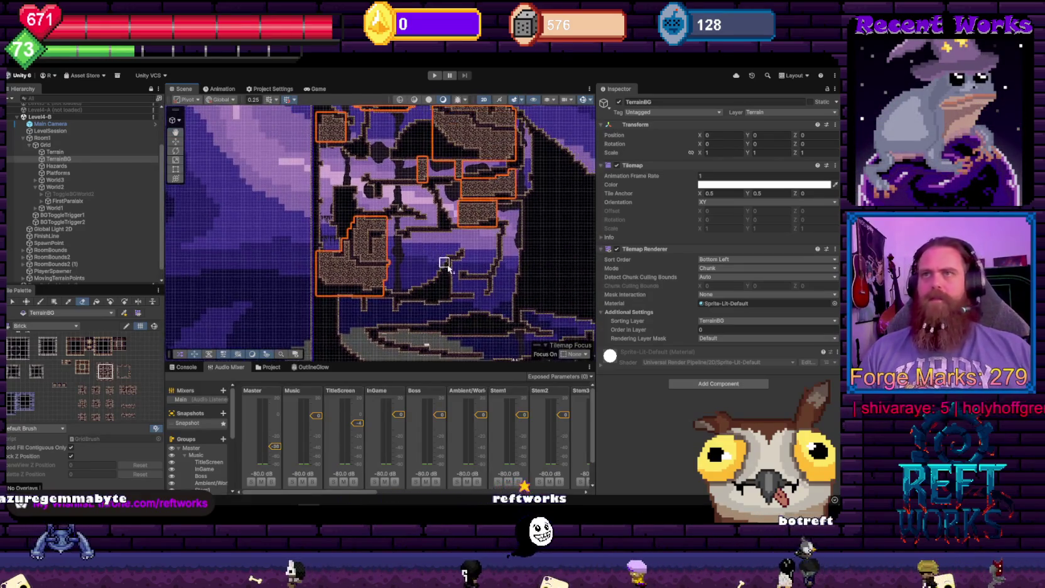
scroll(443, 264, "up", 2)
scroll(443, 263, "up", 1)
scroll(356, 214, "up", 1)
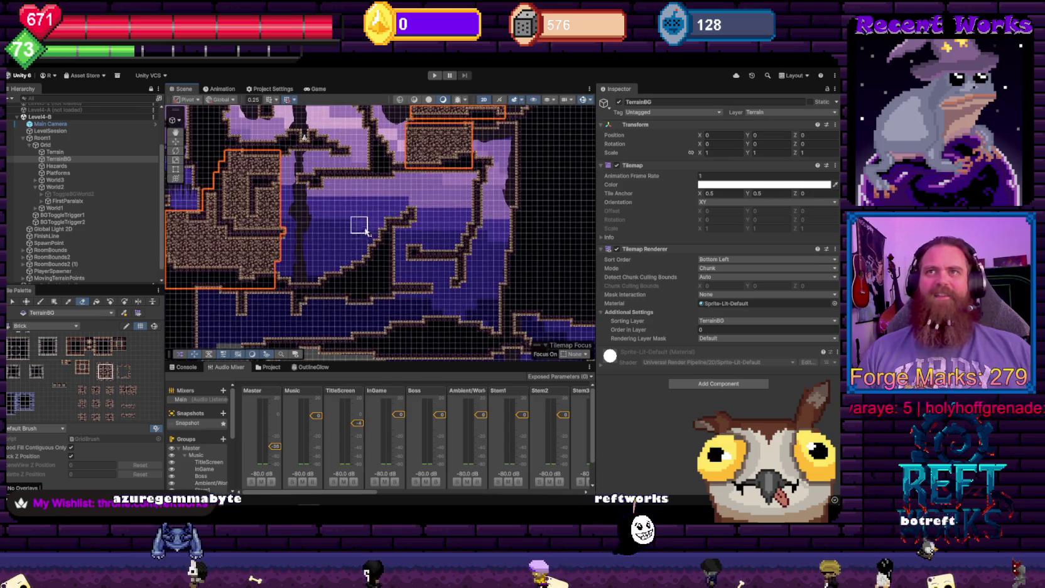
scroll(379, 118, "down", 2)
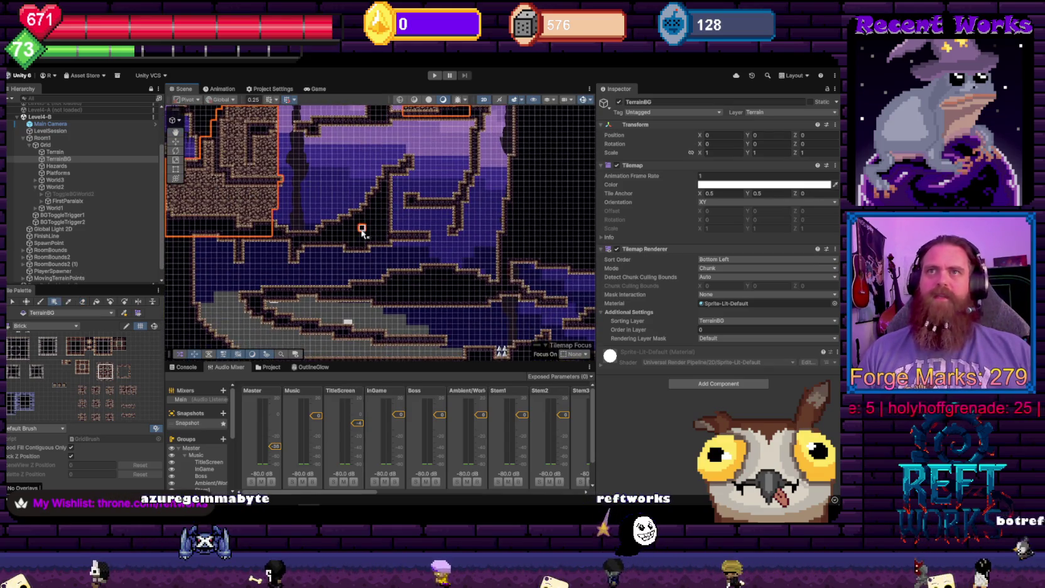
scroll(358, 227, "down", 2)
scroll(350, 224, "up", 2)
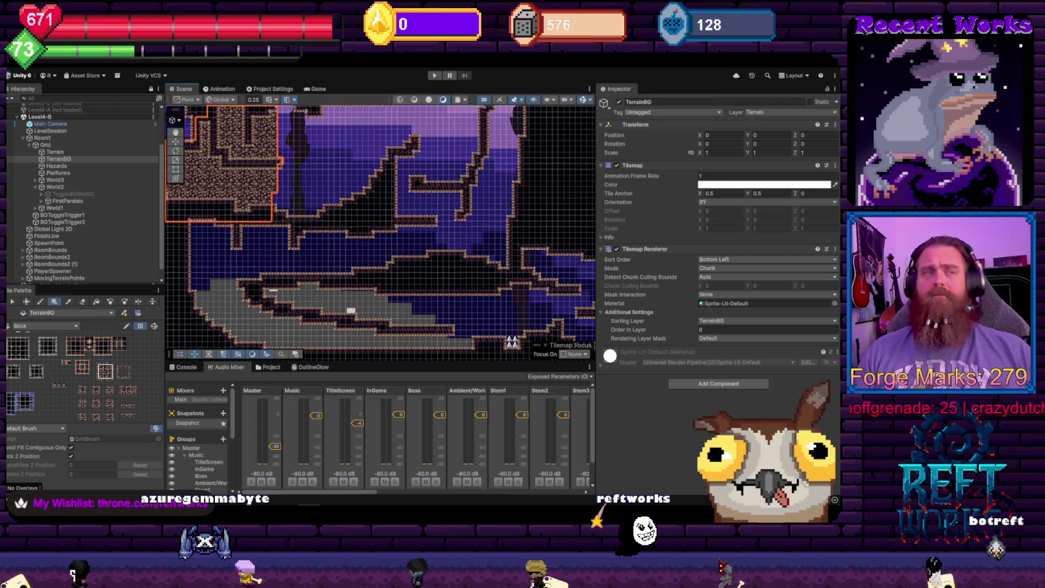
scroll(345, 221, "up", 1)
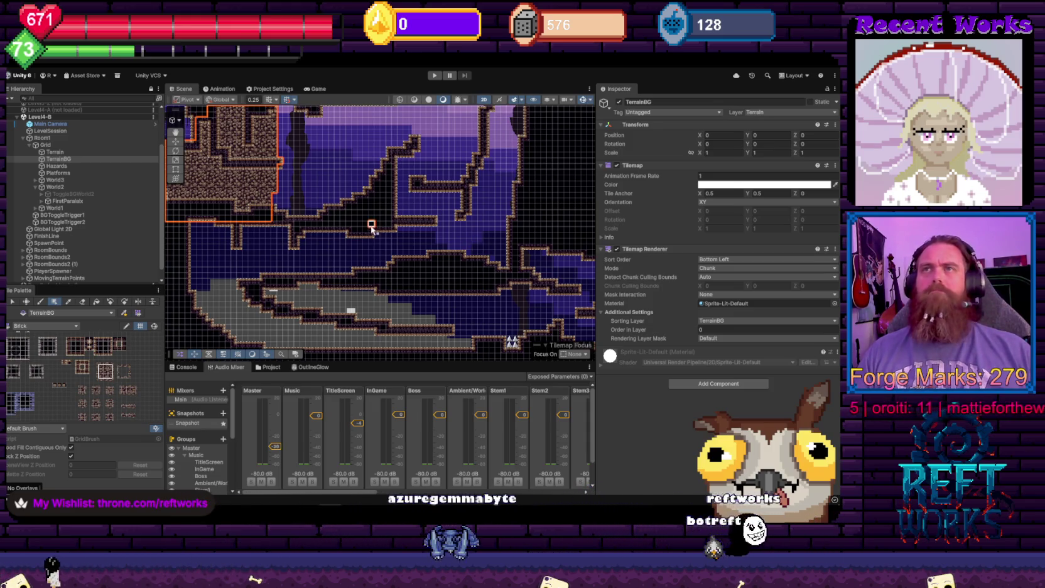
left_click_drag(372, 228, 472, 293)
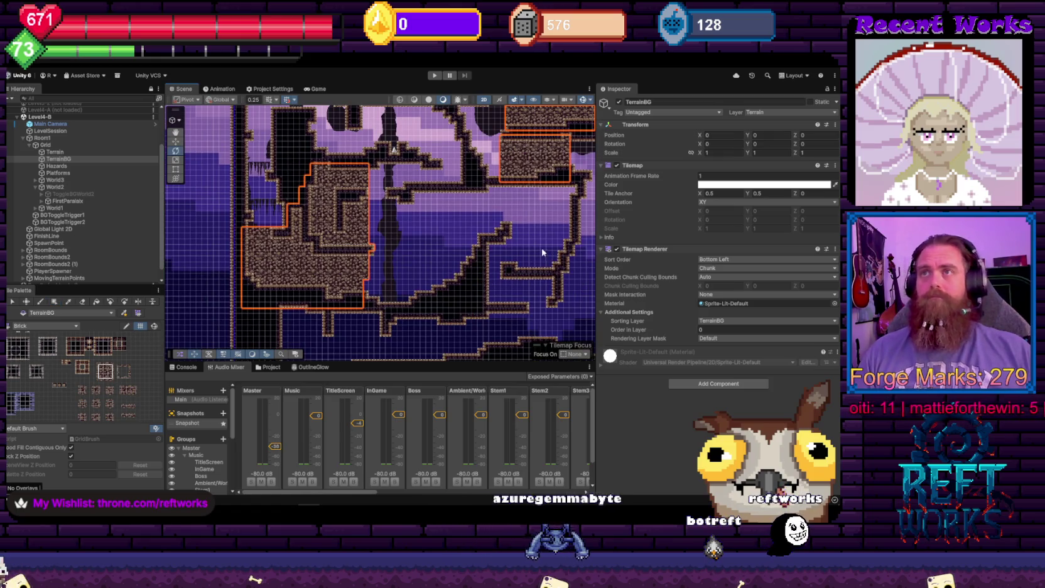
mouse_move(542, 252)
left_mouse_down()
mouse_move(415, 241)
mouse_move(372, 216)
mouse_move(411, 251)
mouse_move(377, 245)
mouse_move(425, 212)
left_mouse_up()
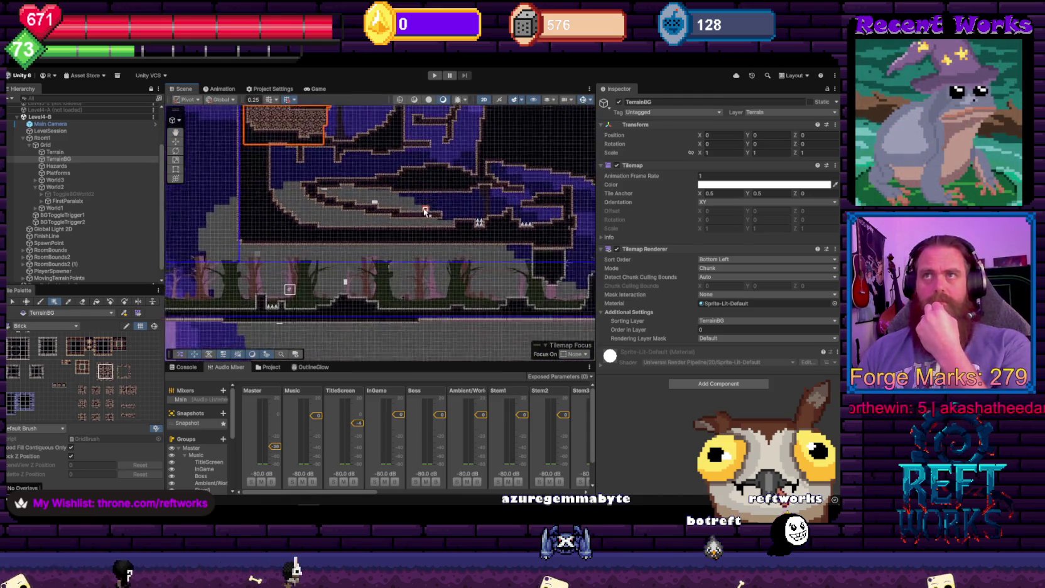
scroll(415, 214, "up", 2)
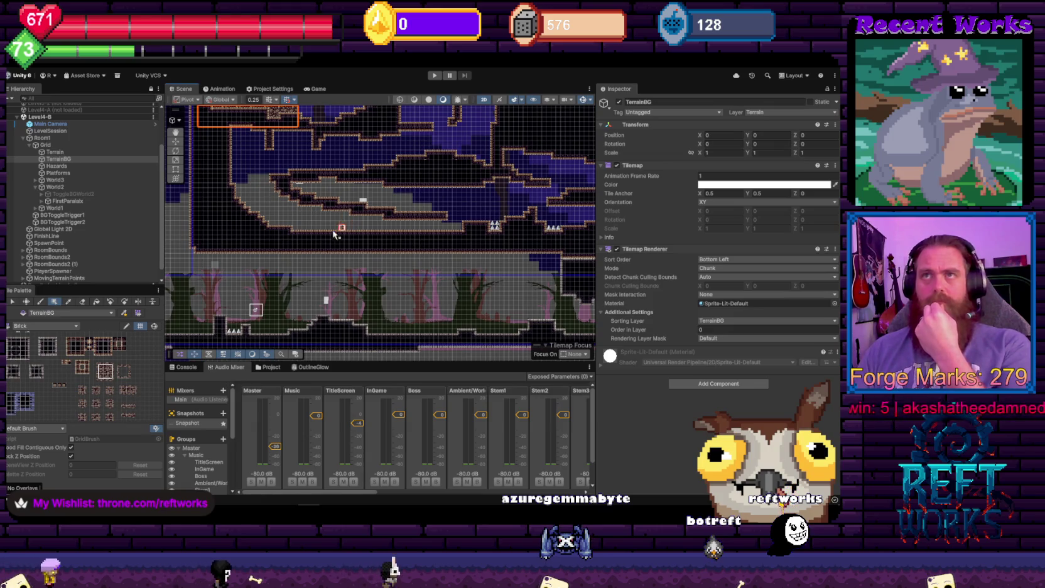
scroll(282, 237, "right", 5)
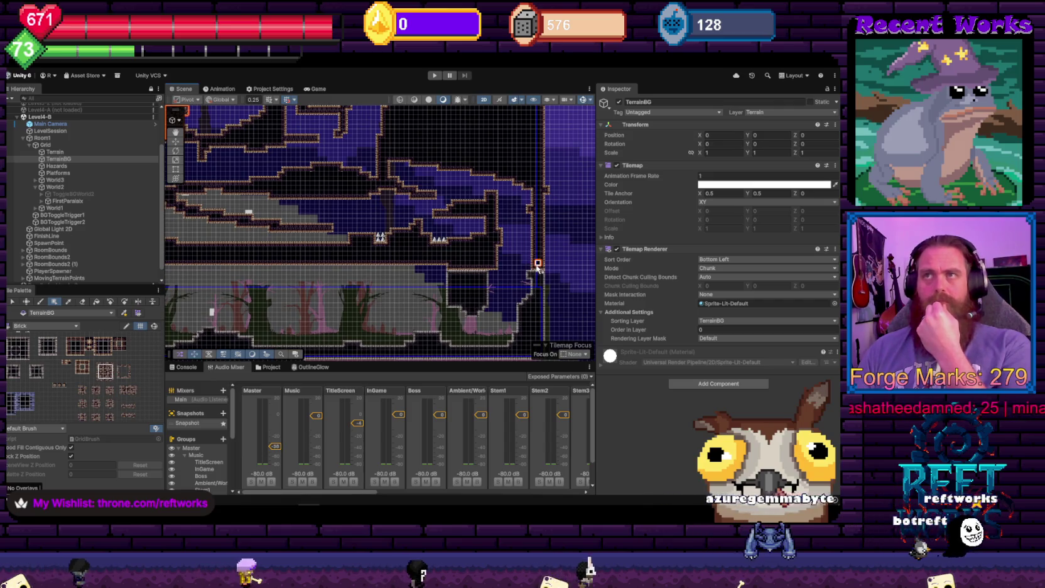
mouse_move(537, 262)
left_mouse_down()
mouse_move(338, 187)
mouse_move(179, 189)
mouse_move(256, 196)
mouse_move(203, 192)
left_mouse_up()
scroll(205, 193, "down", 2)
key("Escape")
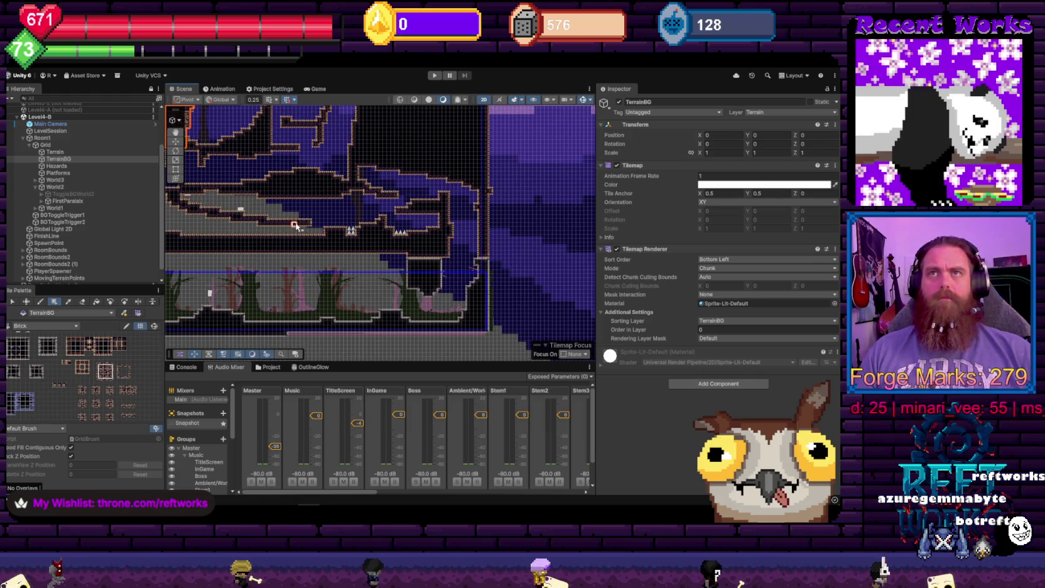
Box-fill the long lower platform's interior with TerrainBG brick tiles
scroll(295, 224, "down", 2)
scroll(356, 215, "up", 2)
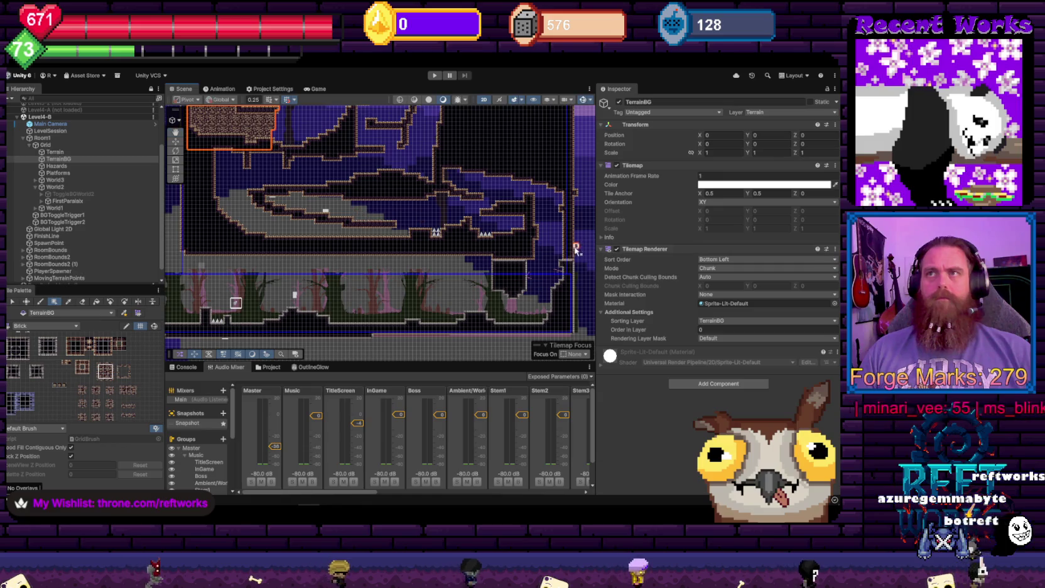
mouse_move(572, 251)
left_mouse_down()
mouse_move(185, 169)
mouse_move(215, 180)
mouse_move(211, 194)
left_mouse_up()
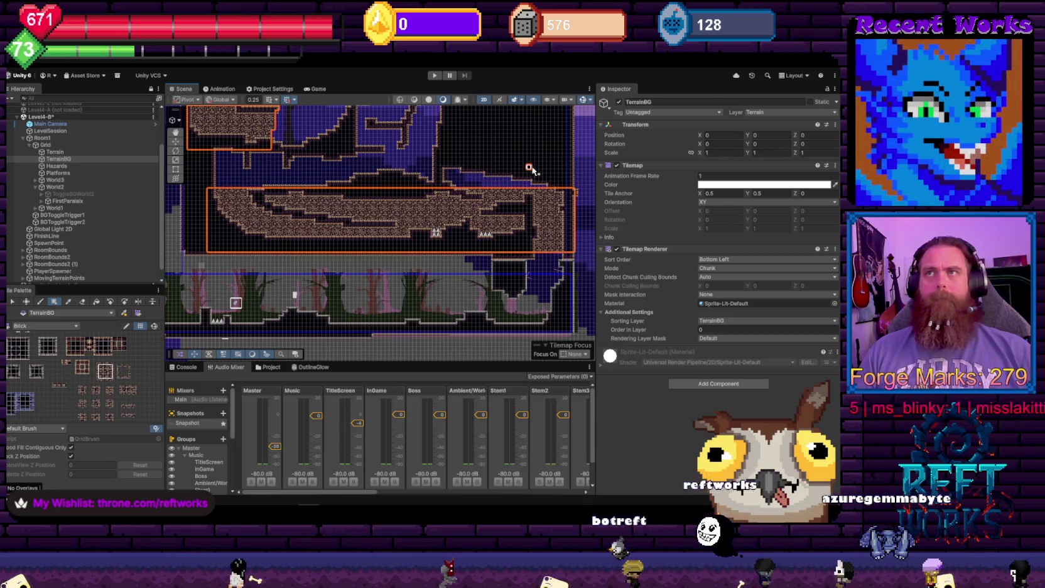
With the Eraser, remove the brick column sticking out on the platform's right
scroll(532, 173, "up", 3)
scroll(429, 199, "up", 1)
key("d")
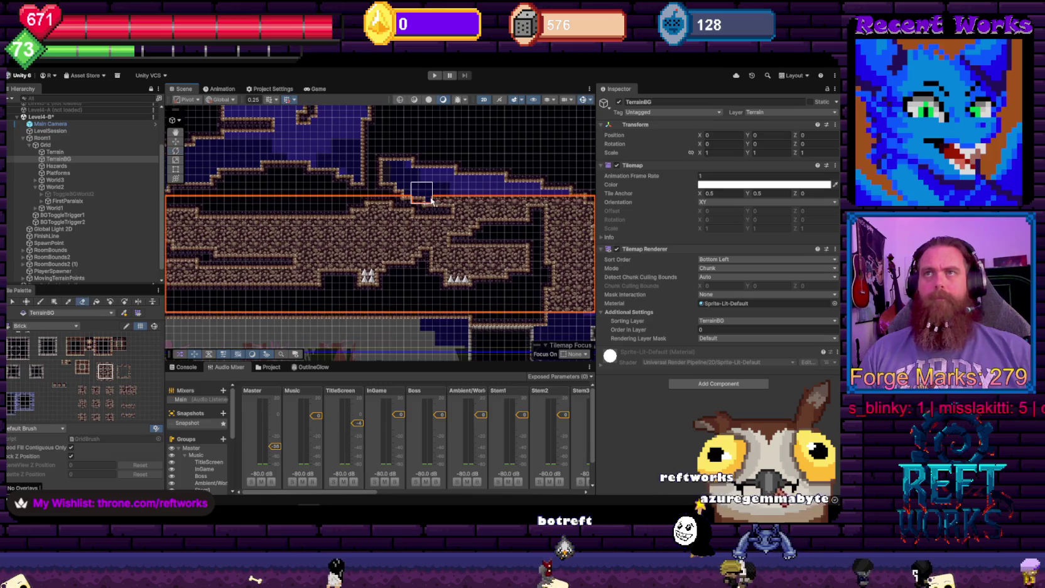
left_click_drag(433, 203, 345, 197)
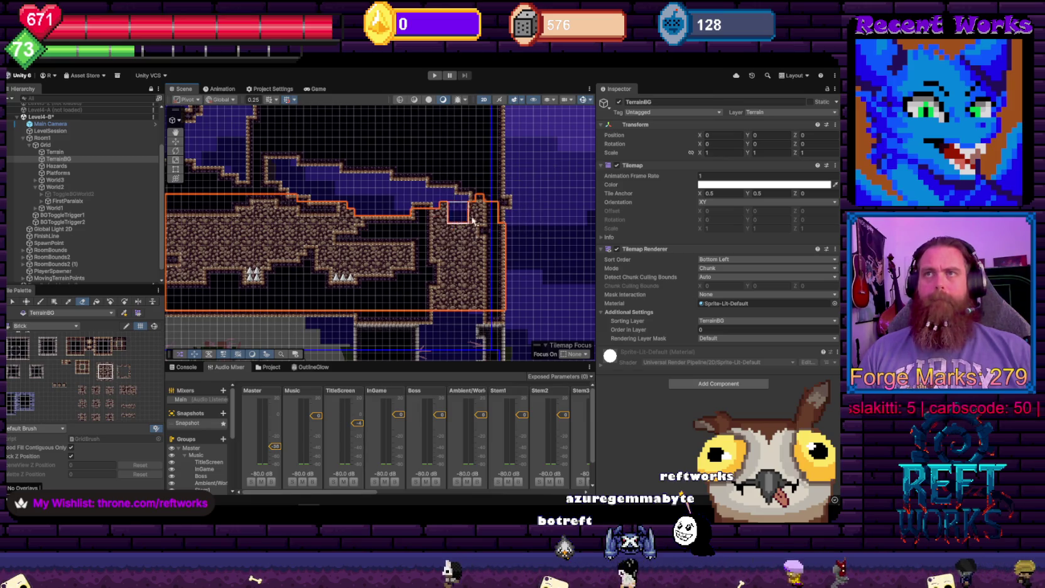
mouse_move(509, 281)
left_mouse_down()
mouse_move(468, 295)
mouse_move(476, 252)
left_mouse_up()
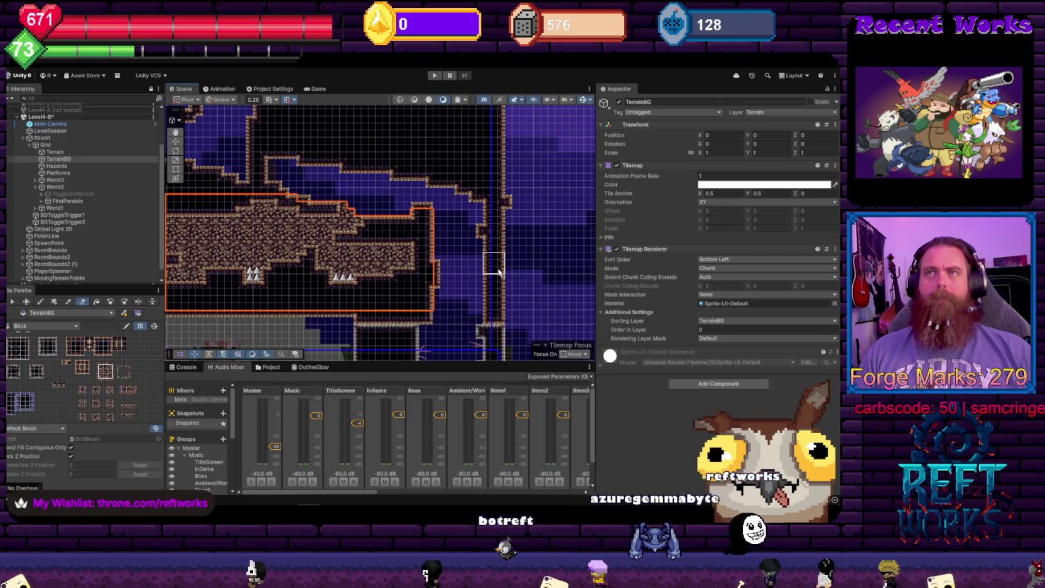
Erase the excess vertical column, sloped bricks and stepped bricks at the lower left
scroll(465, 277, "left", 5)
scroll(469, 265, "left", 3)
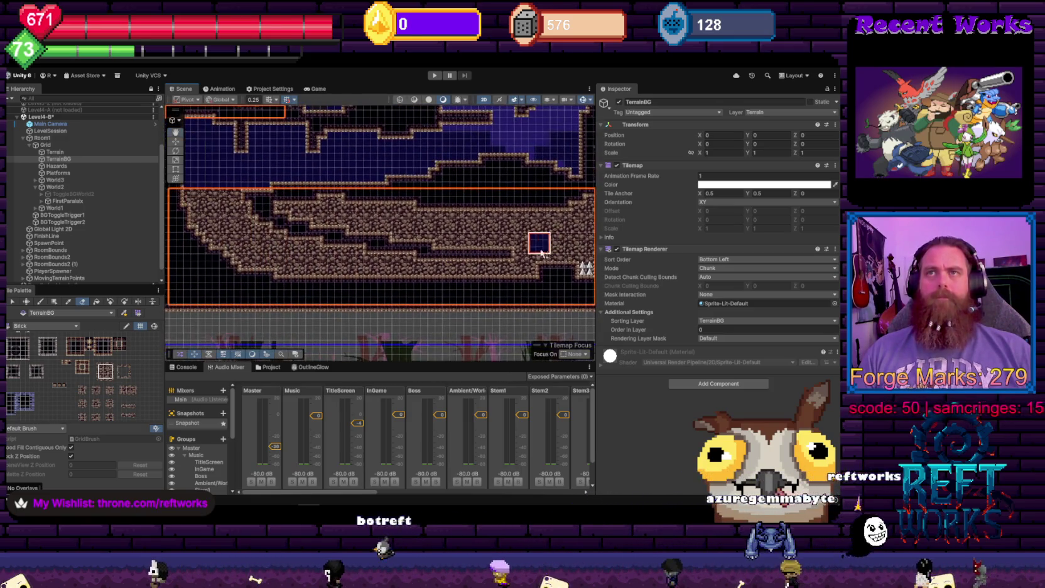
scroll(370, 227, "up", 3)
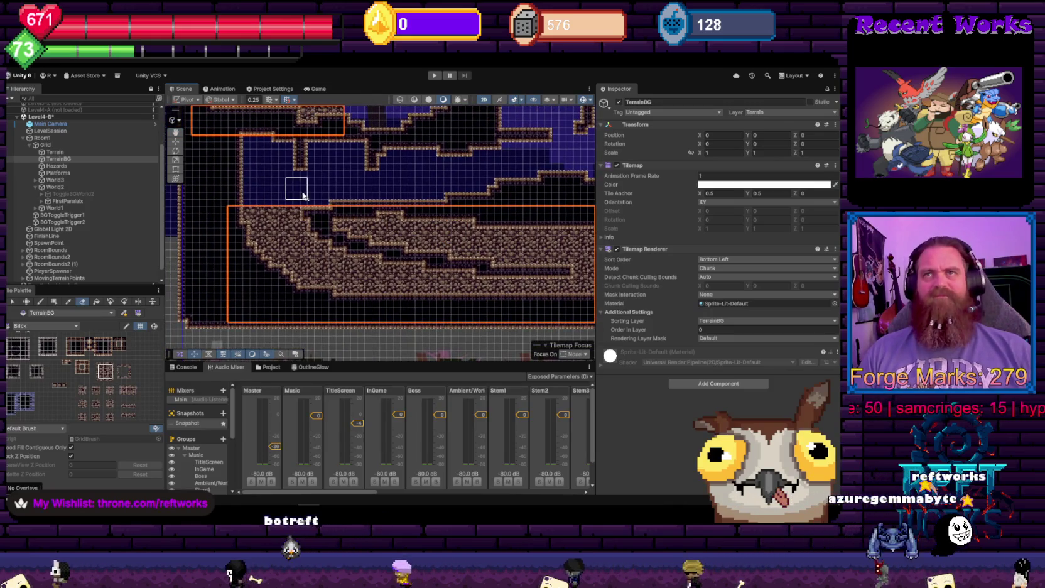
left_click_drag(297, 214, 306, 307)
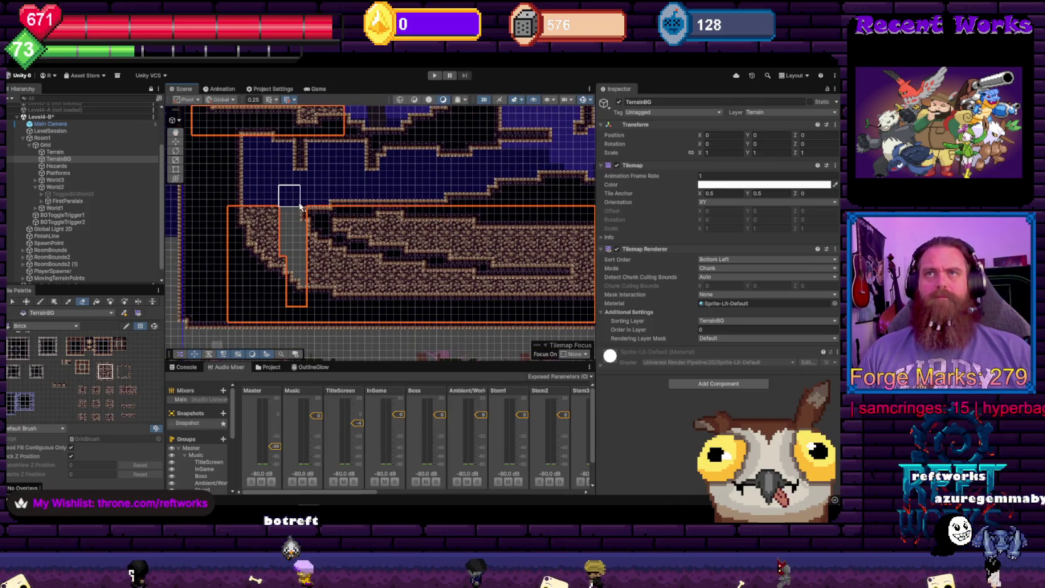
left_click_drag(283, 268, 249, 240)
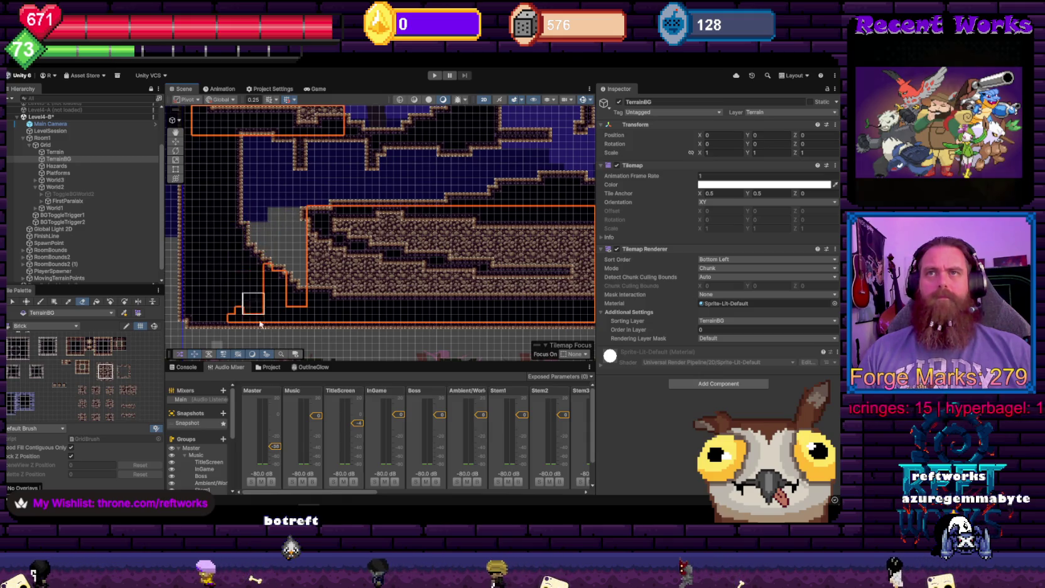
left_click_drag(260, 324, 300, 320)
Switch back to the Box Fill tool
scroll(425, 320, "up", 5)
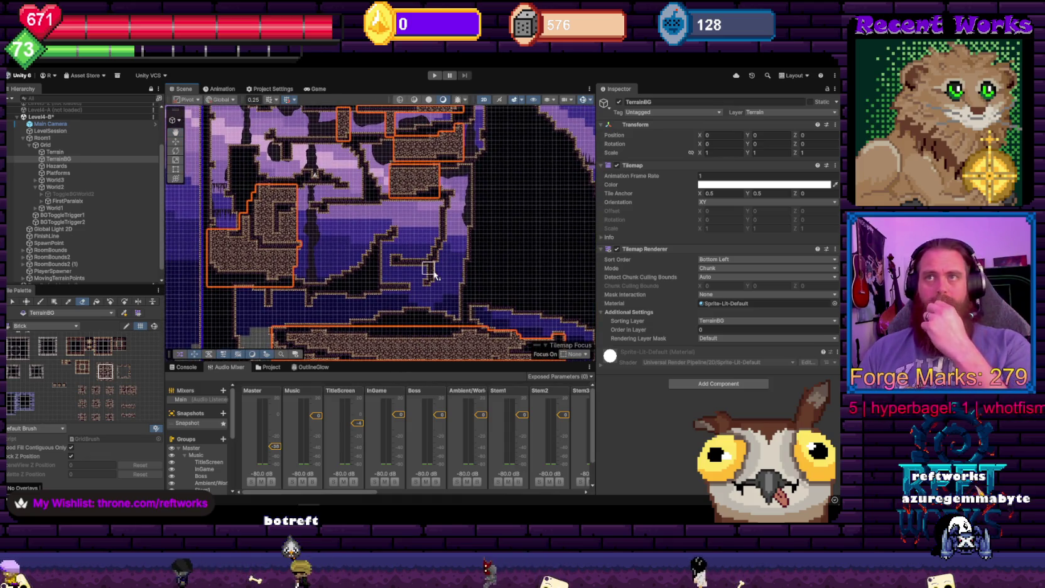
scroll(434, 274, "up", 2)
scroll(465, 285, "up", 5)
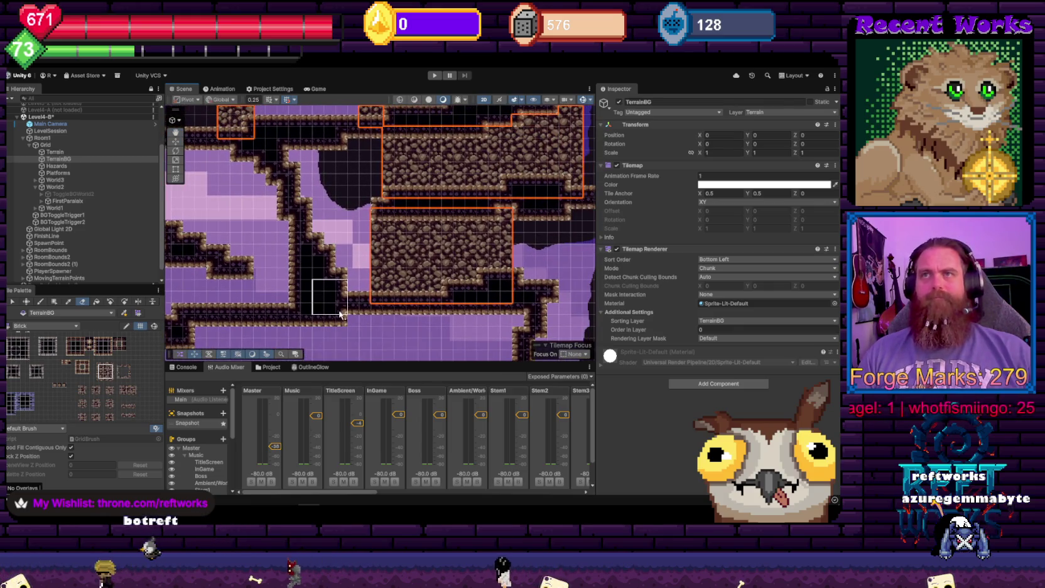
key("u")
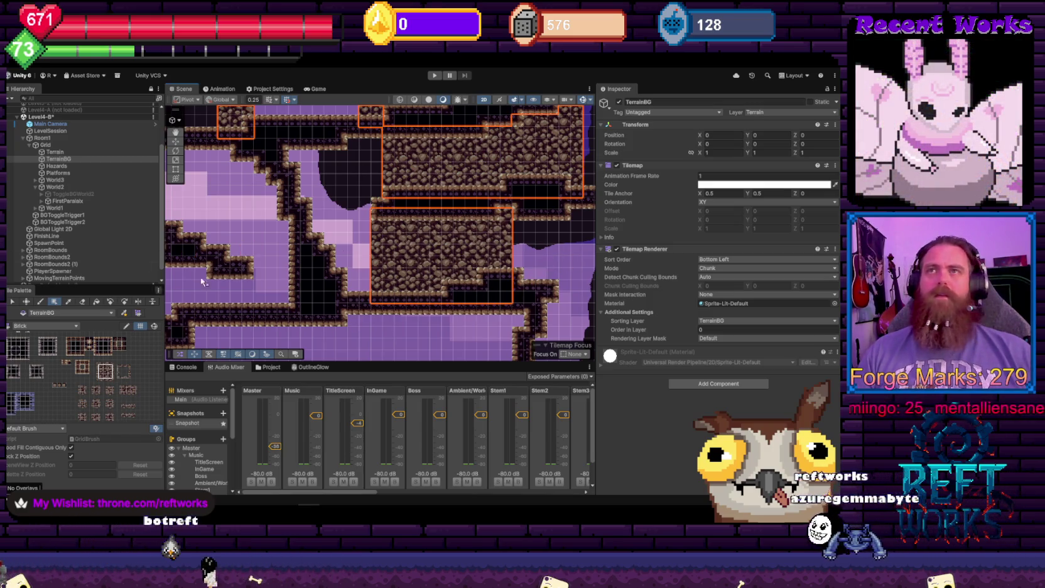
scroll(308, 235, "down", 5)
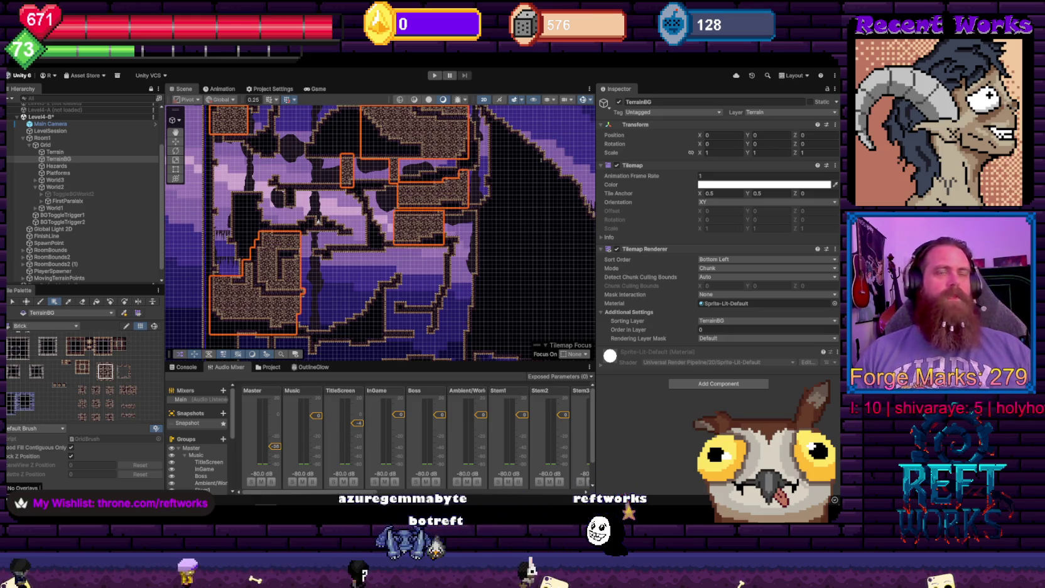
scroll(420, 239, "down", 6)
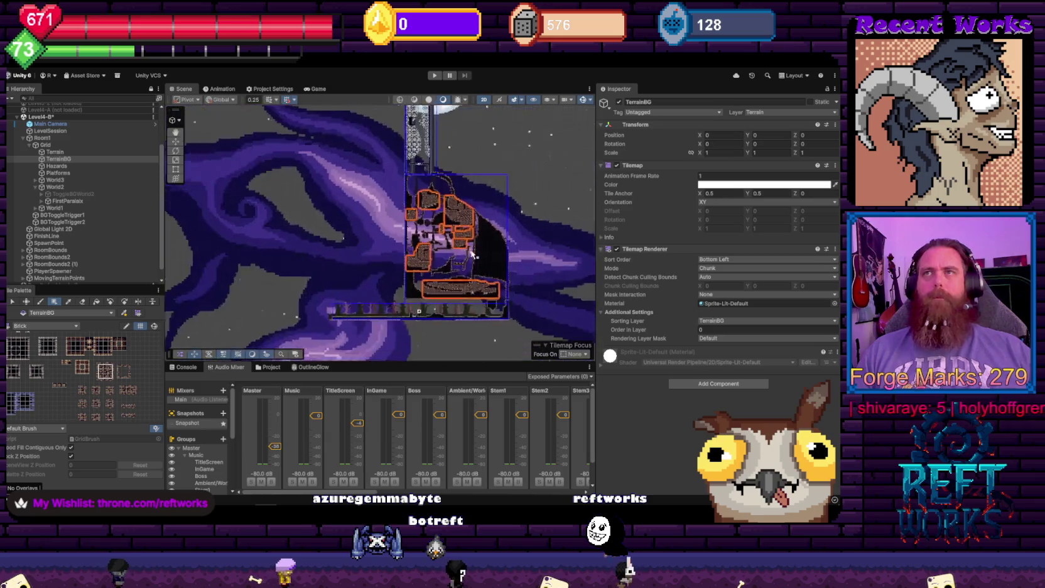
scroll(420, 239, "up", 2)
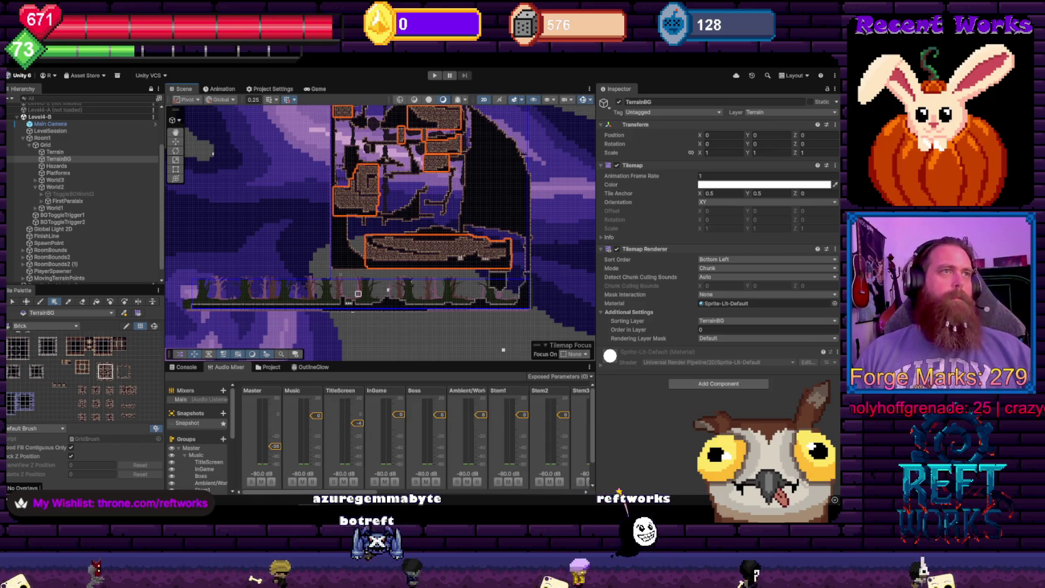
scroll(477, 285, "up", 3)
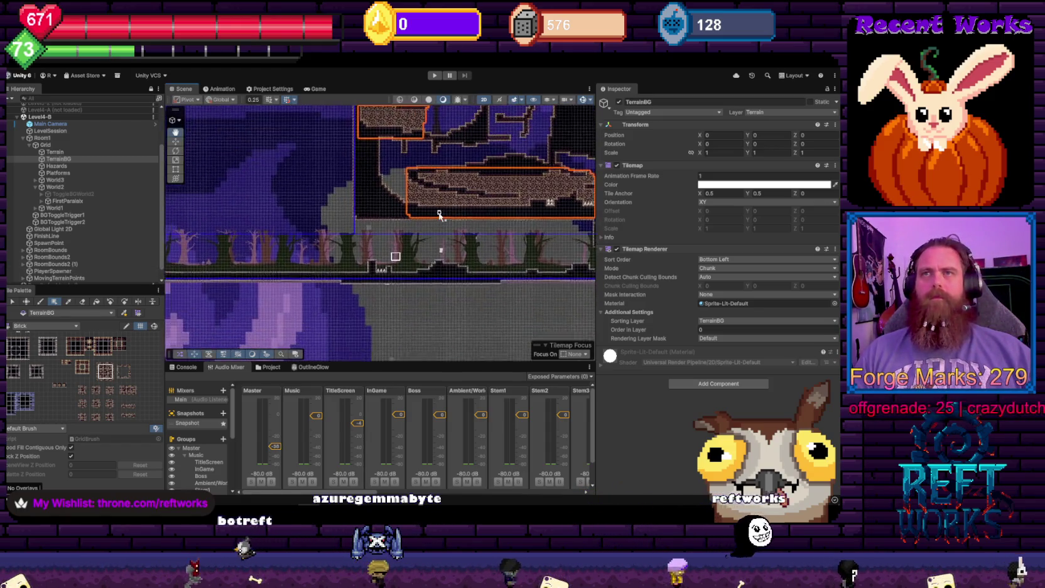
scroll(333, 248, "up", 3)
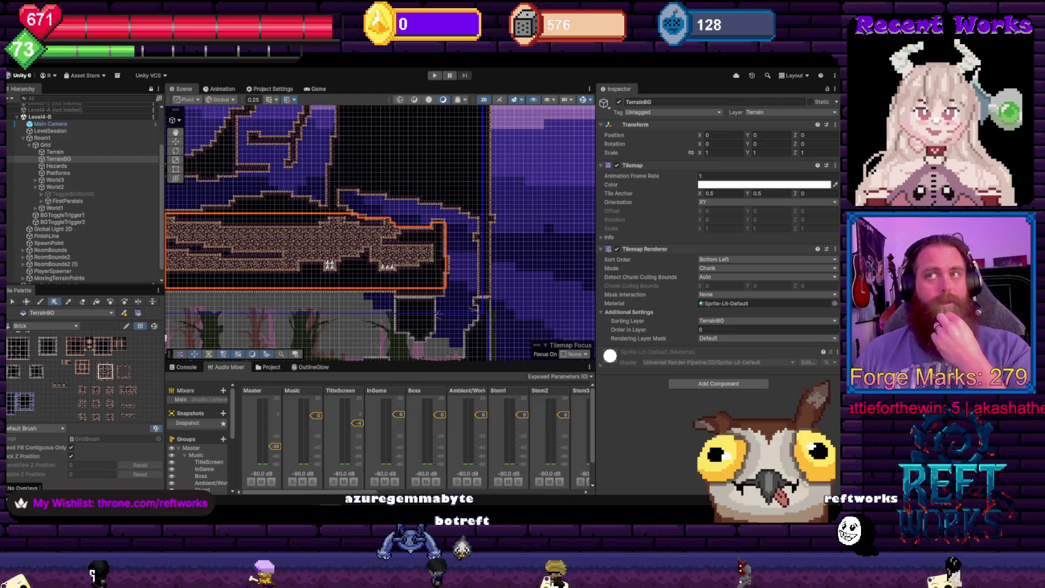
Switch to the Eraser and inspect the filled platform's edge by panning left along it
scroll(519, 236, "left", 5)
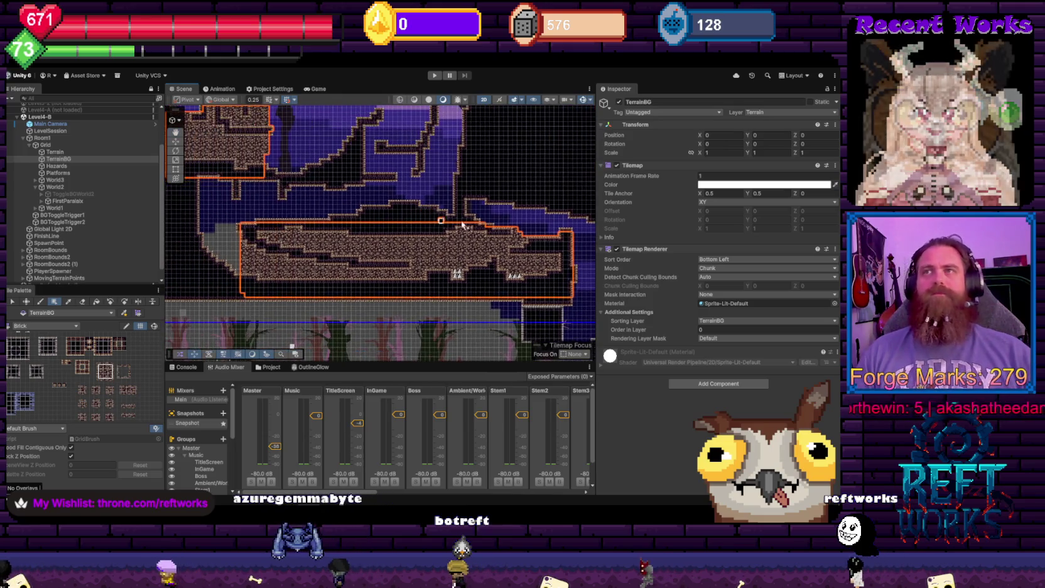
scroll(519, 236, "up", 3)
key("d")
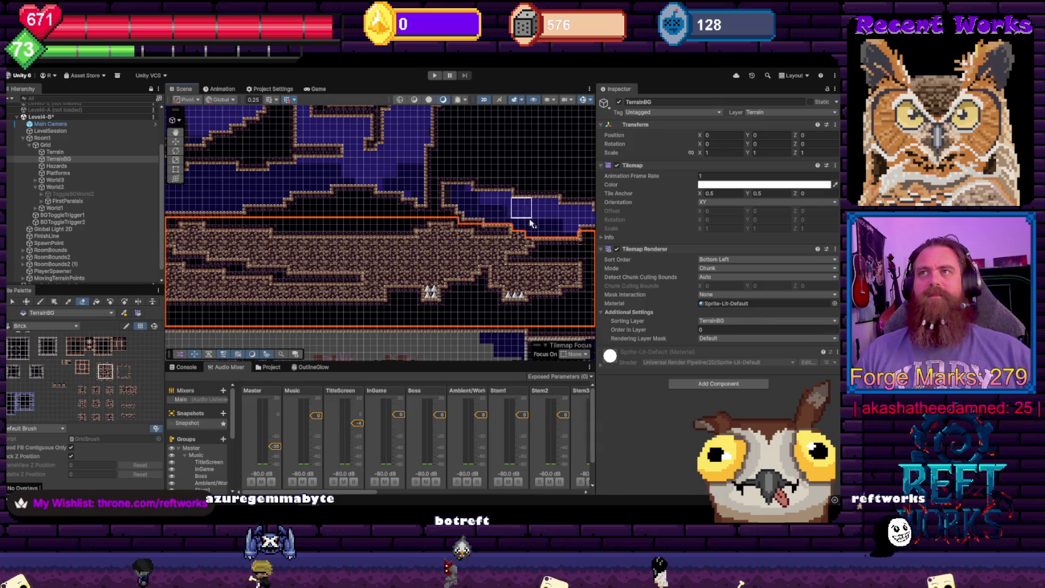
scroll(553, 226, "up", 3)
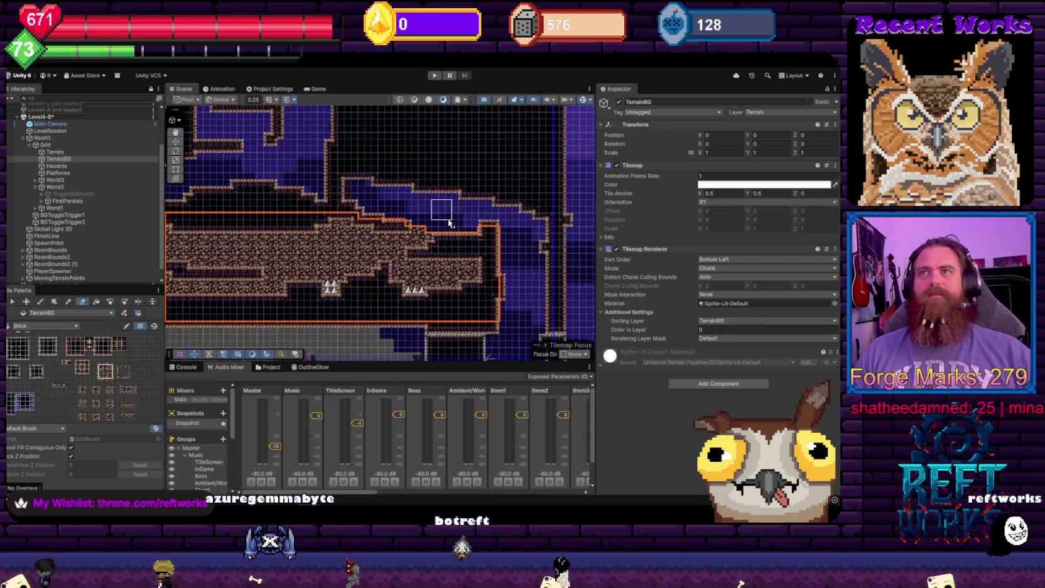
scroll(414, 202, "down", 5)
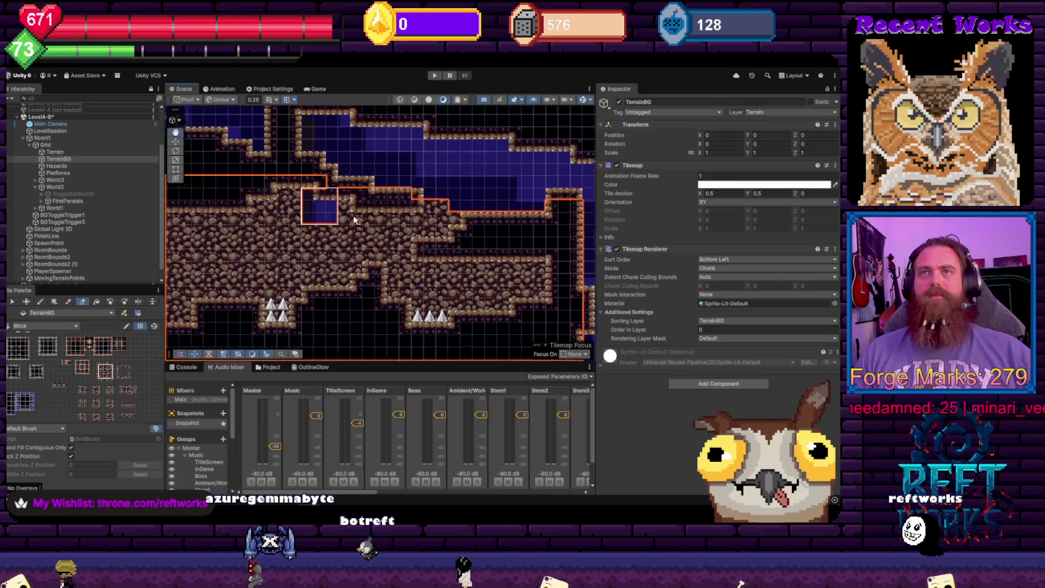
scroll(333, 223, "up", 2)
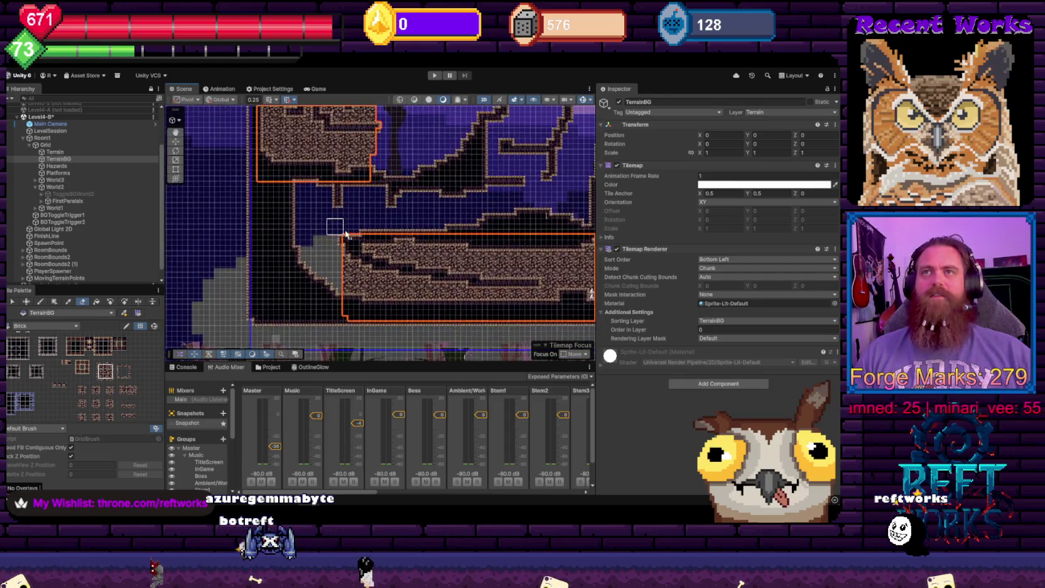
scroll(343, 286, "down", 2)
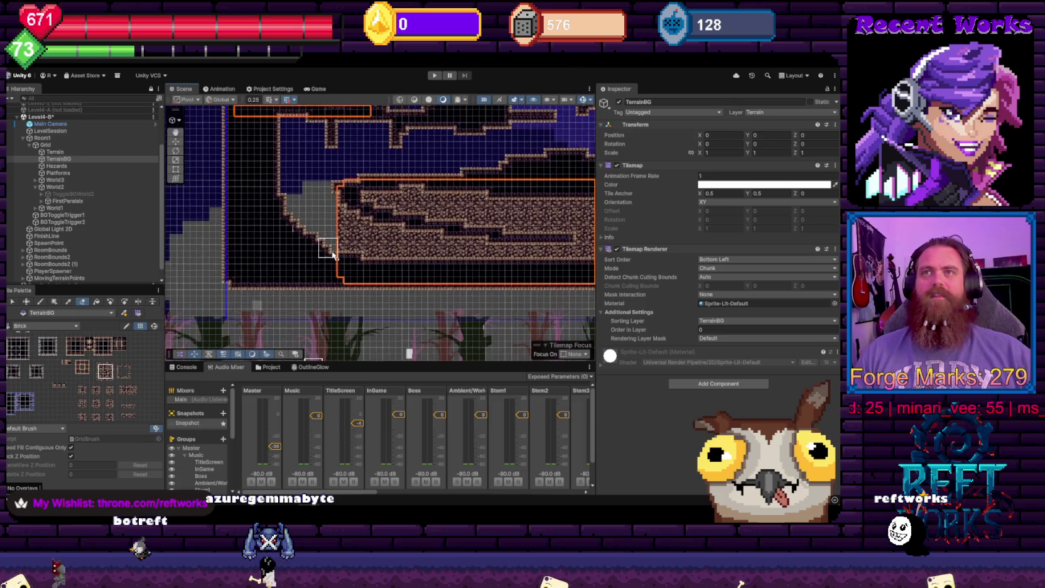
left_click_drag(419, 303, 244, 278)
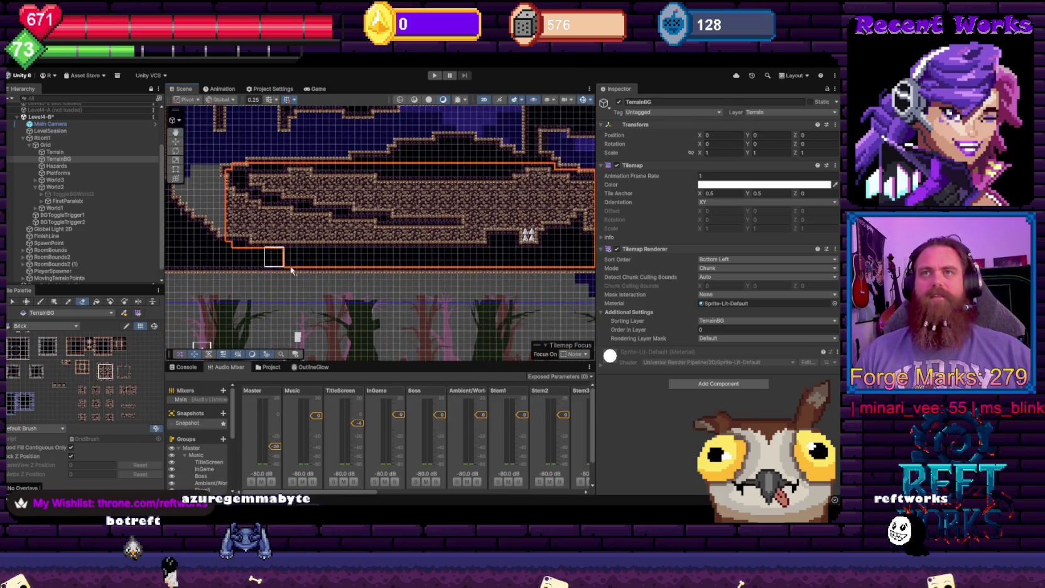
left_click_drag(452, 272, 338, 278)
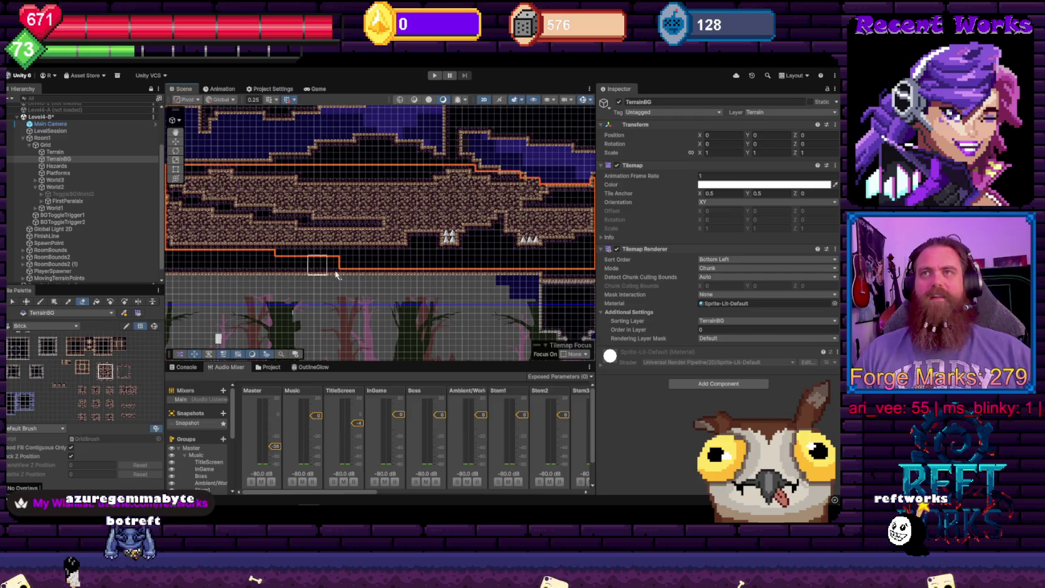
left_click_drag(487, 280, 238, 284)
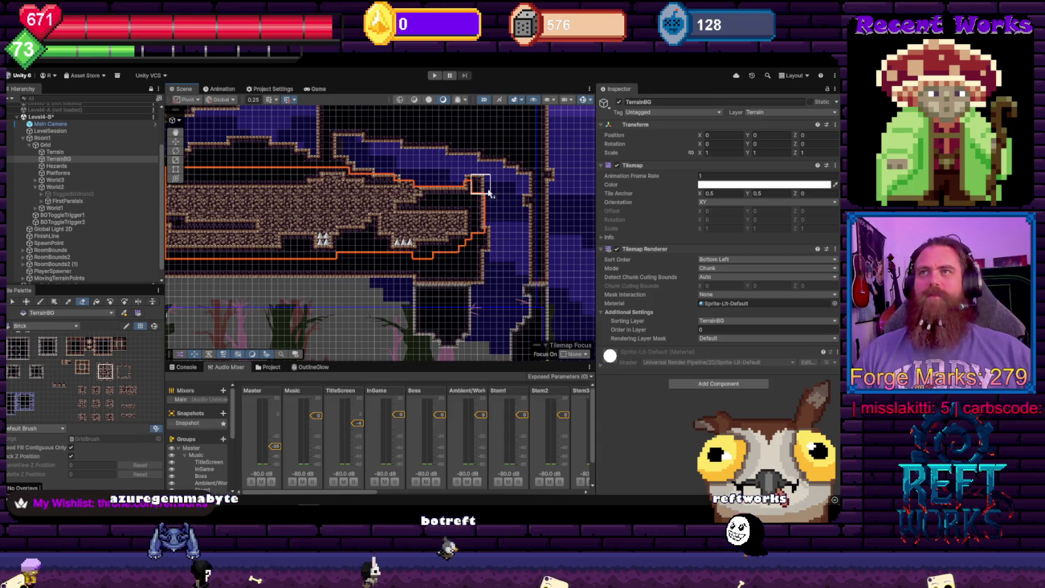
scroll(402, 240, "down", 5)
scroll(375, 240, "up", 5)
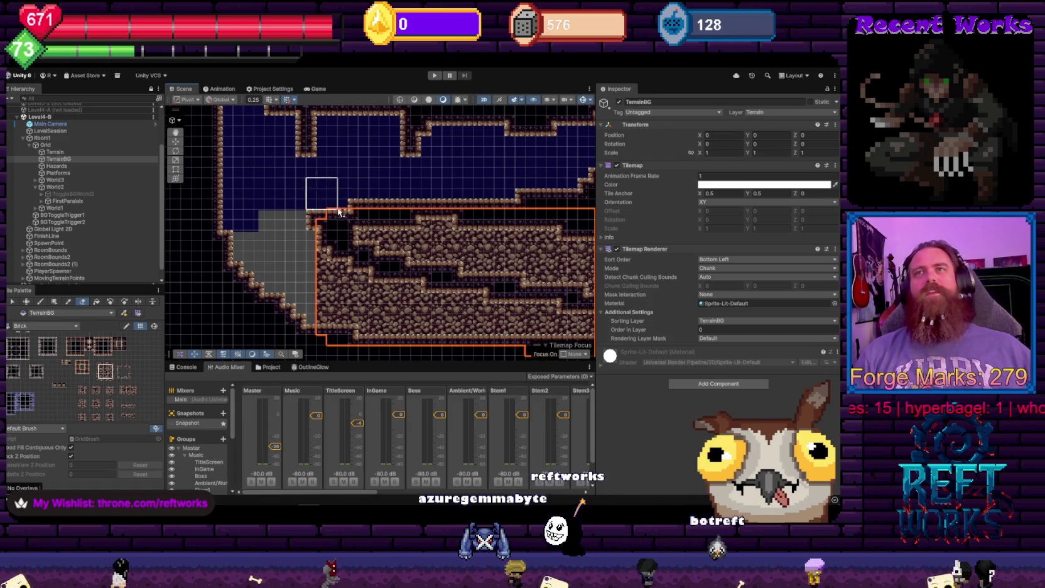
Erase the stray TerrainBG tiles at the right end of the lower platform wall
scroll(328, 195, "down", 5)
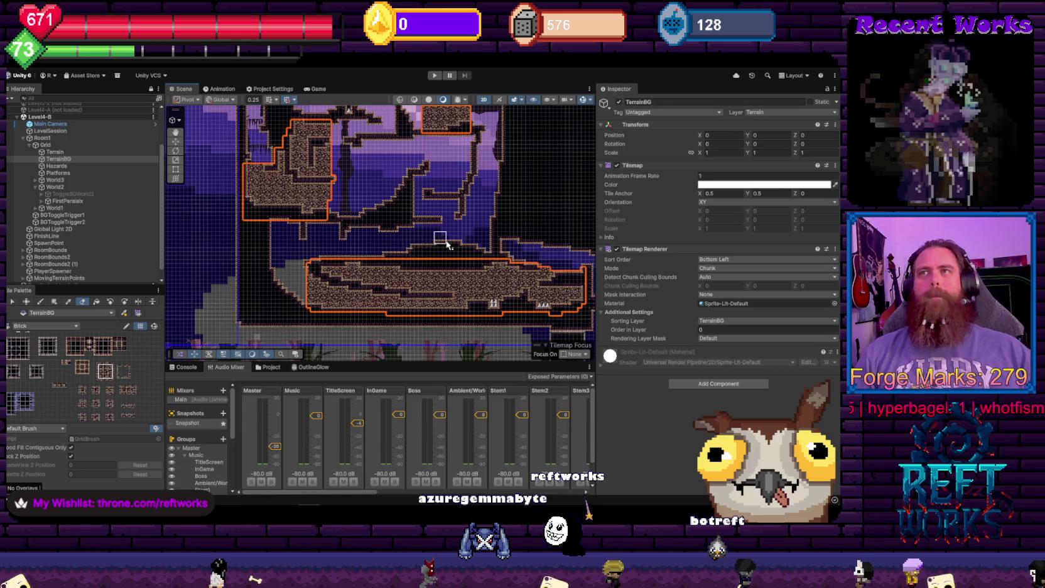
scroll(325, 239, "right", 5)
scroll(459, 248, "up", 3)
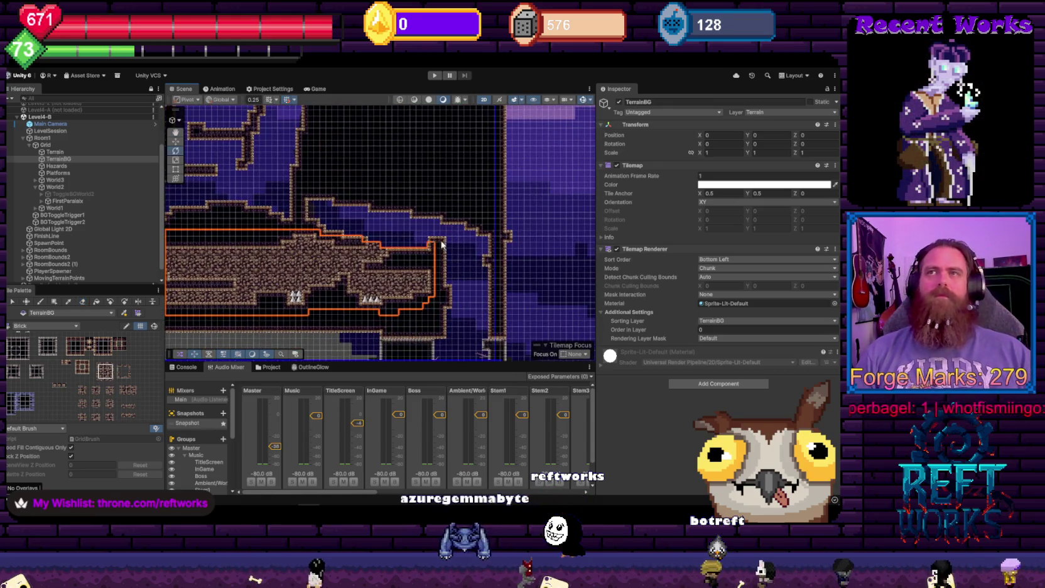
left_click_drag(440, 248, 443, 264)
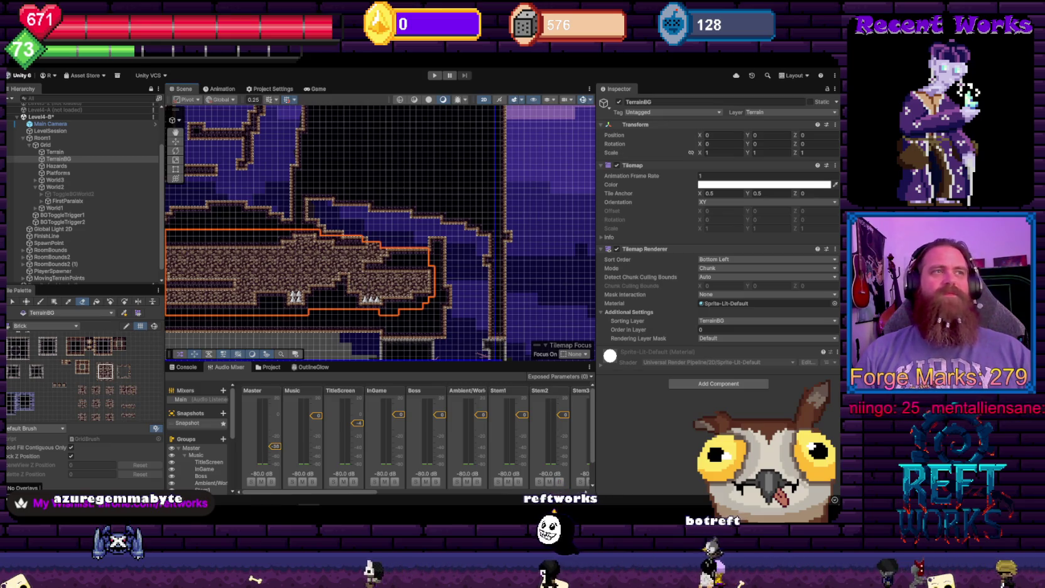
mouse_move(422, 231)
left_mouse_down()
mouse_move(544, 261)
mouse_move(382, 272)
left_mouse_up()
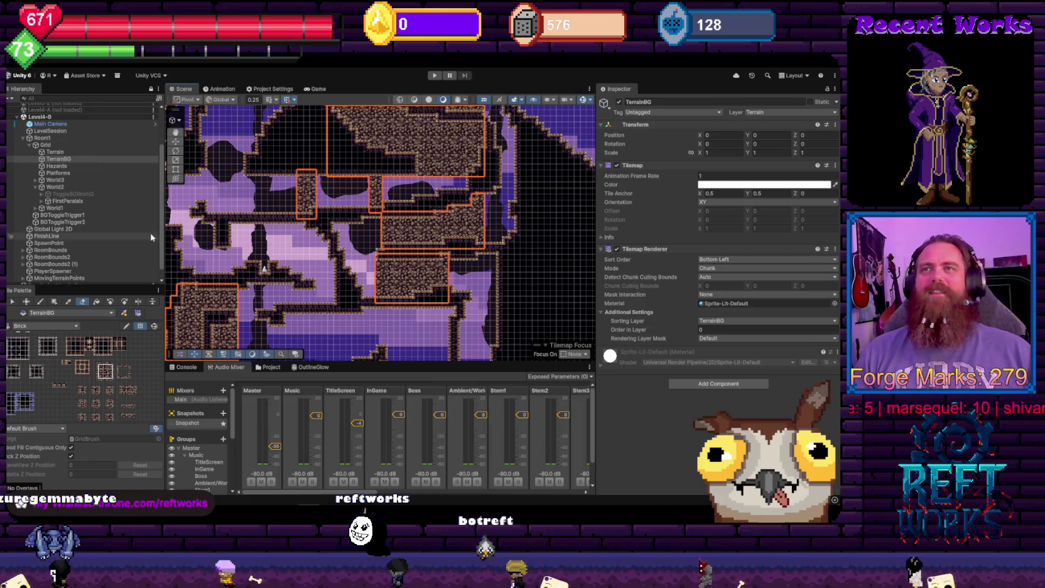
scroll(475, 259, "down", 5)
mouse_move(475, 259)
left_mouse_down()
mouse_move(383, 231)
mouse_move(440, 219)
mouse_move(429, 213)
mouse_move(430, 226)
left_mouse_up()
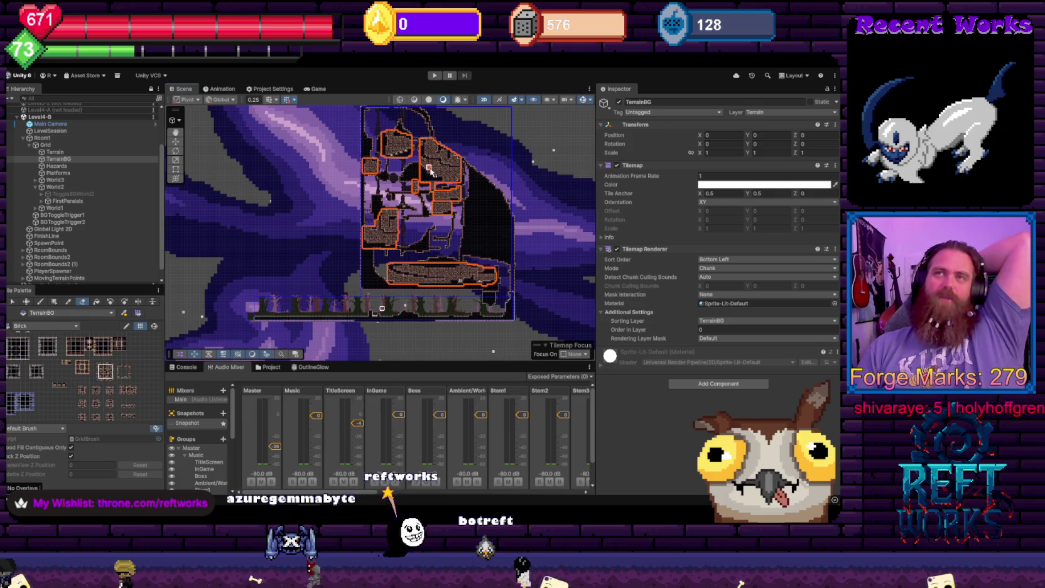
mouse_move(440, 194)
left_mouse_down()
mouse_move(405, 183)
mouse_move(405, 139)
left_mouse_up()
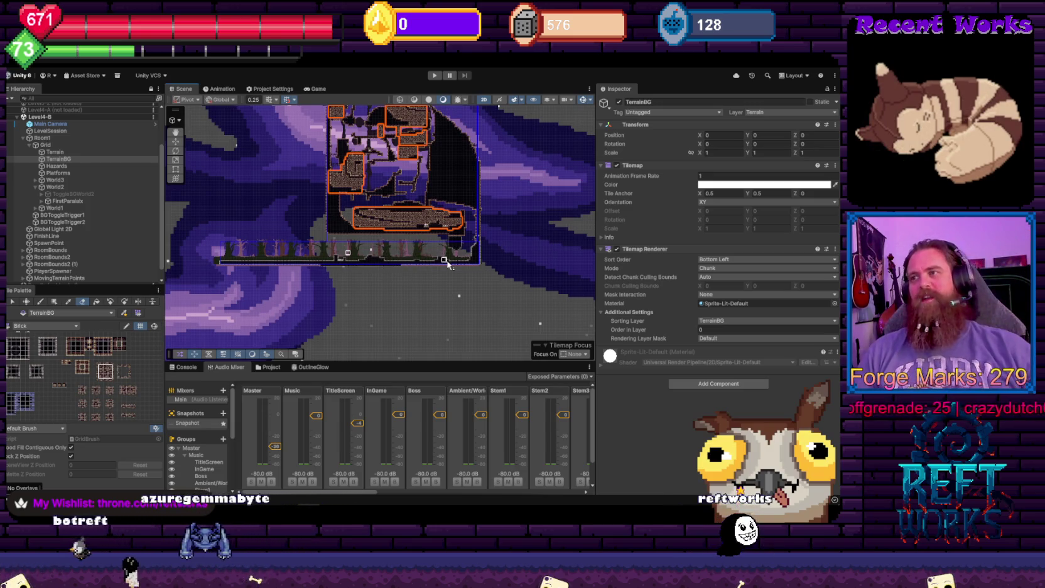
scroll(365, 235, "down", 3)
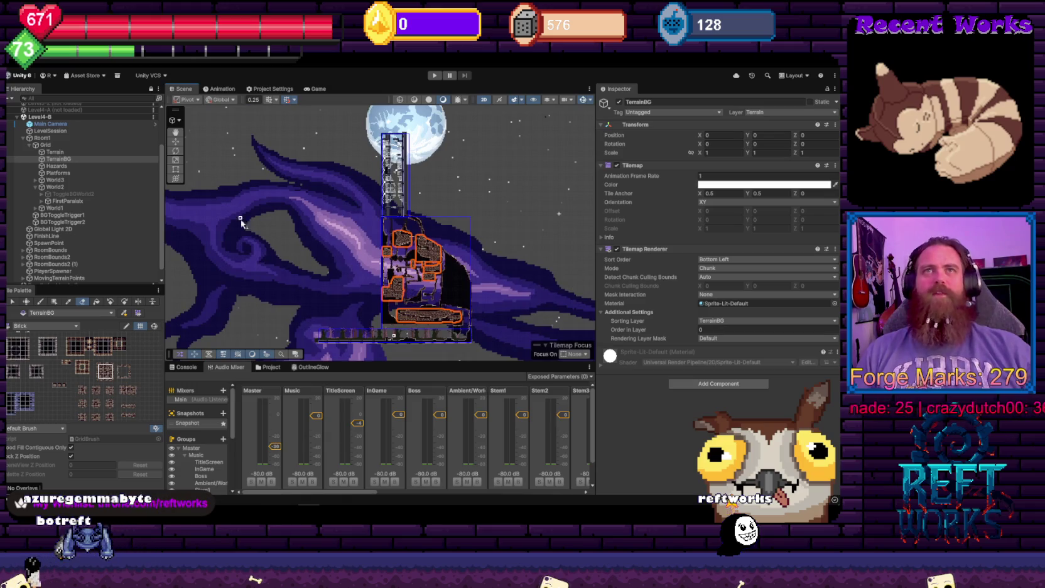
Save the Level4-B scene from the Hierarchy
right_click(40, 117)
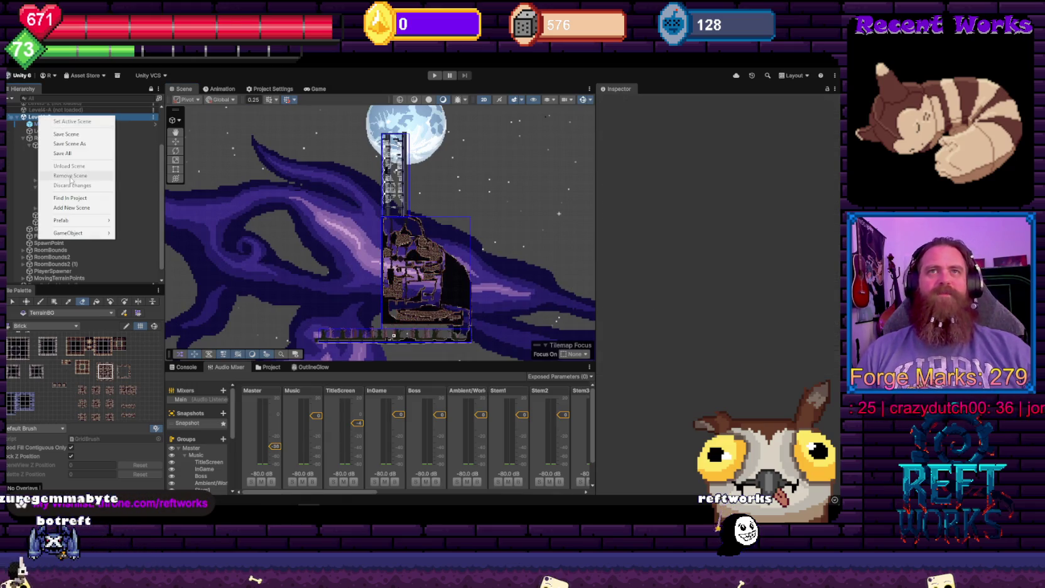
left_click(35, 119)
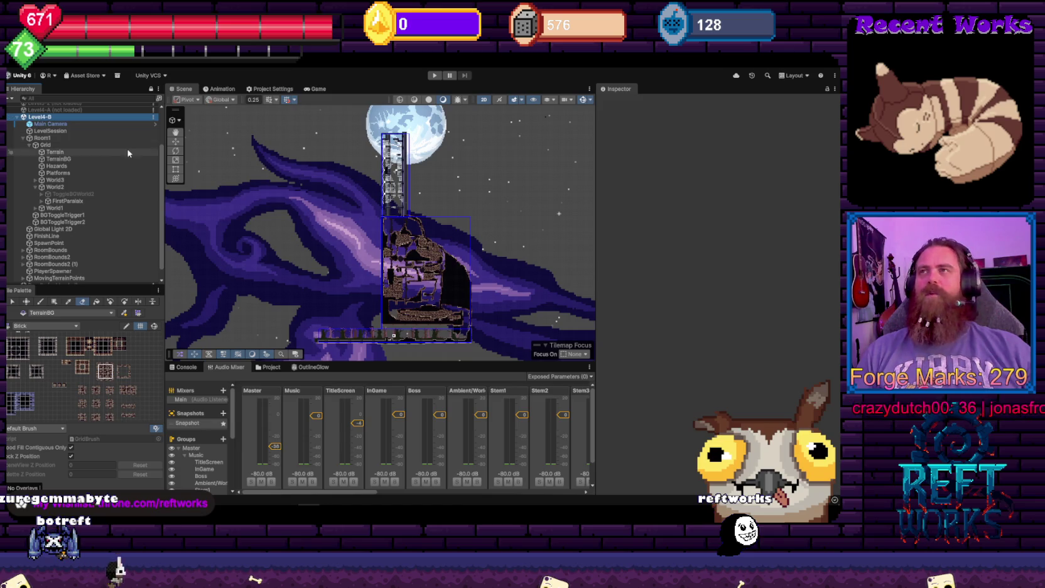
scroll(101, 160, "up", 3)
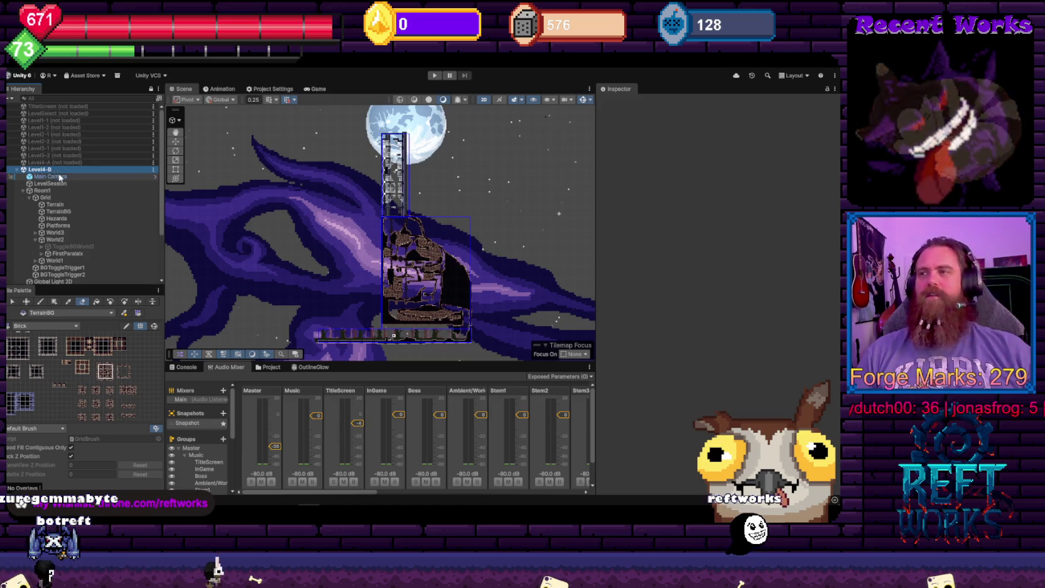
key("super+alt+d")
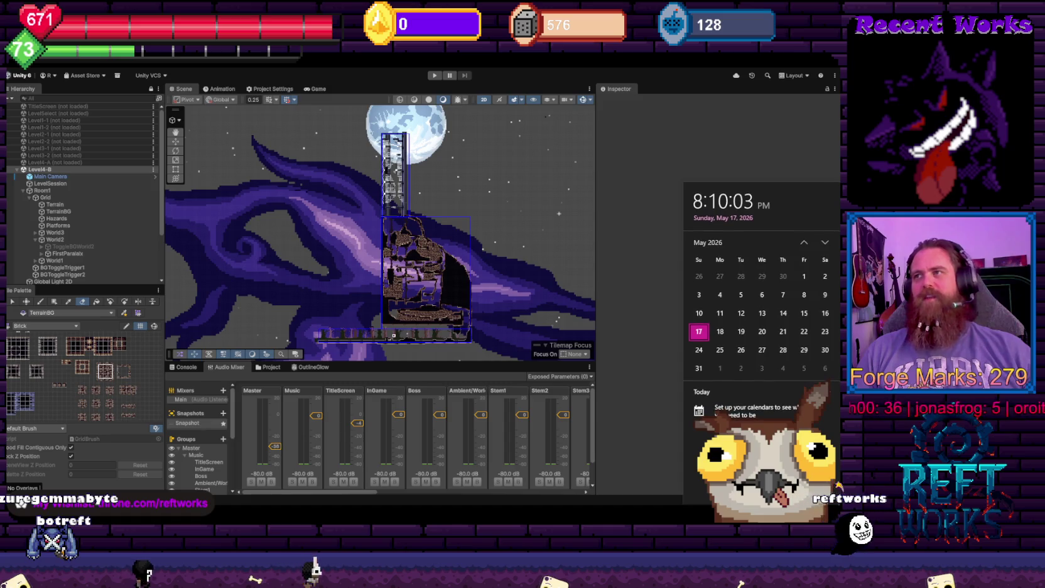
key("Escape")
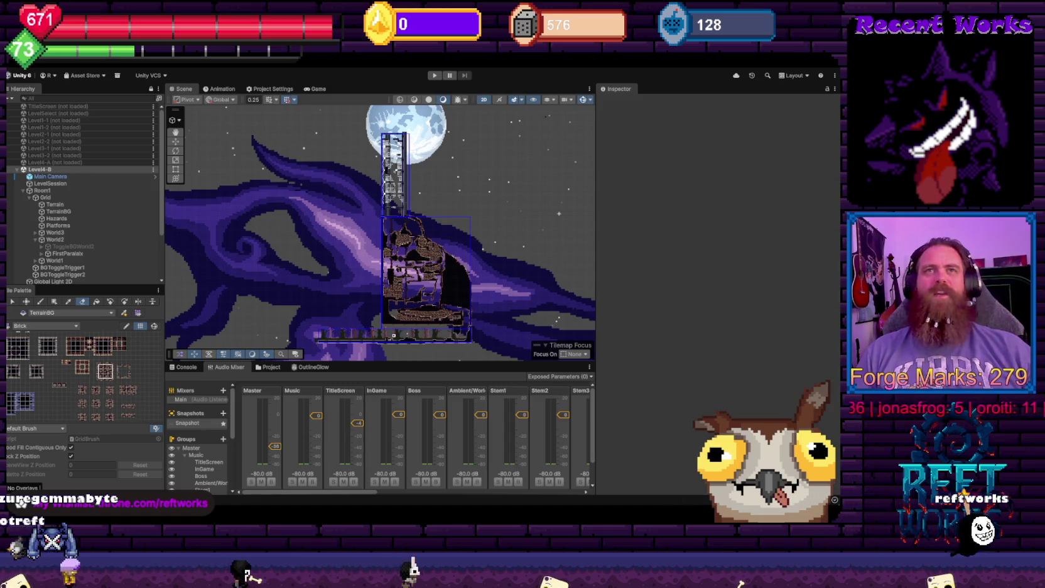
scroll(68, 122, "down", 3)
scroll(68, 122, "up", 3)
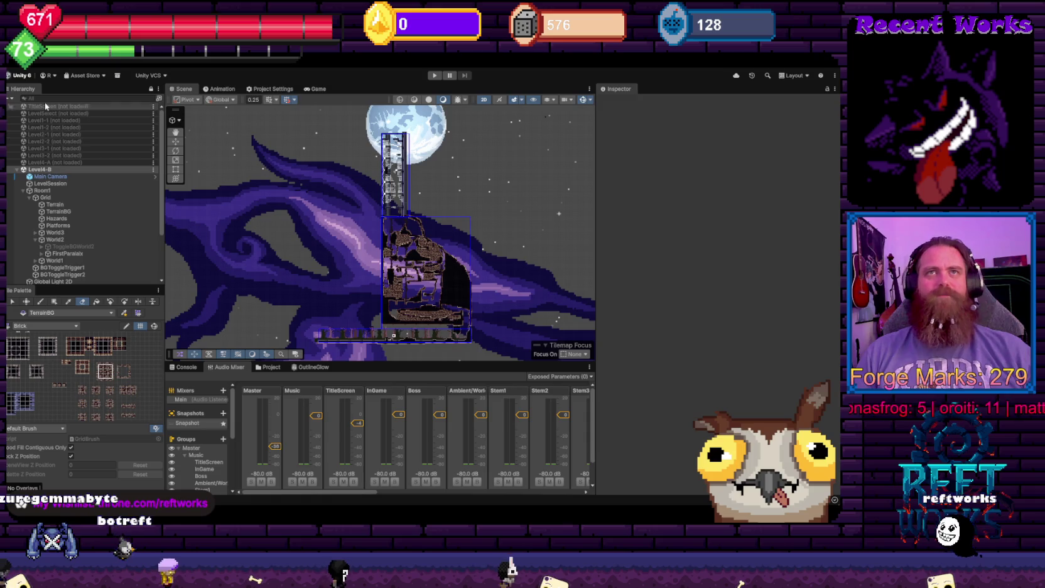
Load the TitleScreen scene and unload Level4-B
right_click(46, 106)
left_click(81, 115)
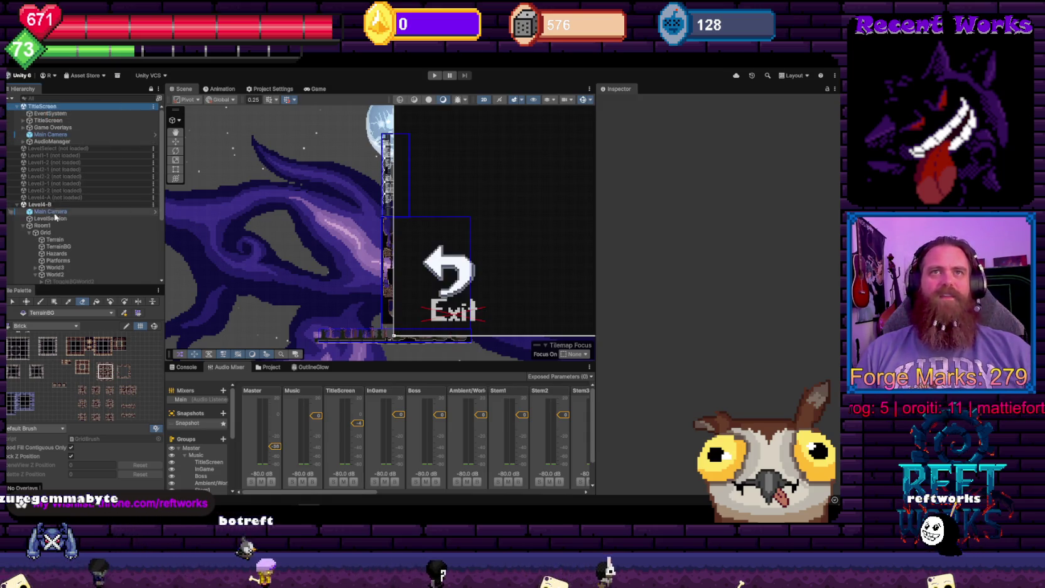
right_click(54, 204)
left_click(76, 256)
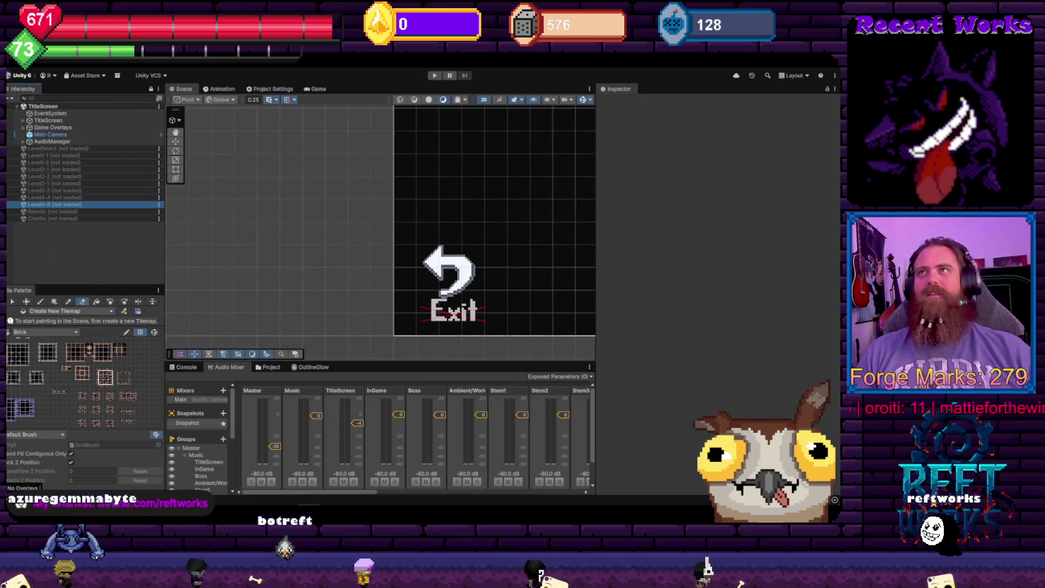
Zoom out to show the whole title screen, then switch to the code editor
scroll(353, 222, "down", 5)
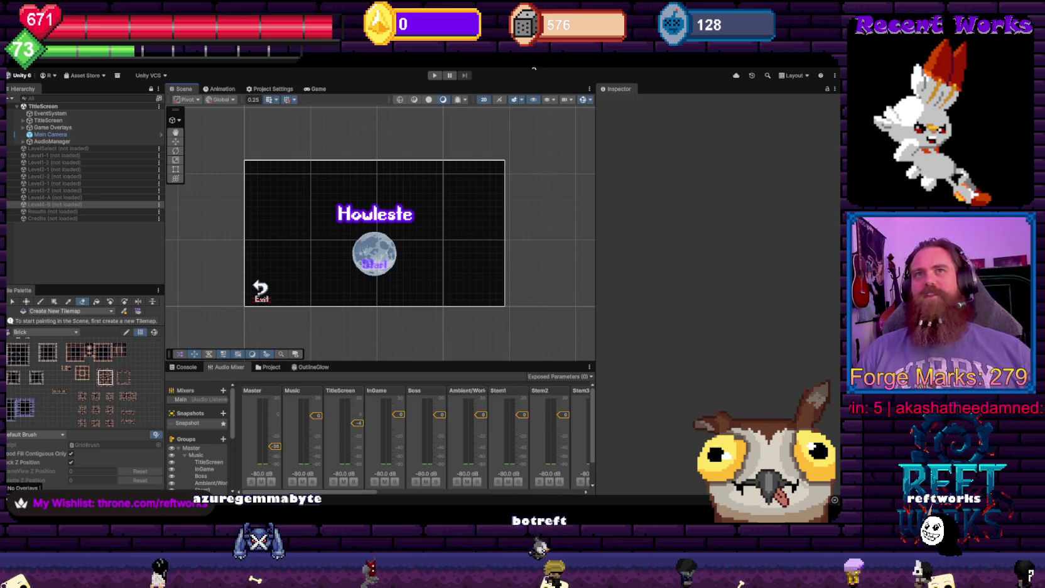
key("alt+Tab")
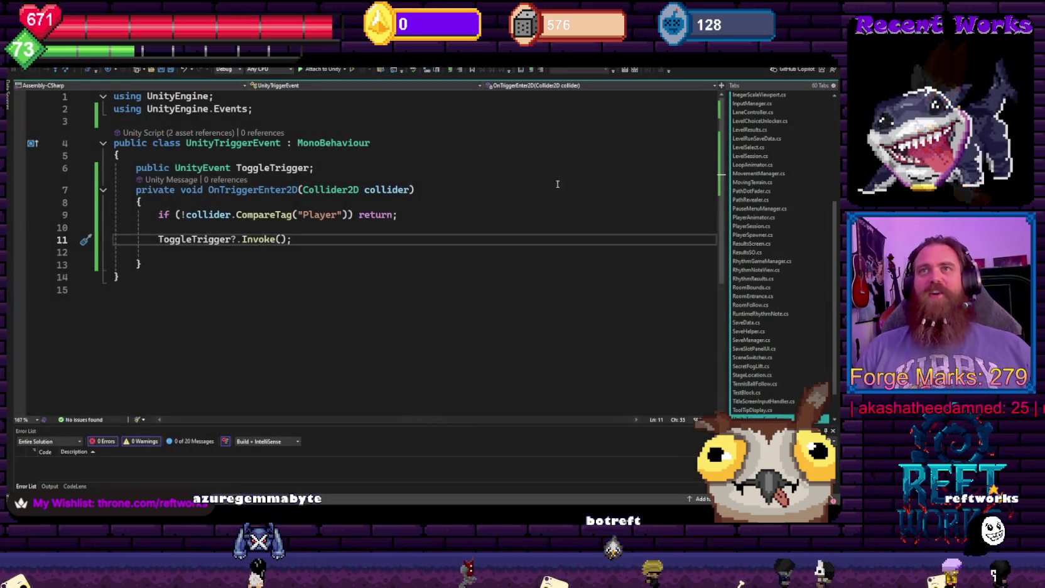
Close Unity Hub and bring the Steam store window forward
key("alt+Tab")
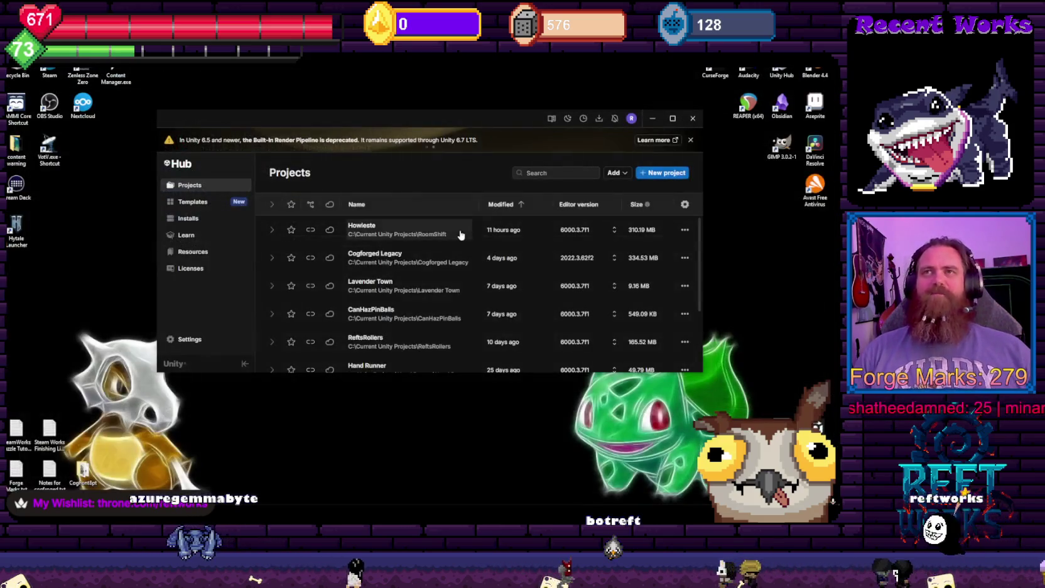
left_click(693, 118)
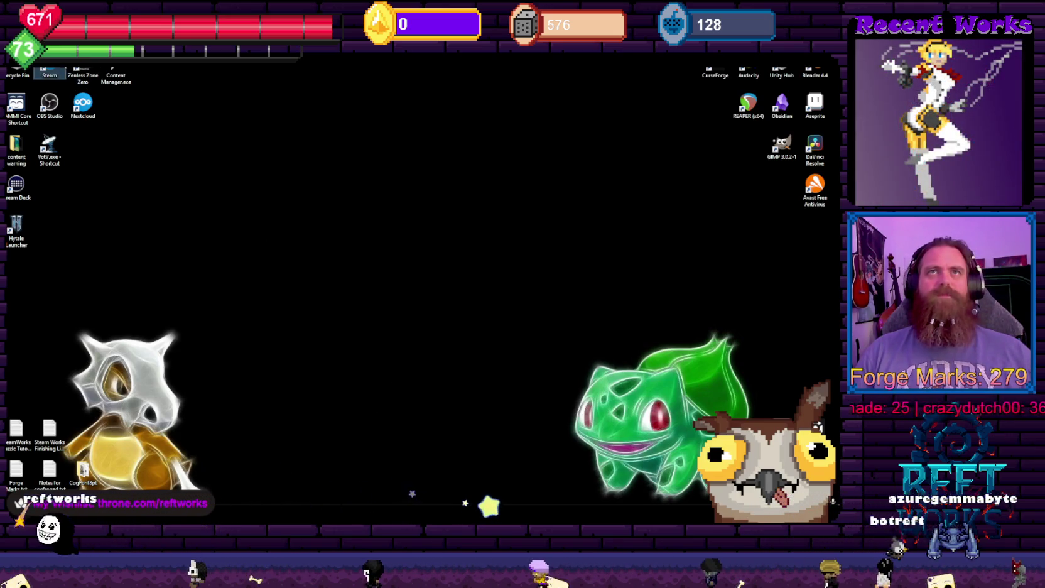
key("alt+Tab")
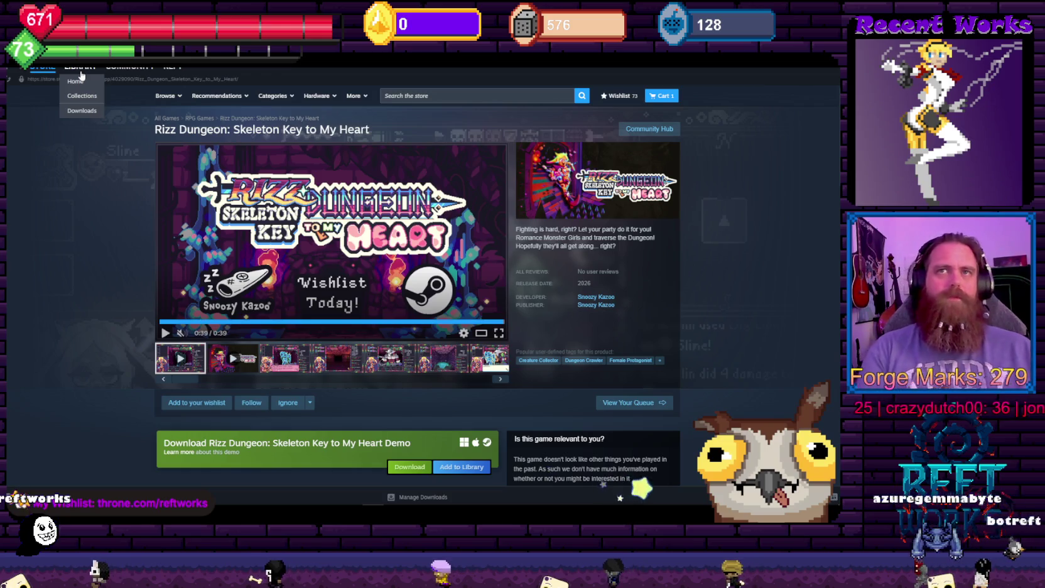
Search the Steam library for 'bal' and launch Baldur's Gate 3
left_click(81, 74)
left_click(80, 186)
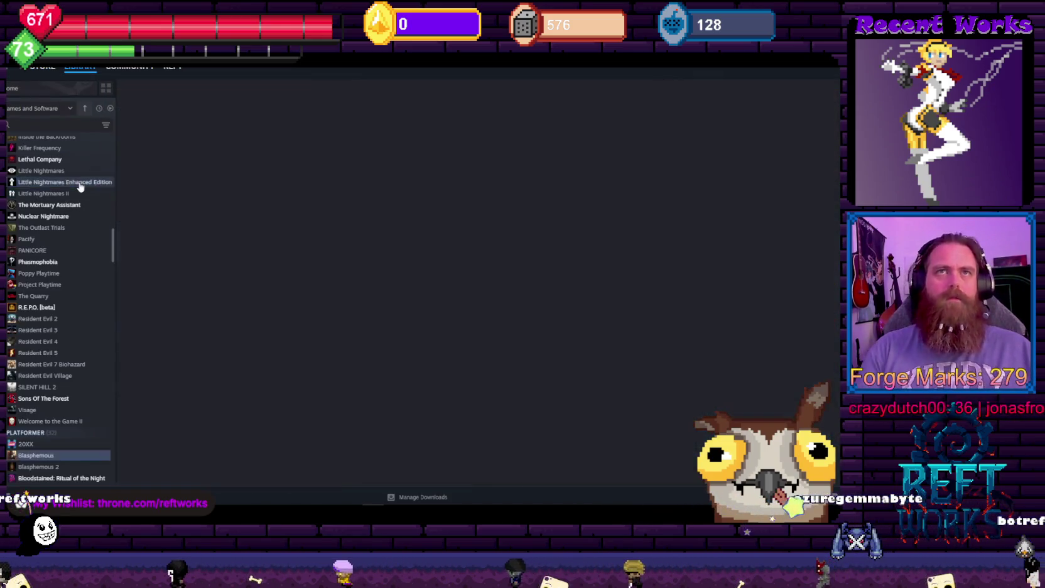
type("bal")
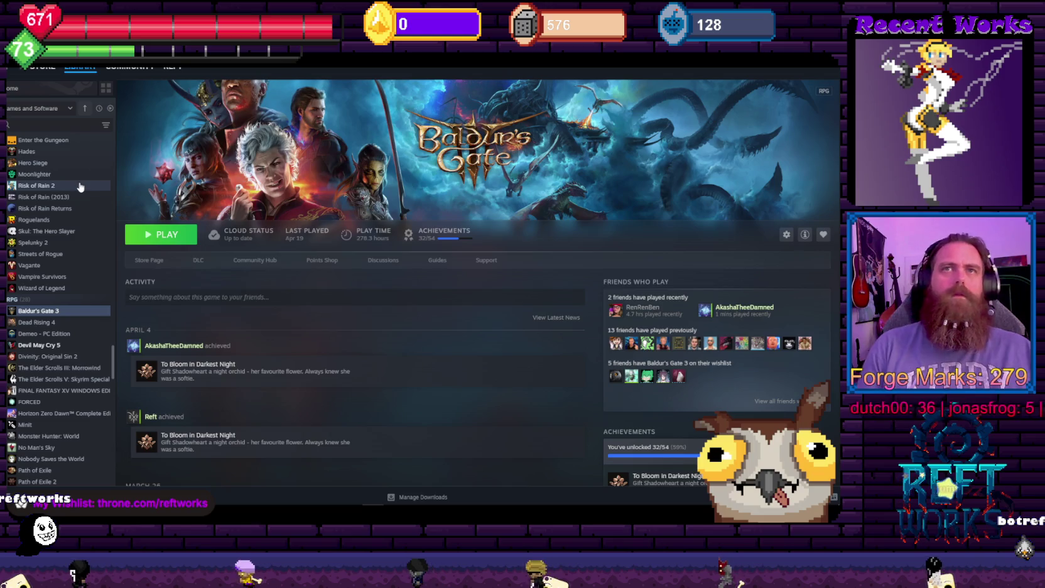
left_click(167, 236)
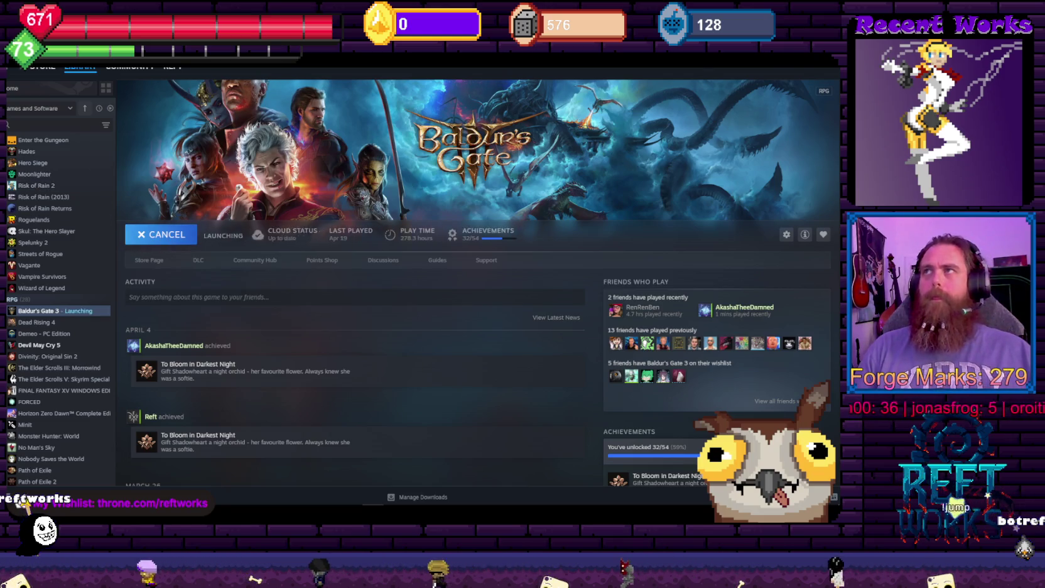
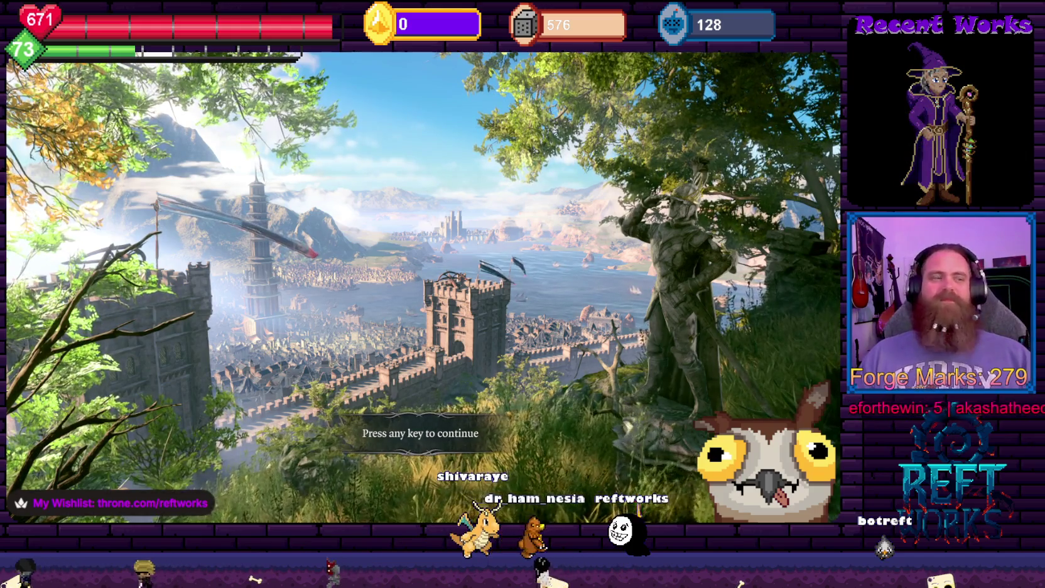
From the title screen, load the top Quicksave 36 save
left_click(452, 330)
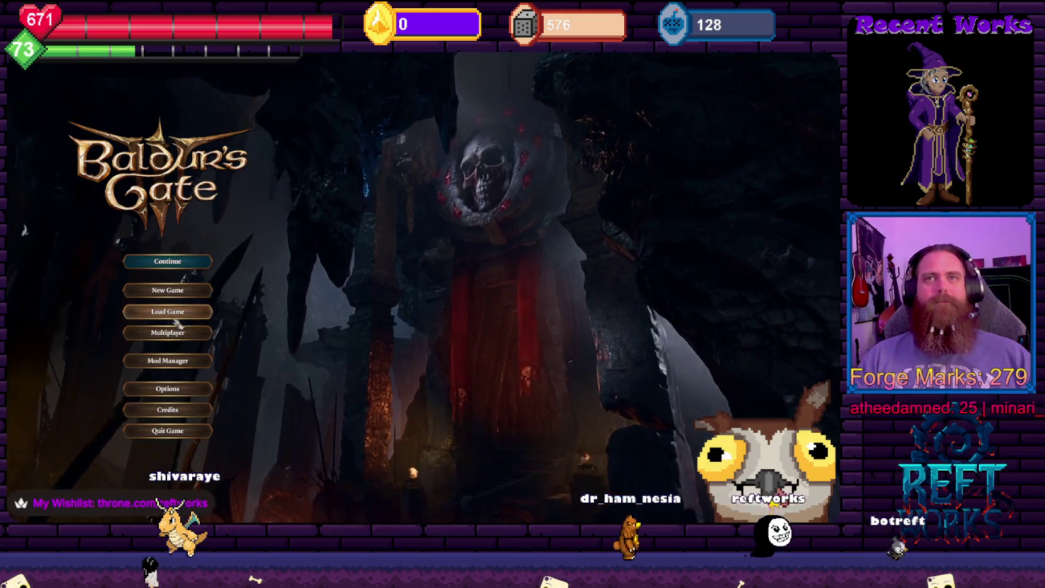
left_click(168, 312)
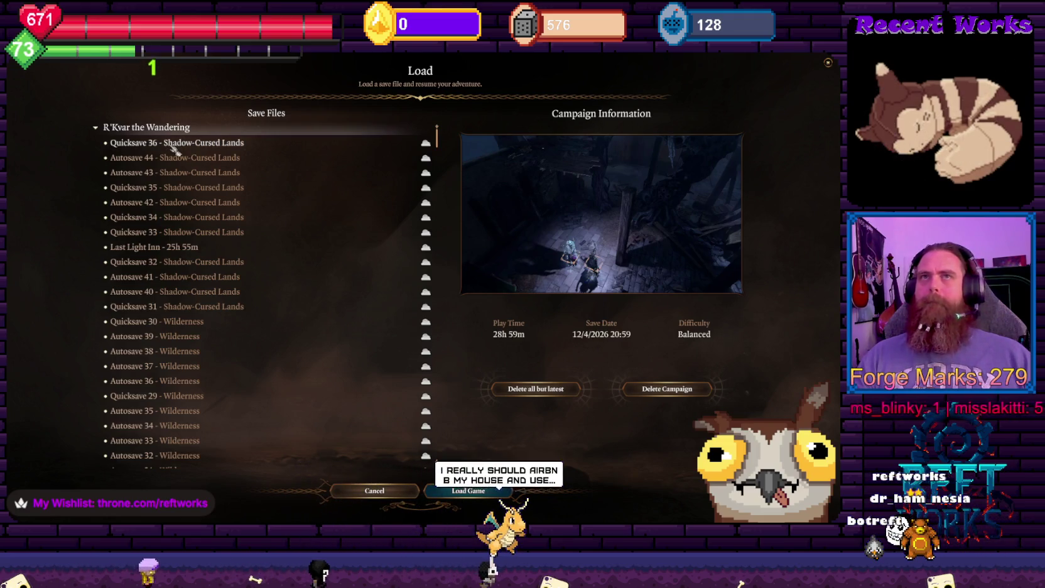
left_click(478, 491)
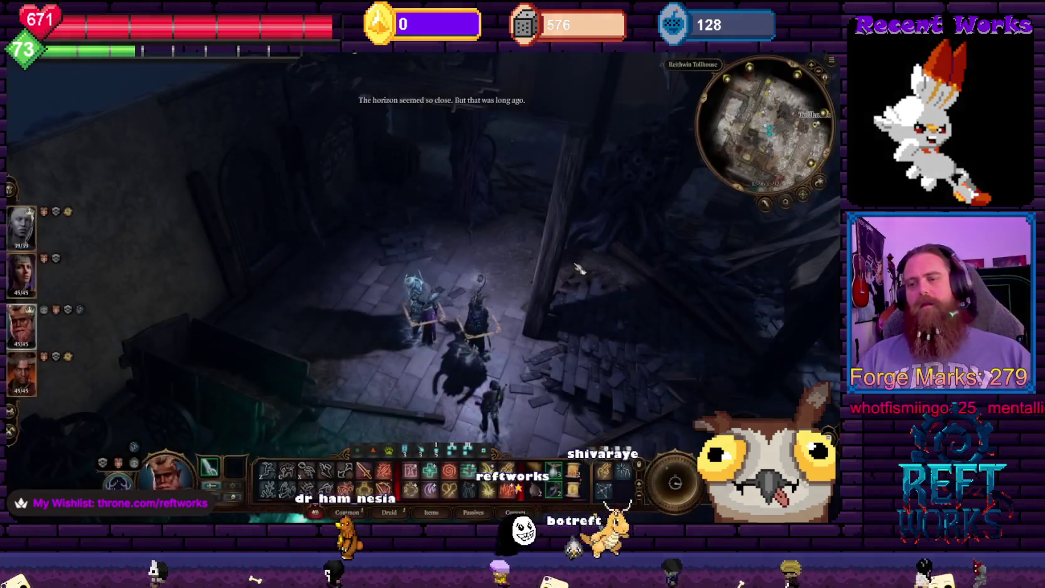
Rotate and pan the camera around the party in the ruins, then pause the game
key("e")
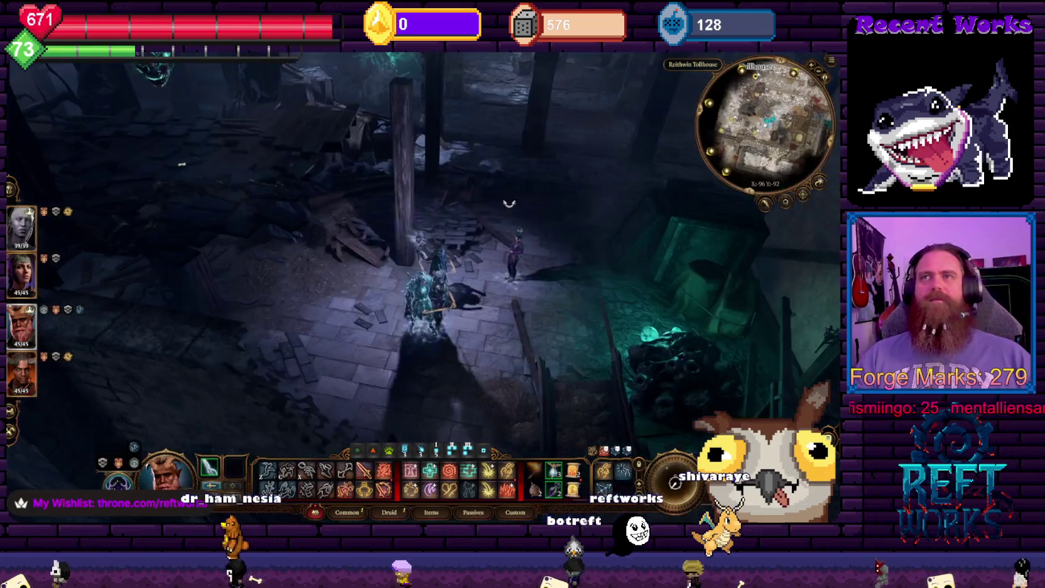
key("e")
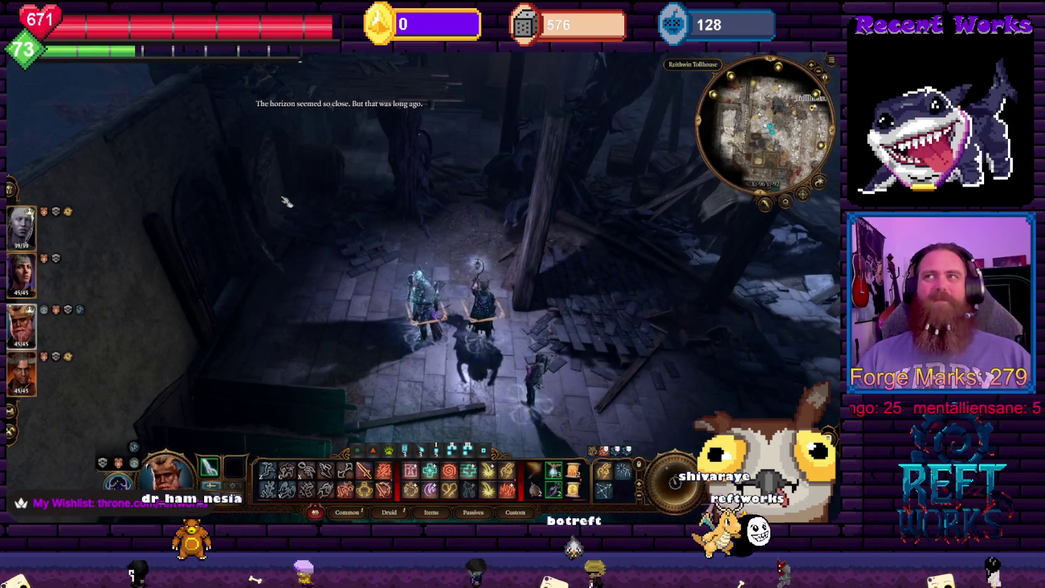
key("w")
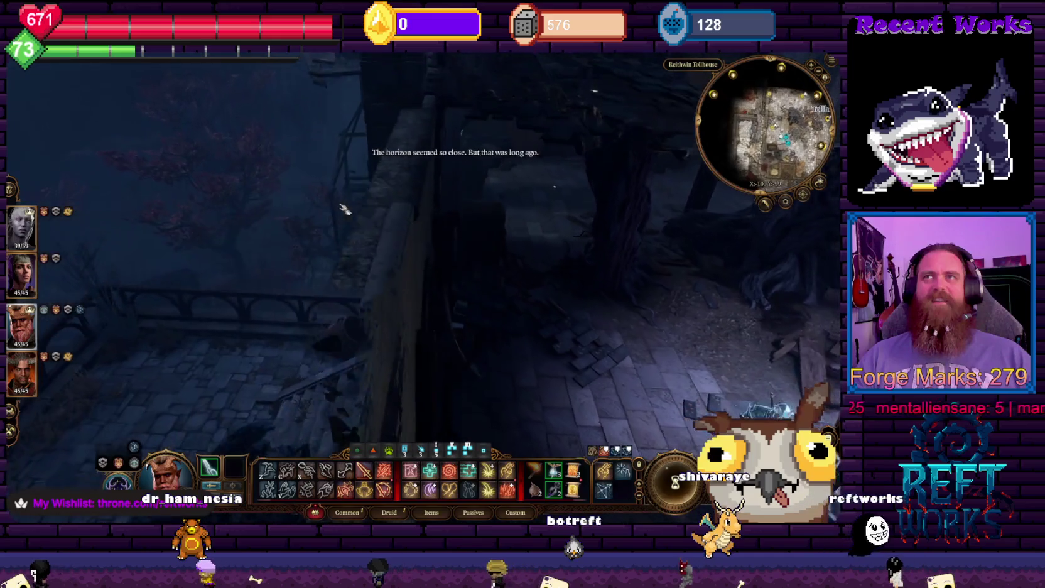
key("e")
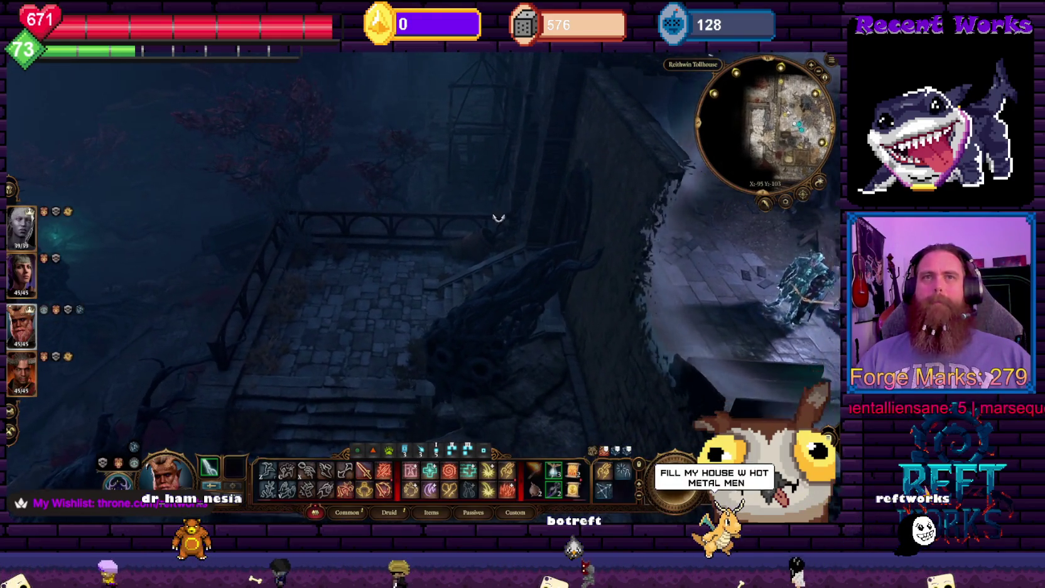
scroll(587, 206, "up", 5)
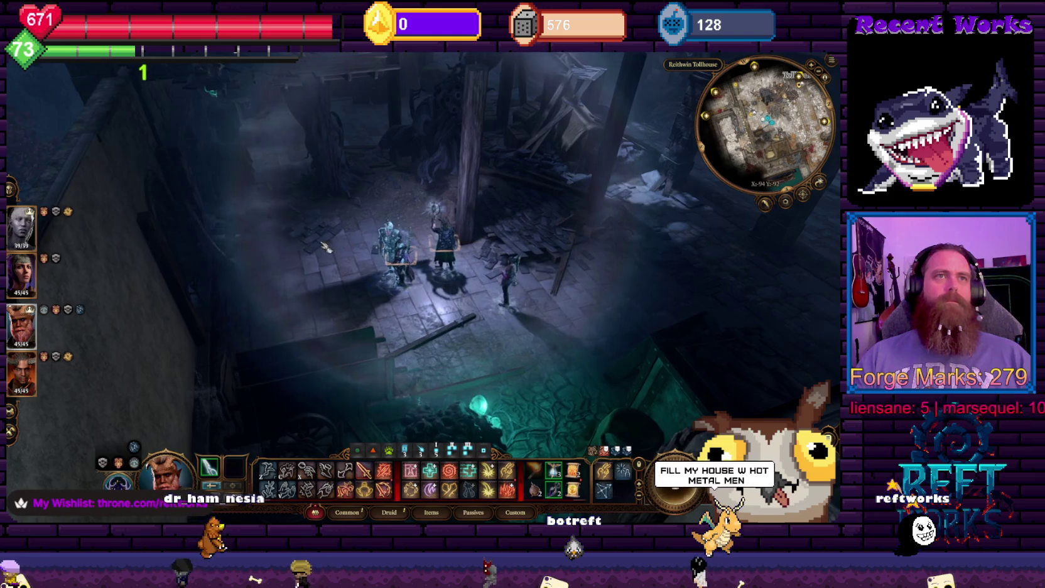
key("e")
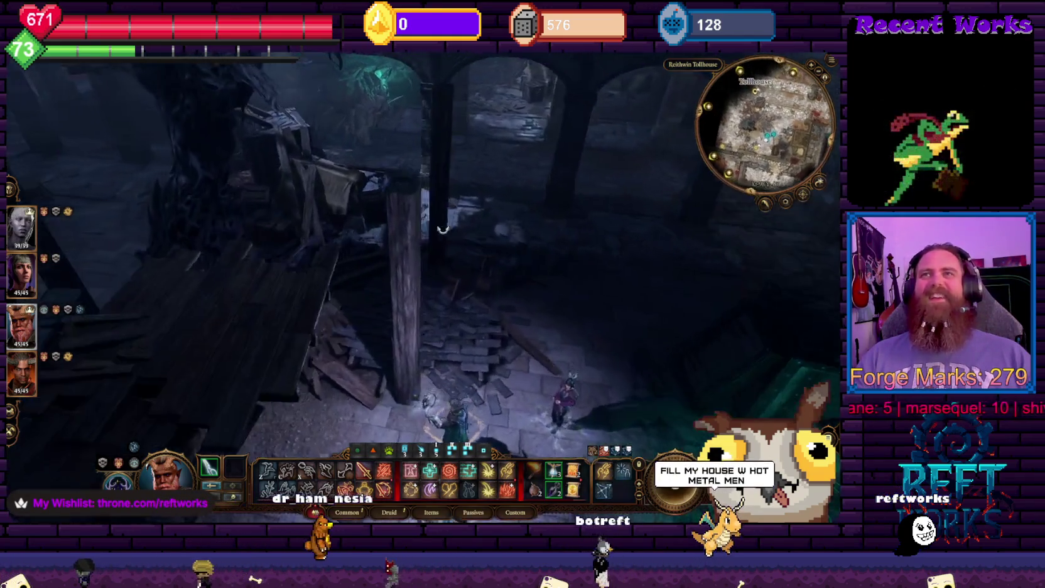
key("e")
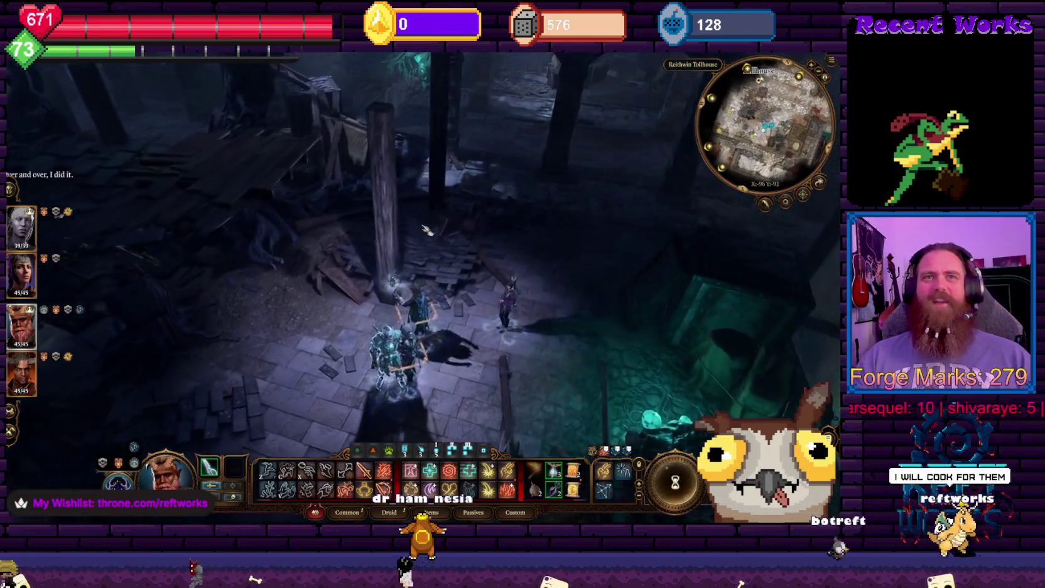
key("Escape")
Invite a Steam friend to player slot II in Multiplayer Settings, apply, and resume play
left_click(440, 327)
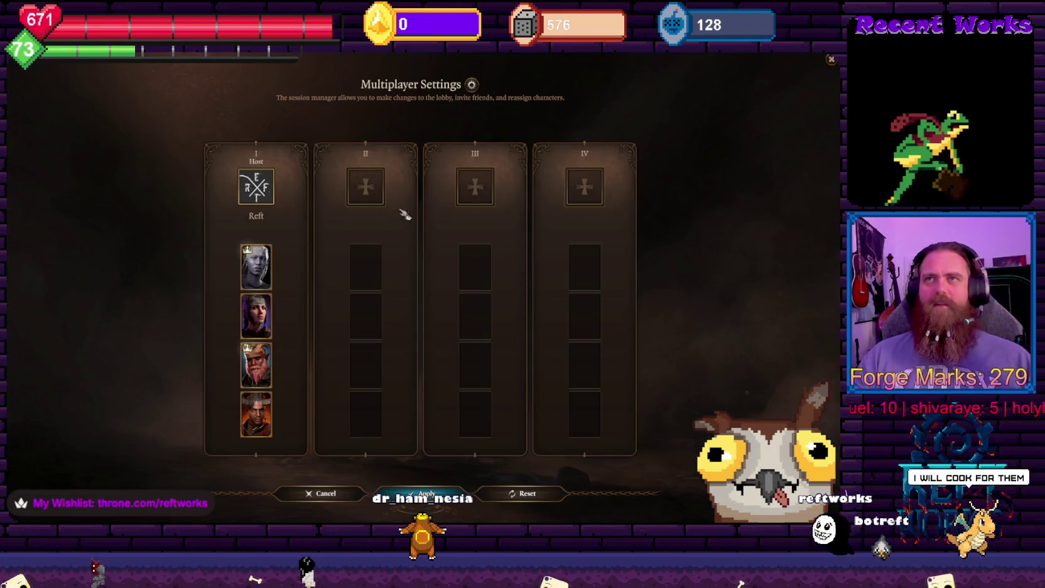
left_click(382, 187)
left_click(417, 176)
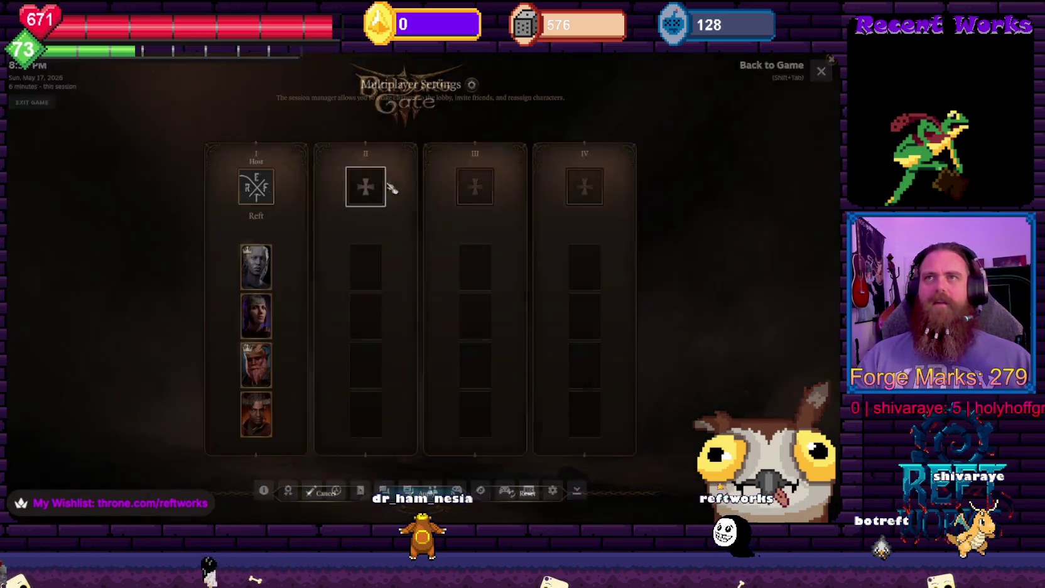
left_click(431, 499)
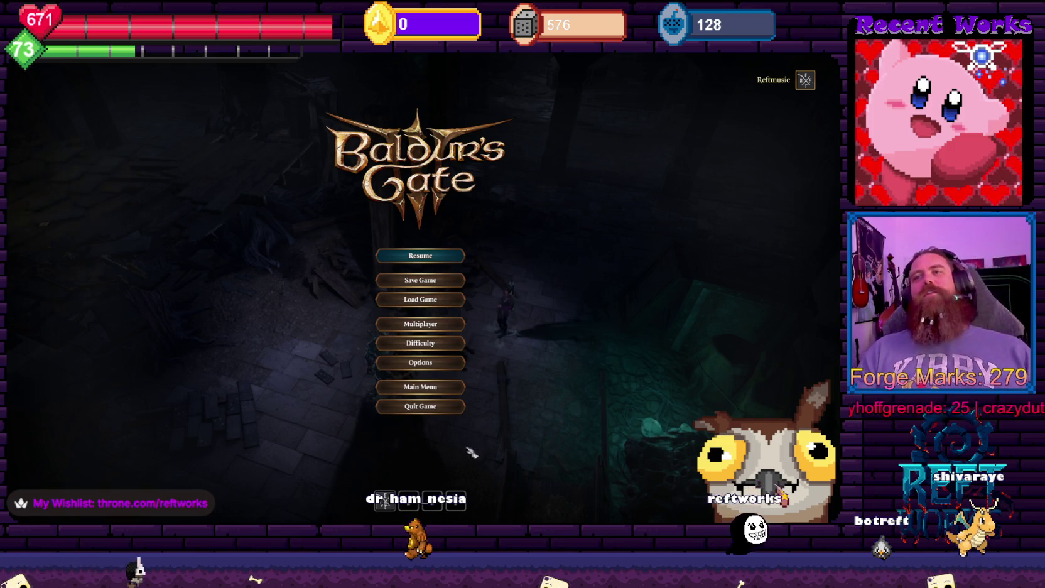
key("Escape")
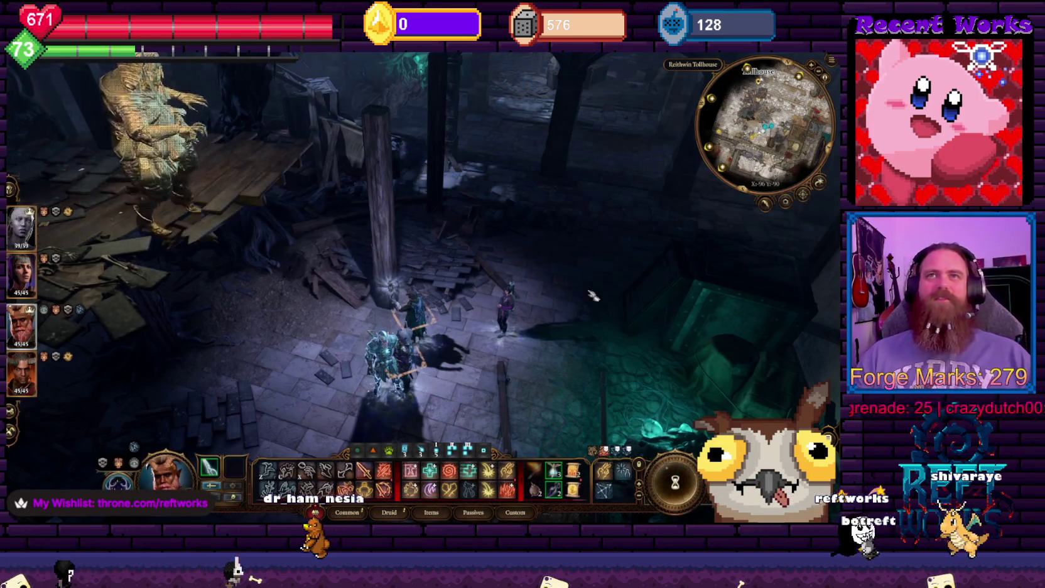
Rotate the camera around the party and briefly check the world map
key("e")
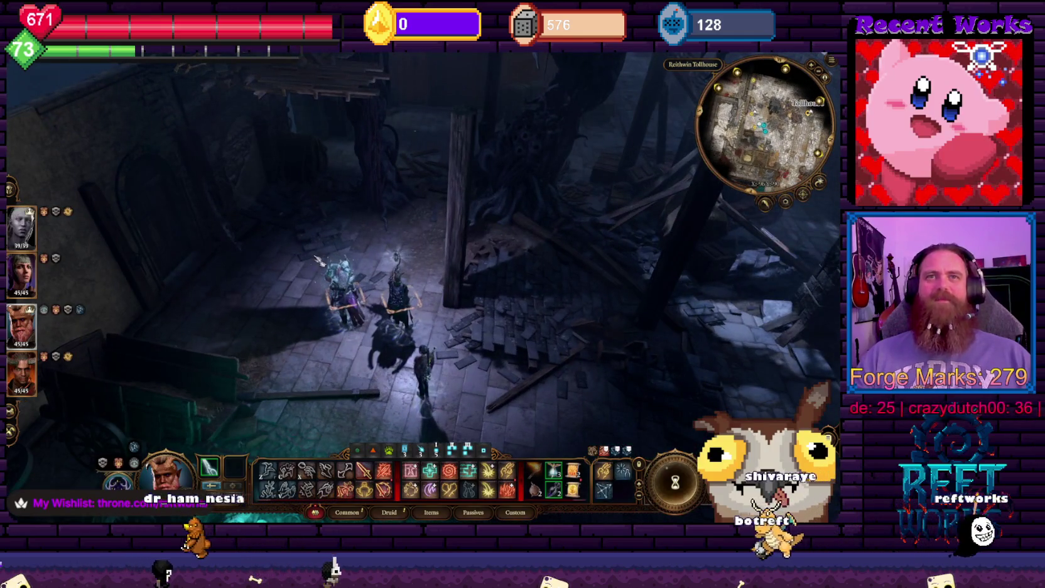
key("e")
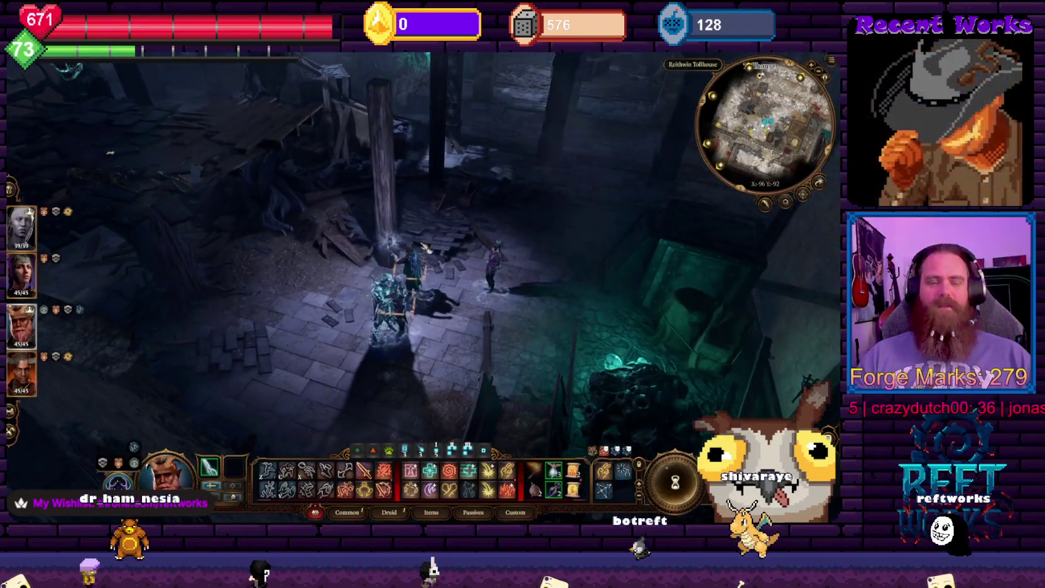
key("m")
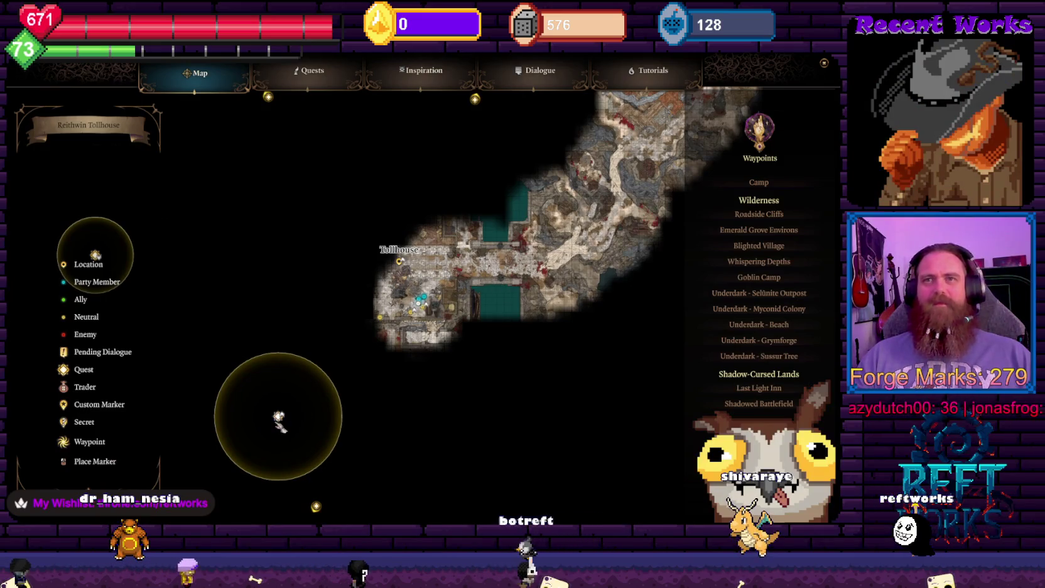
mouse_move(278, 418)
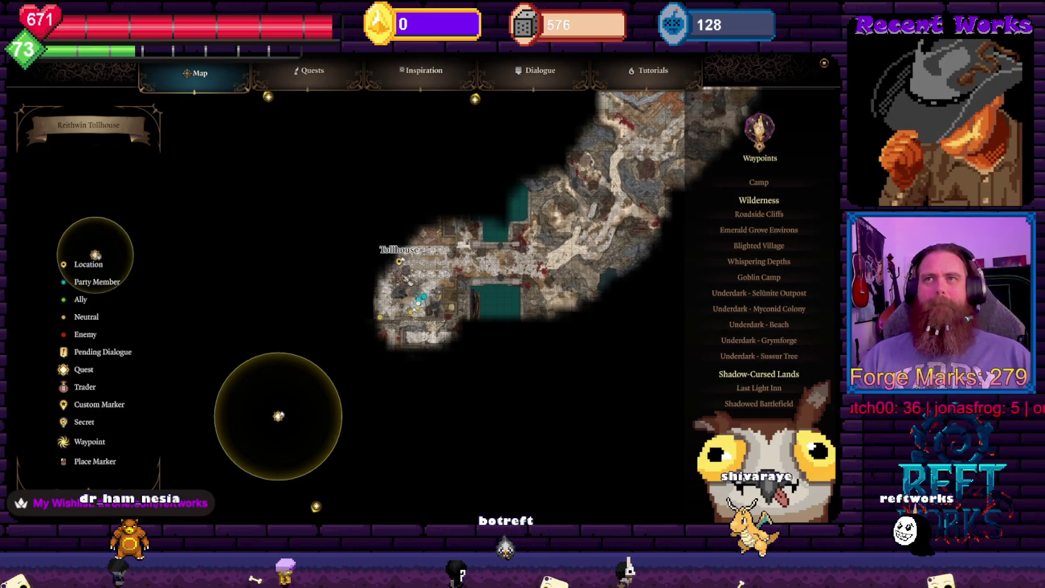
key("m")
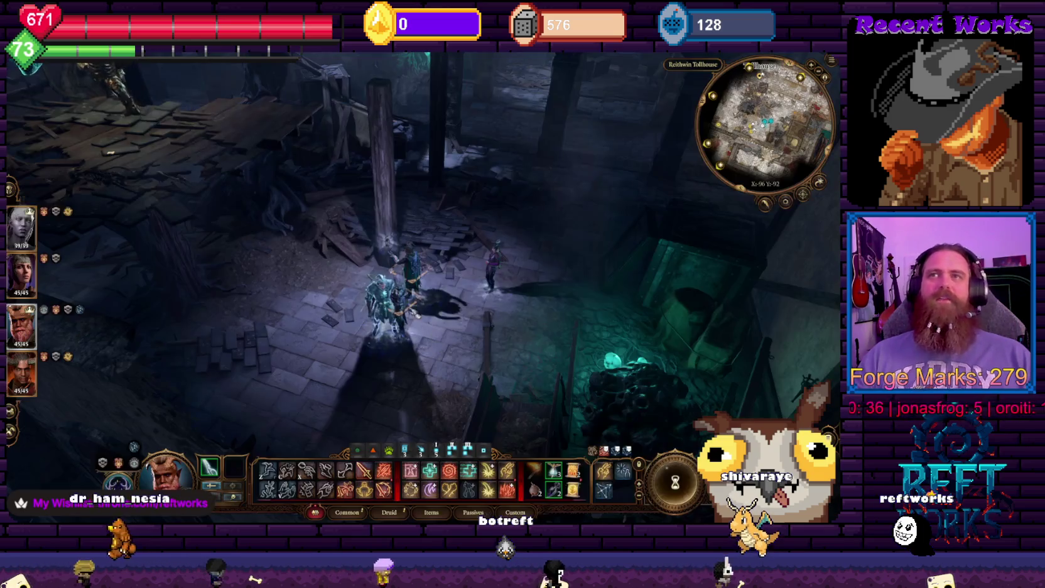
Resend the slot II friend invitation from Multiplayer Settings, then close the settings
key("Escape")
left_click(440, 295)
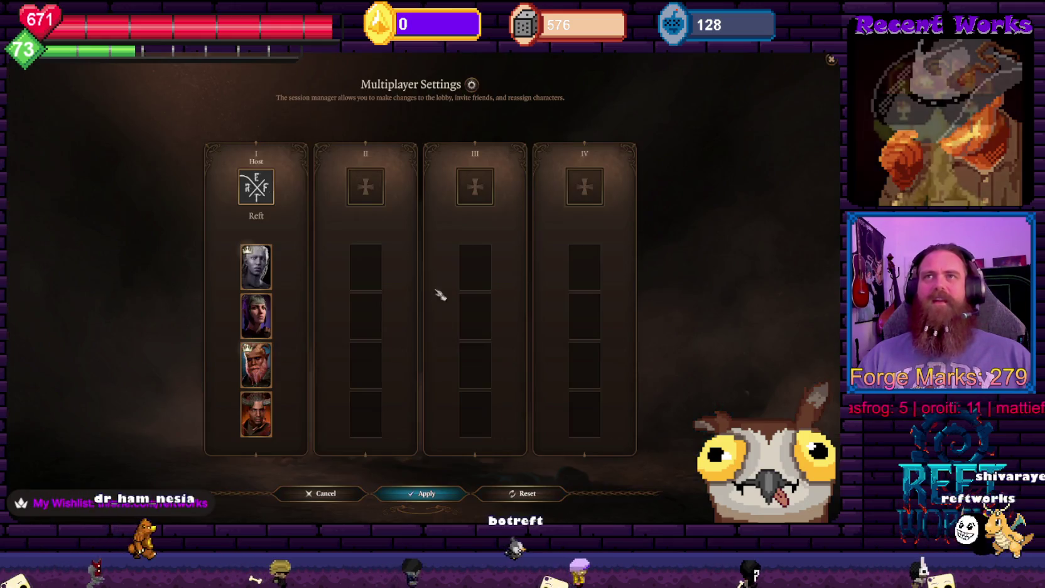
left_click(366, 187)
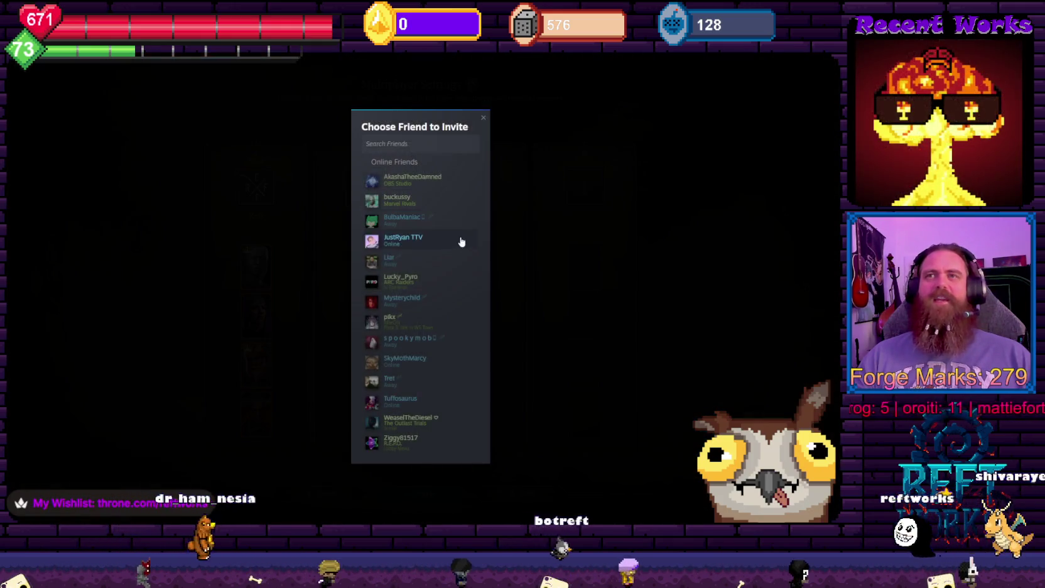
left_click(419, 184)
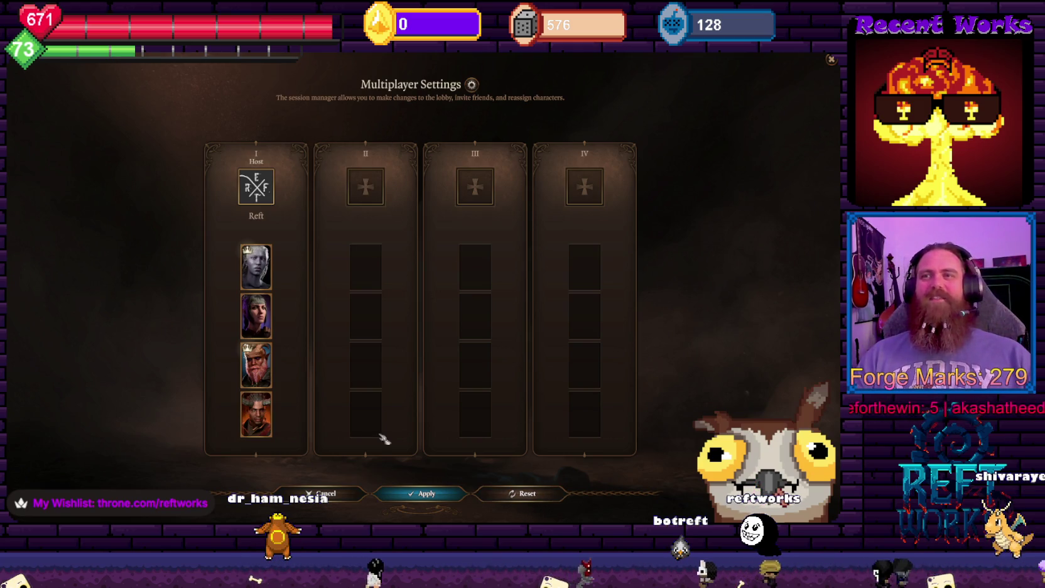
left_click(364, 185)
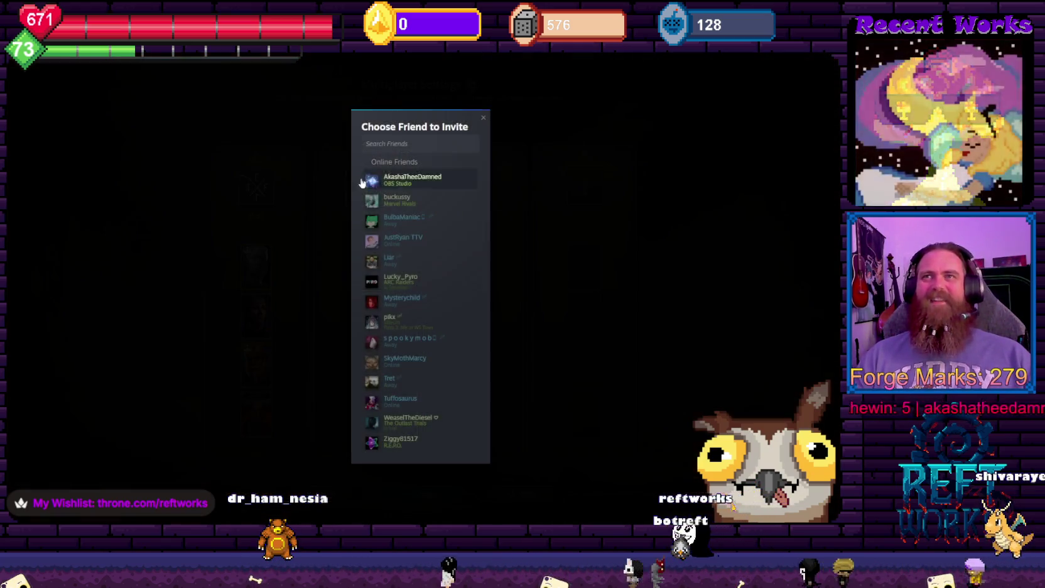
left_click(425, 183)
key("Escape")
key("Escape")
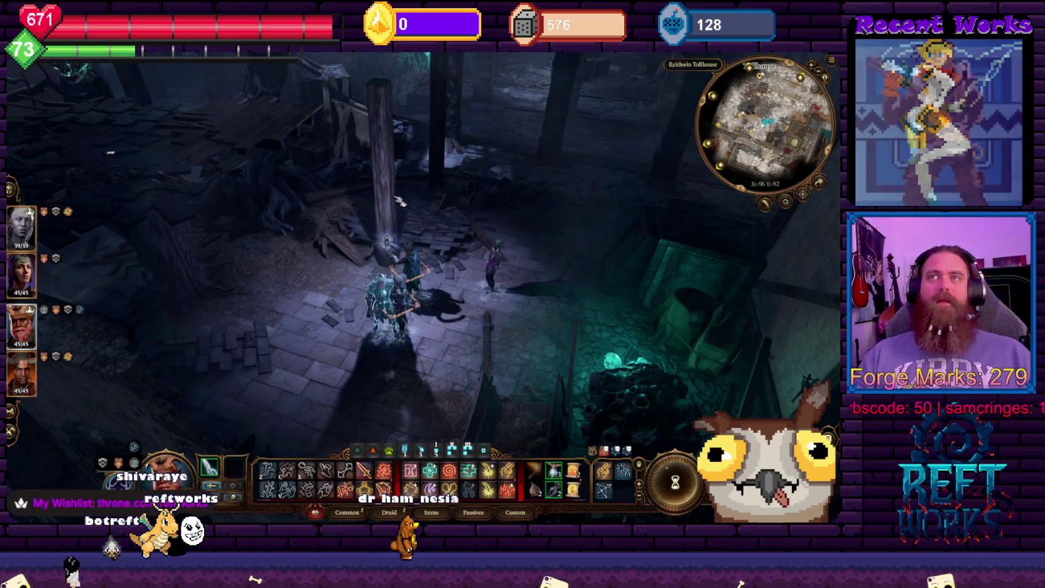
Walk the party to a new spot, then look at the lobby privacy settings without changing anything
left_click(356, 209)
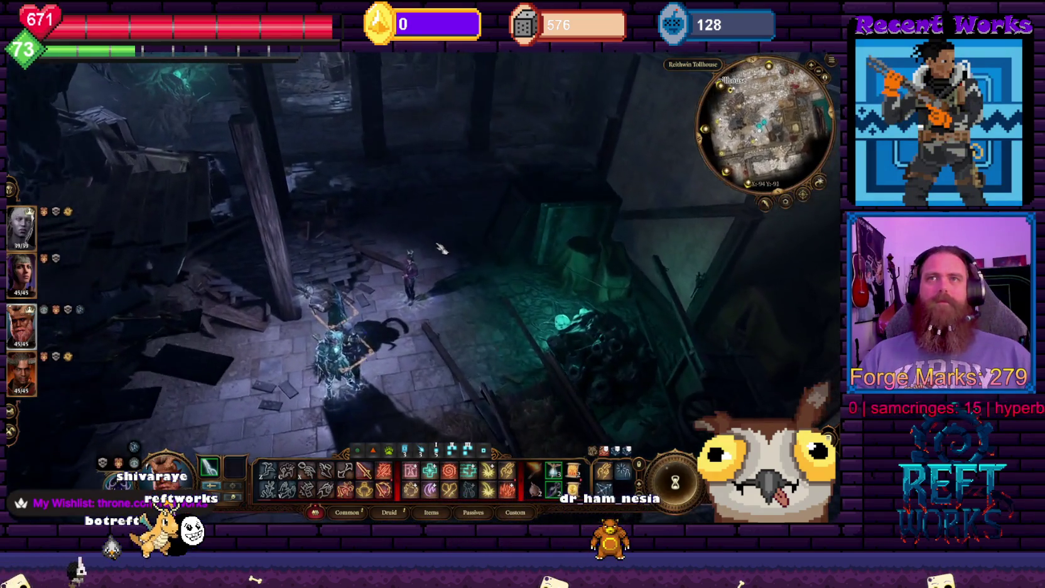
key("Escape")
left_click(447, 329)
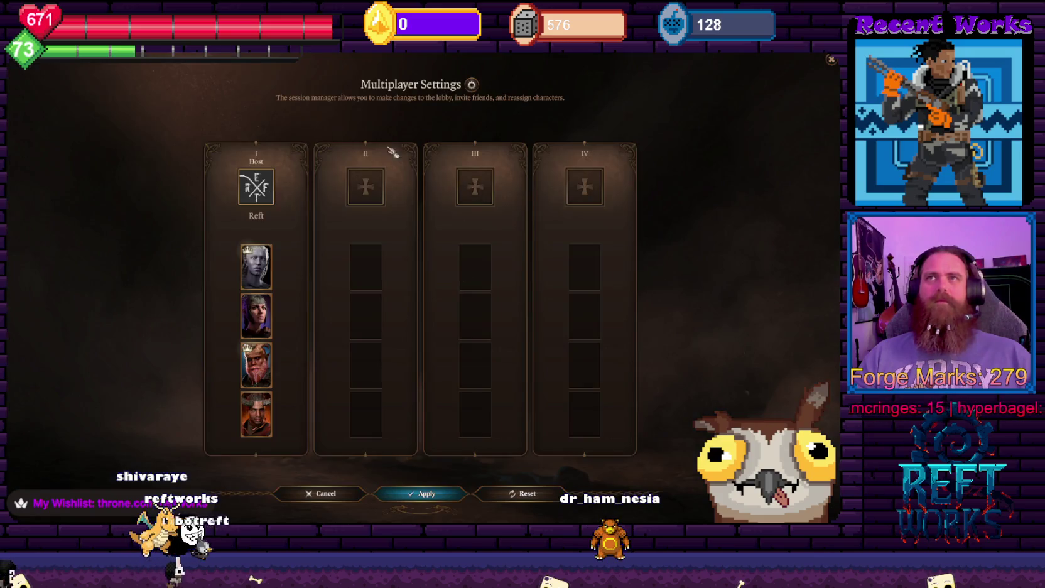
left_click(471, 83)
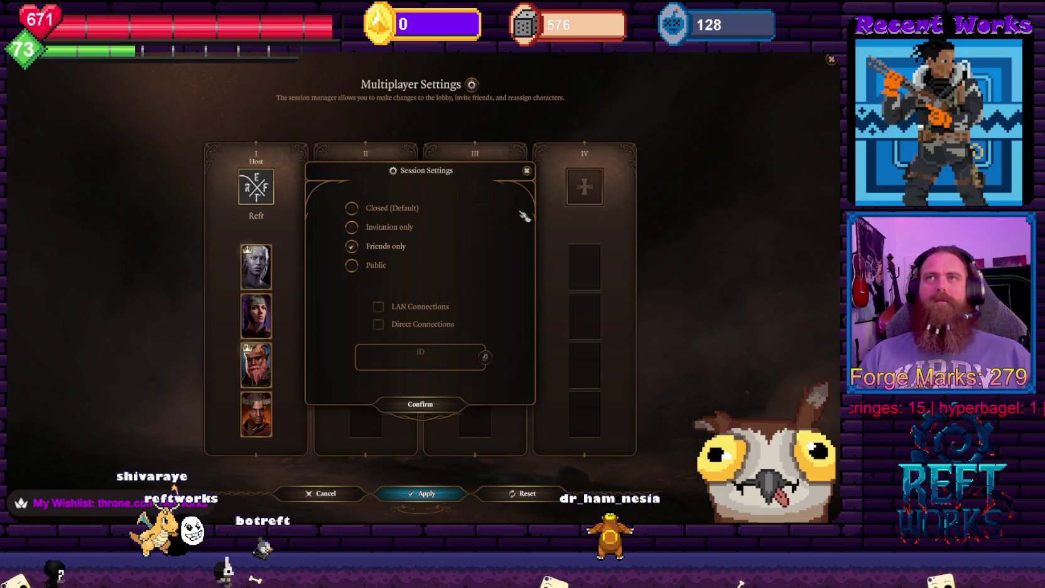
left_click(528, 171)
Check a friend's options in the Steam friends overlay, close it, and return to the pause menu
key("shift+Tab")
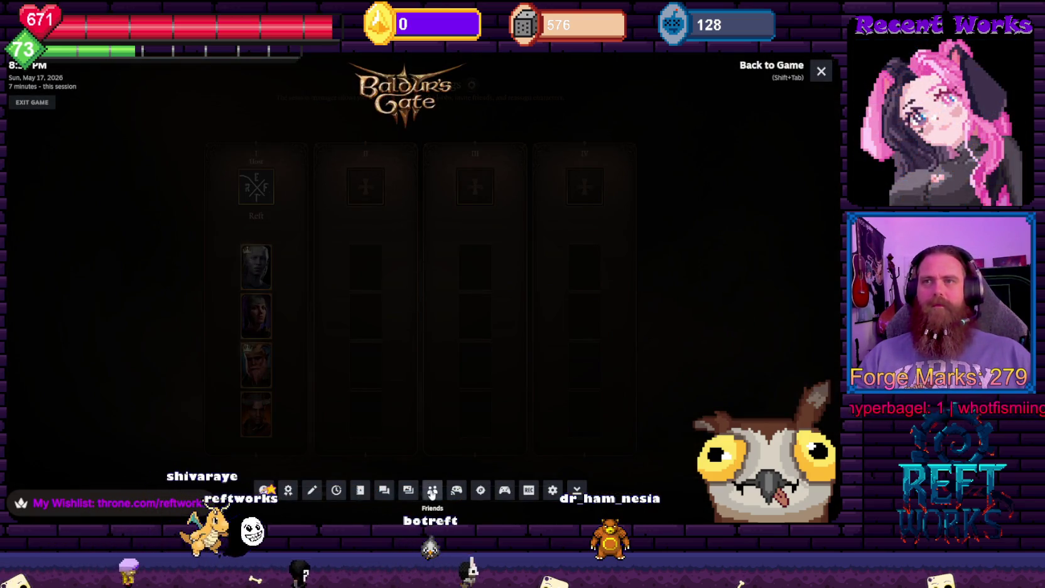
left_click(432, 491)
right_click(365, 174)
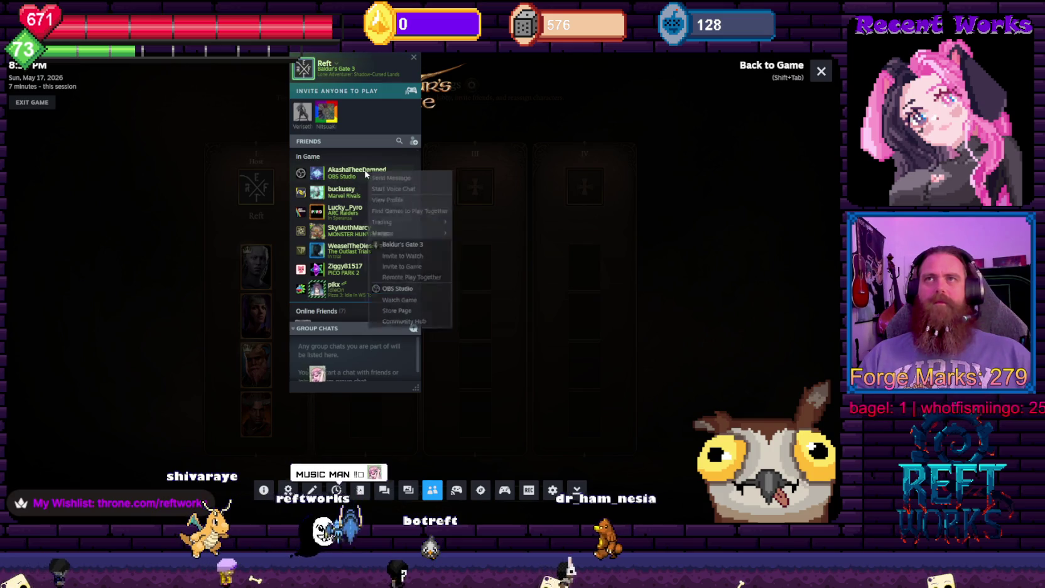
left_click(425, 259)
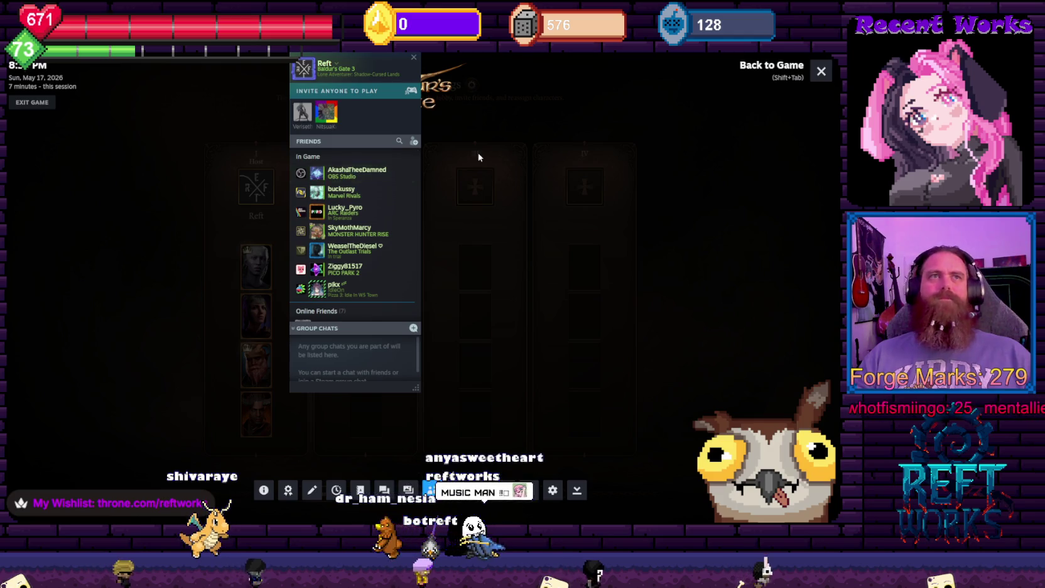
key("shift+Tab")
key("Escape")
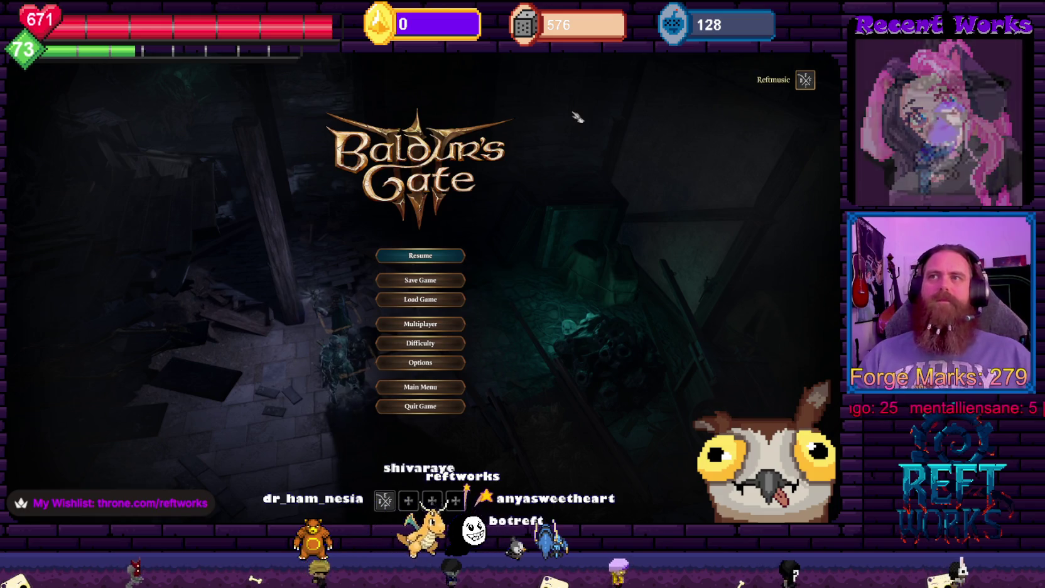
Resume play, rotate the camera with Q, and accept the other player joining
key("Escape")
key("q")
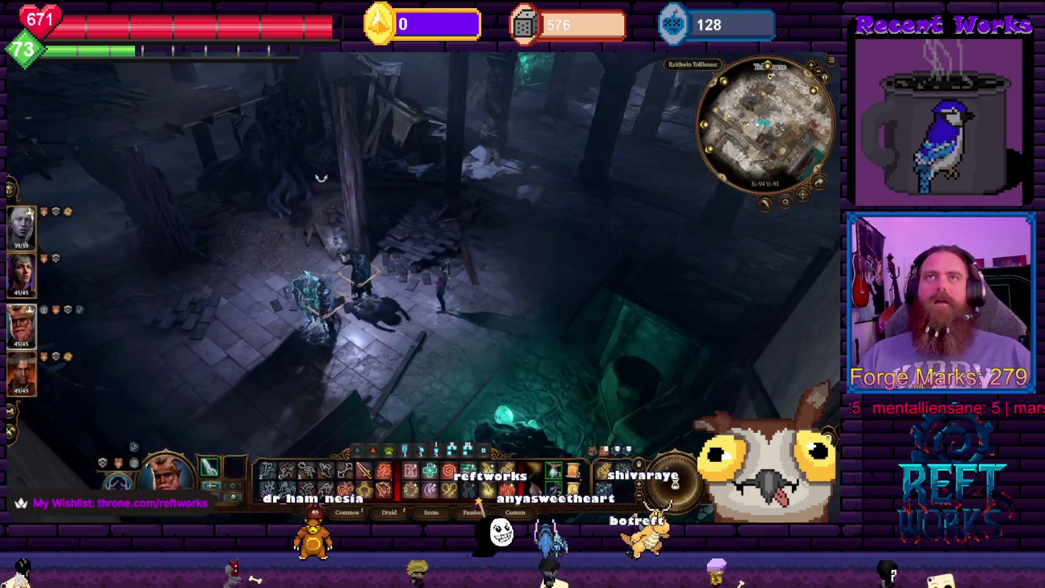
key("q")
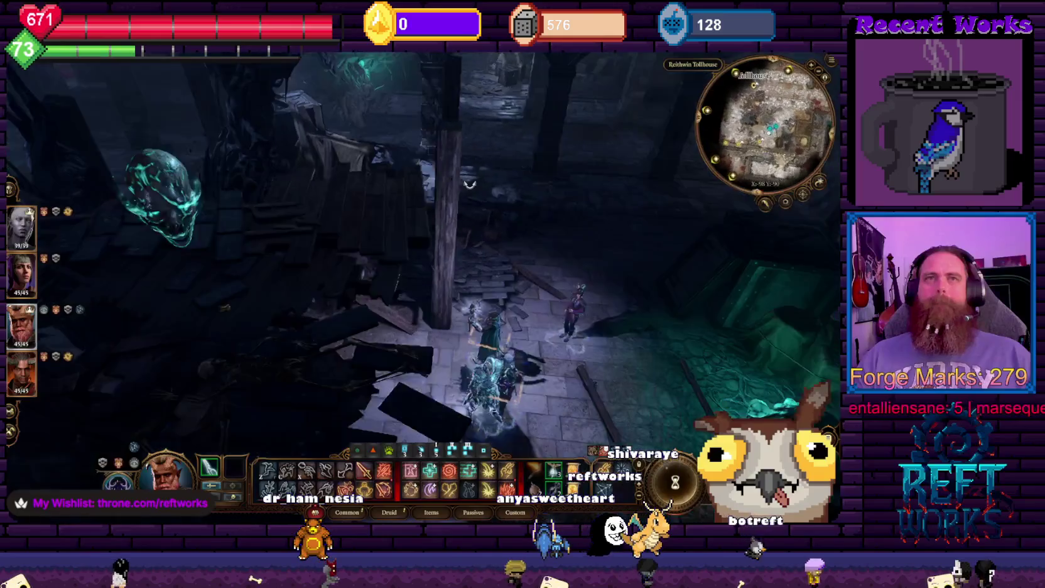
key("q")
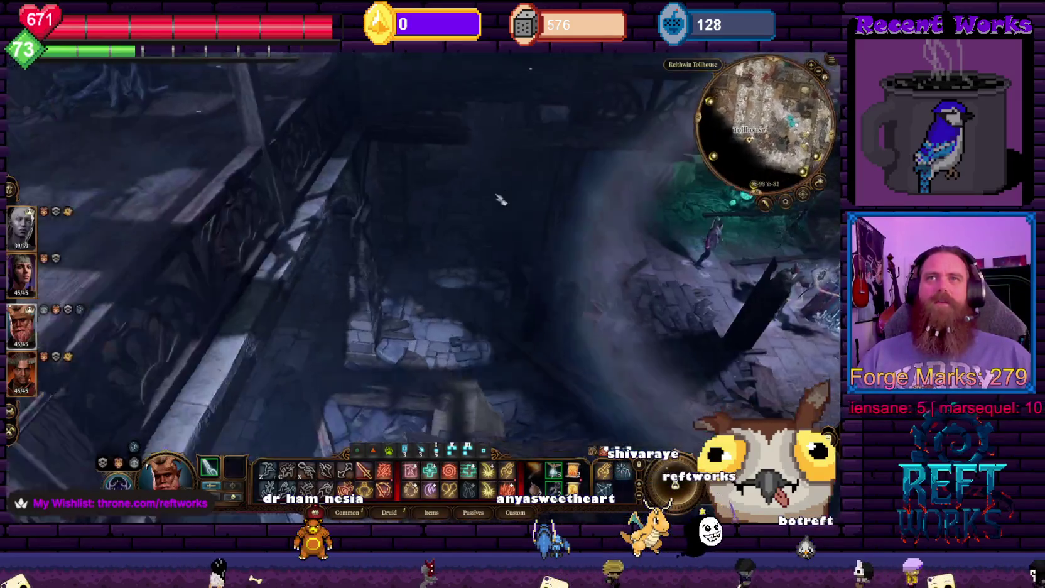
key("q")
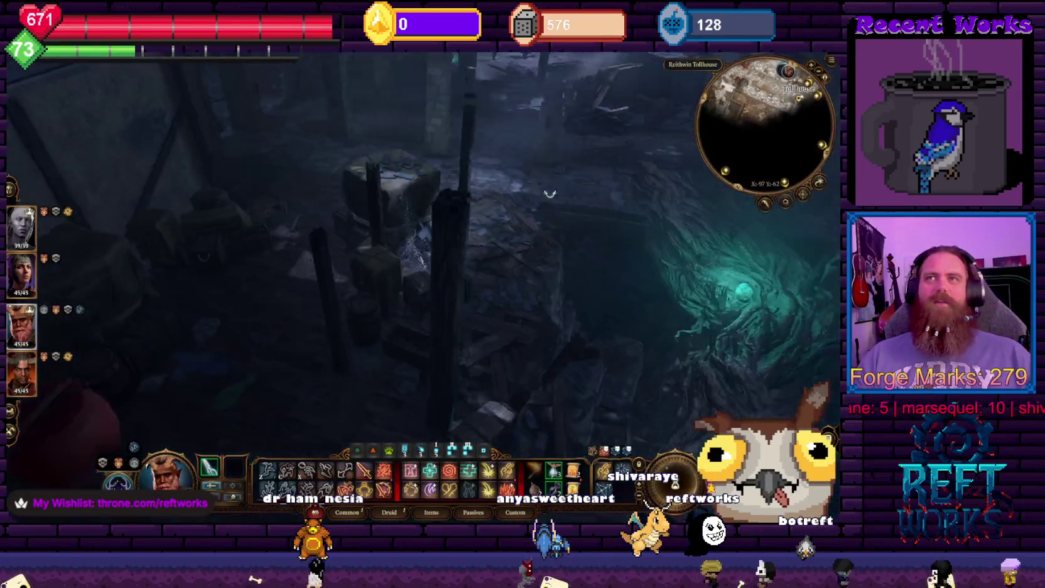
key("q")
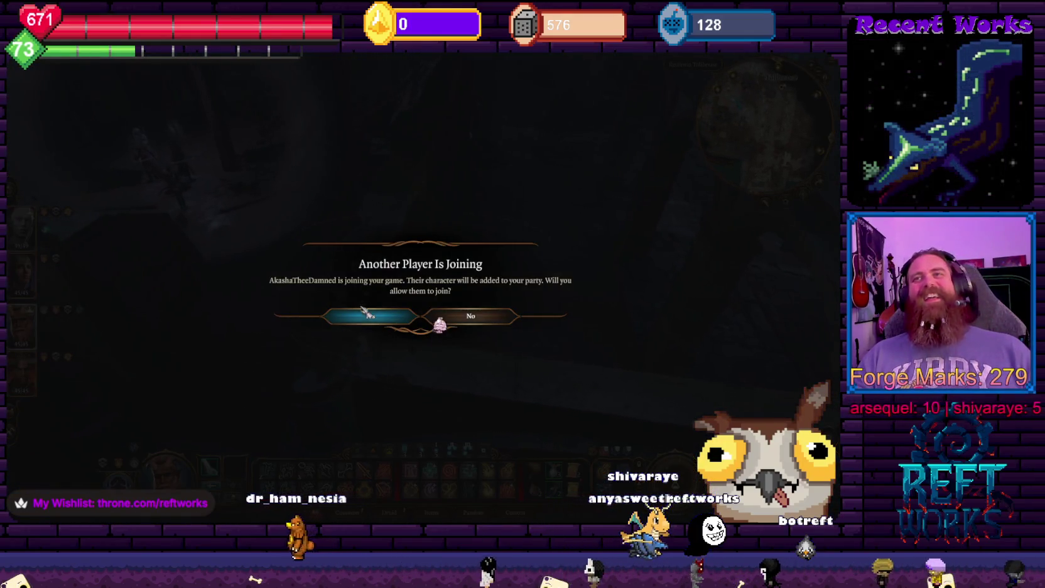
left_click(366, 313)
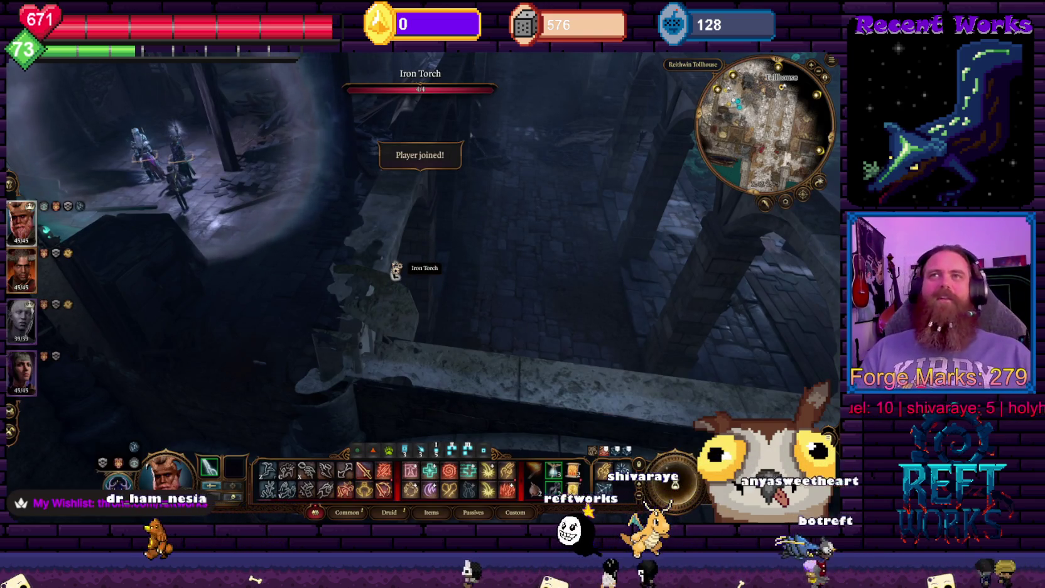
key("q")
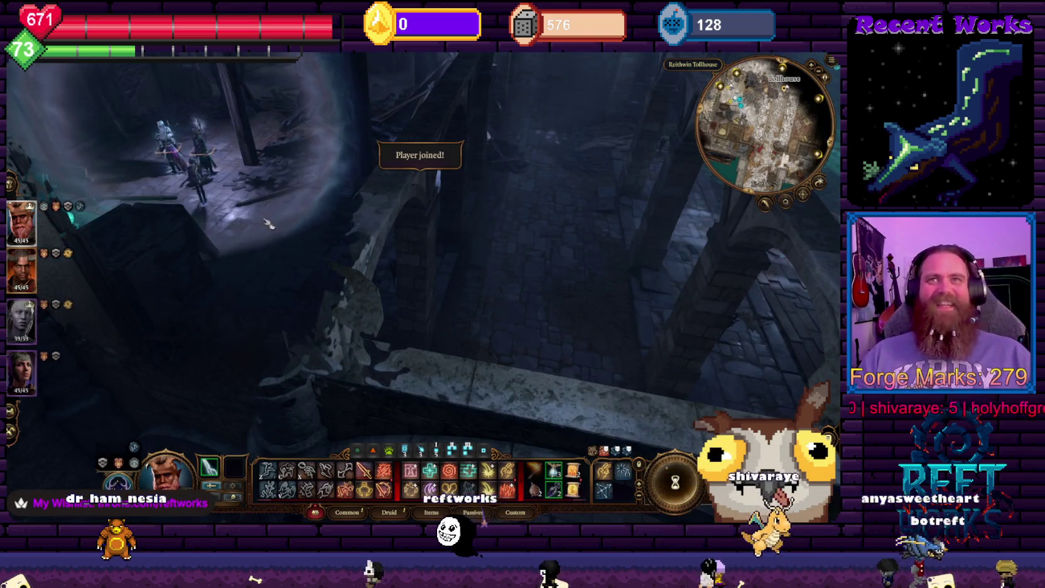
key("q")
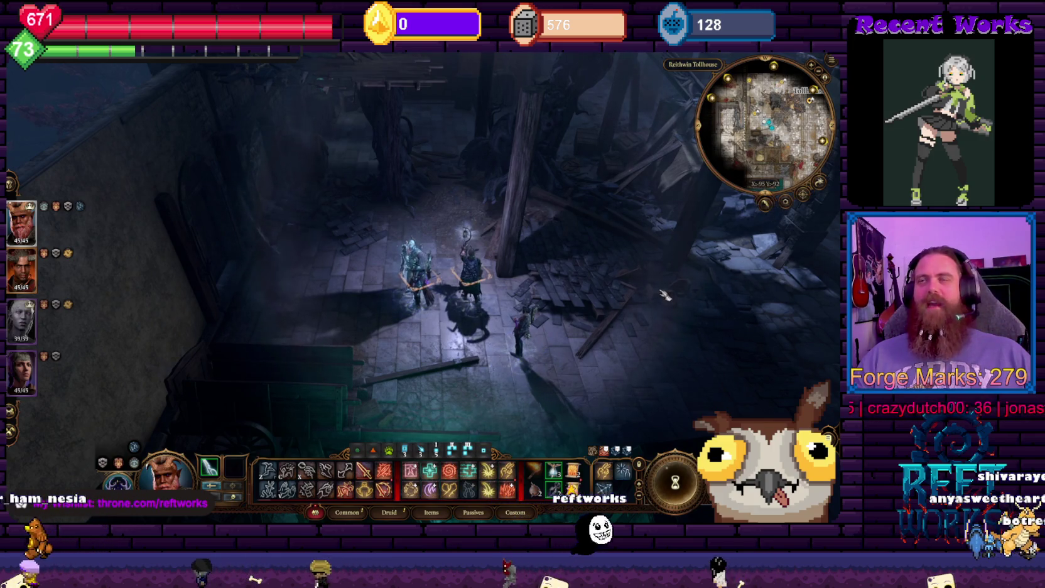
Walk the party deeper into the cellar ruins, rotating the camera around the walls
left_click(532, 261)
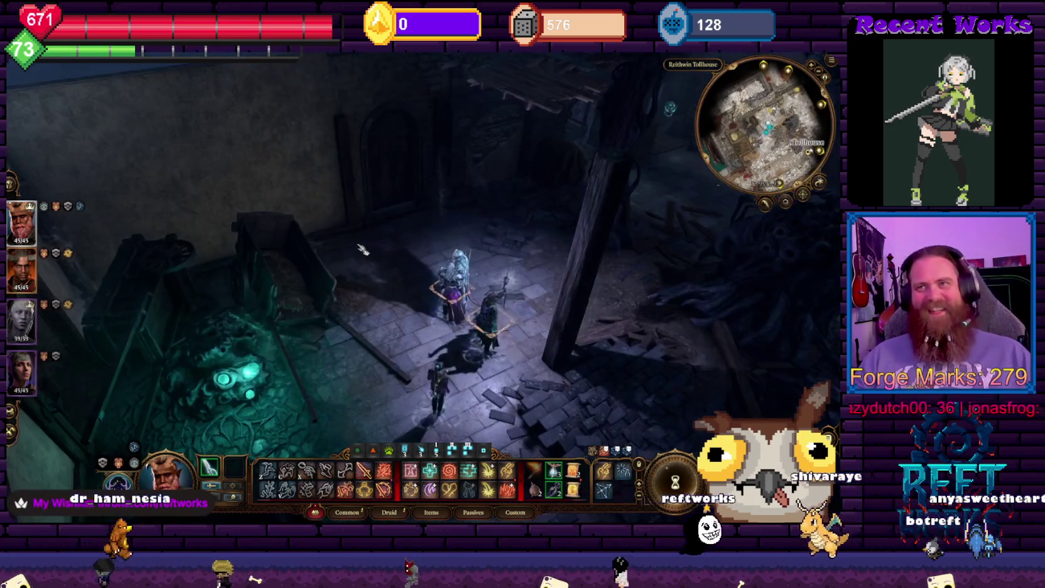
key("e")
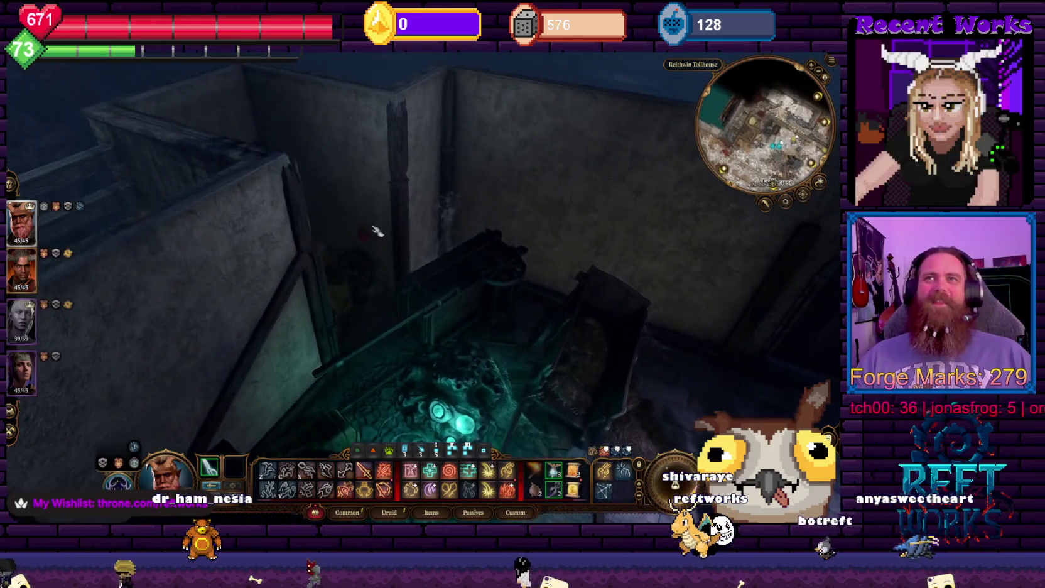
key("e")
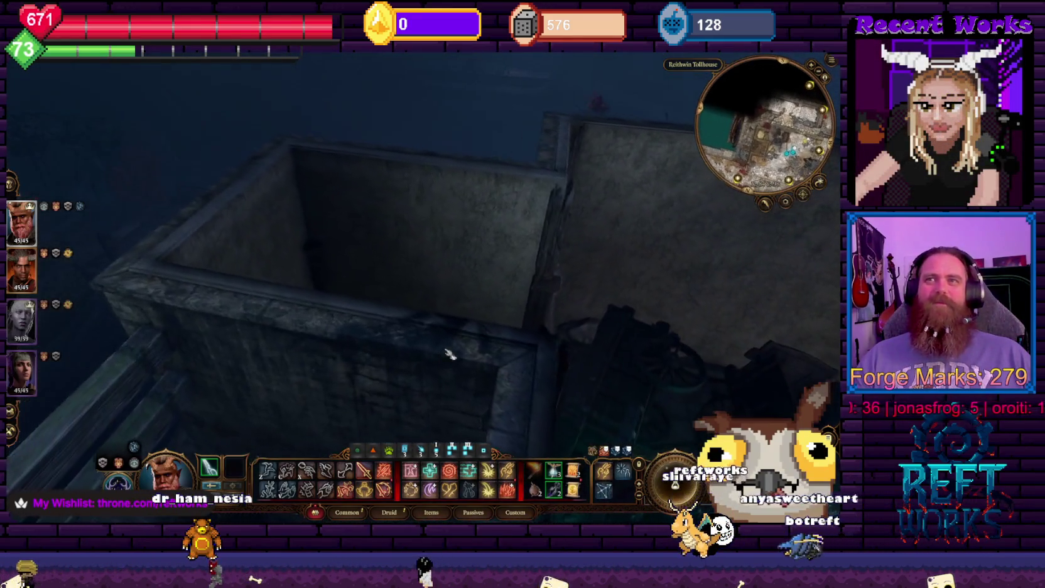
key("e")
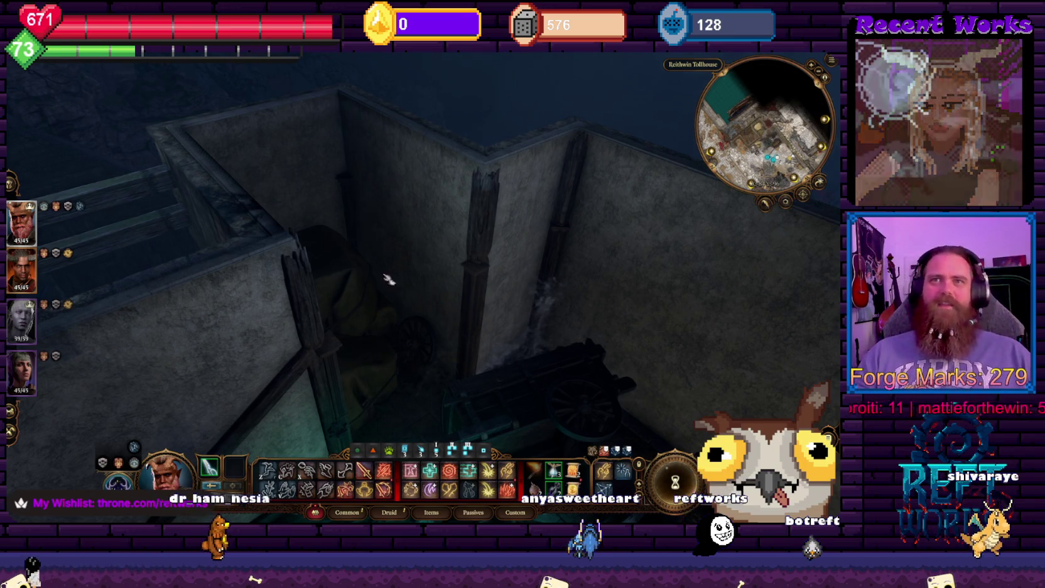
key("e")
key("e")
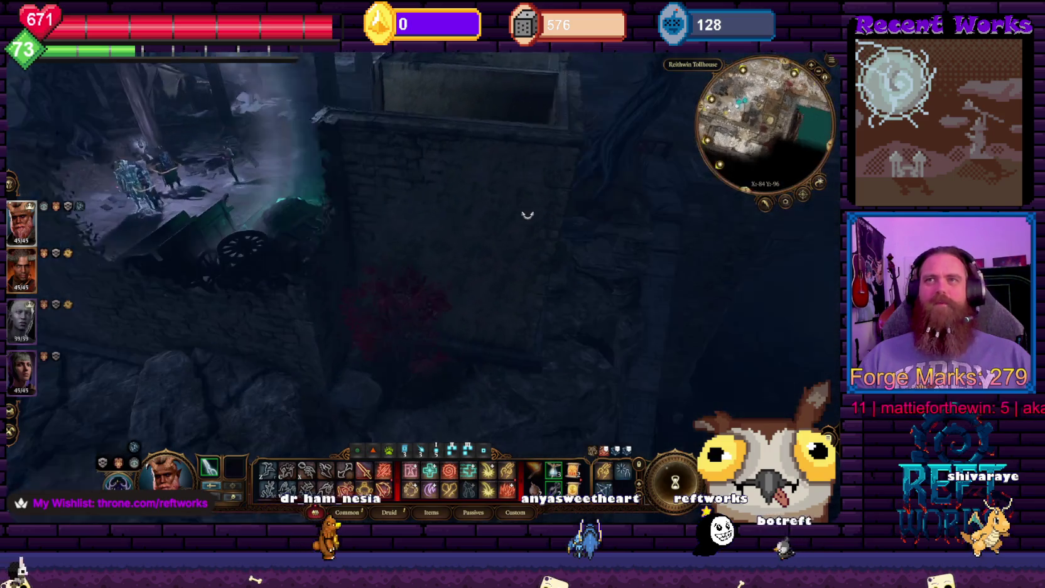
key("e")
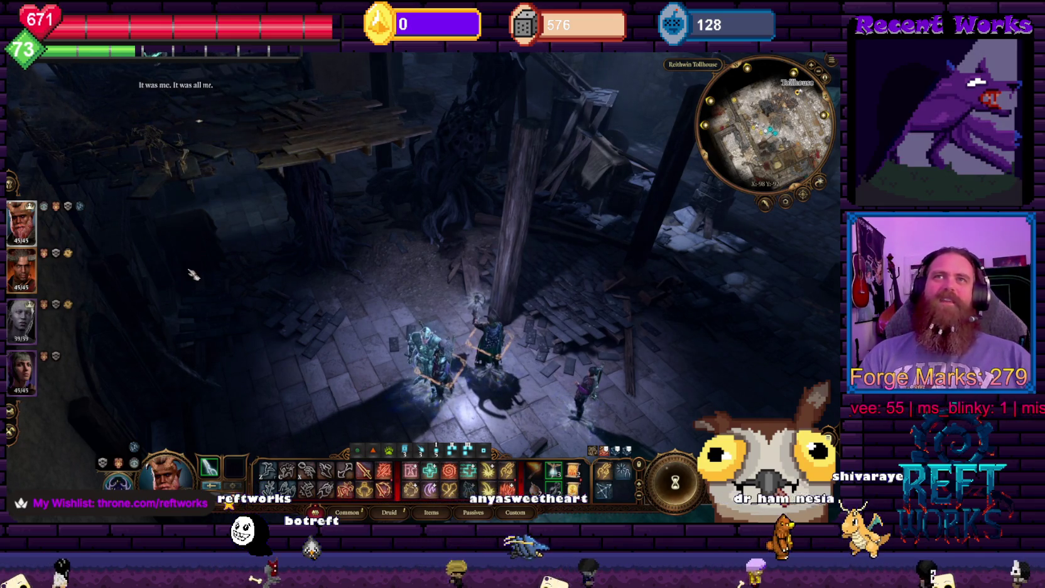
Move the party north through the ruined room
left_click(553, 226)
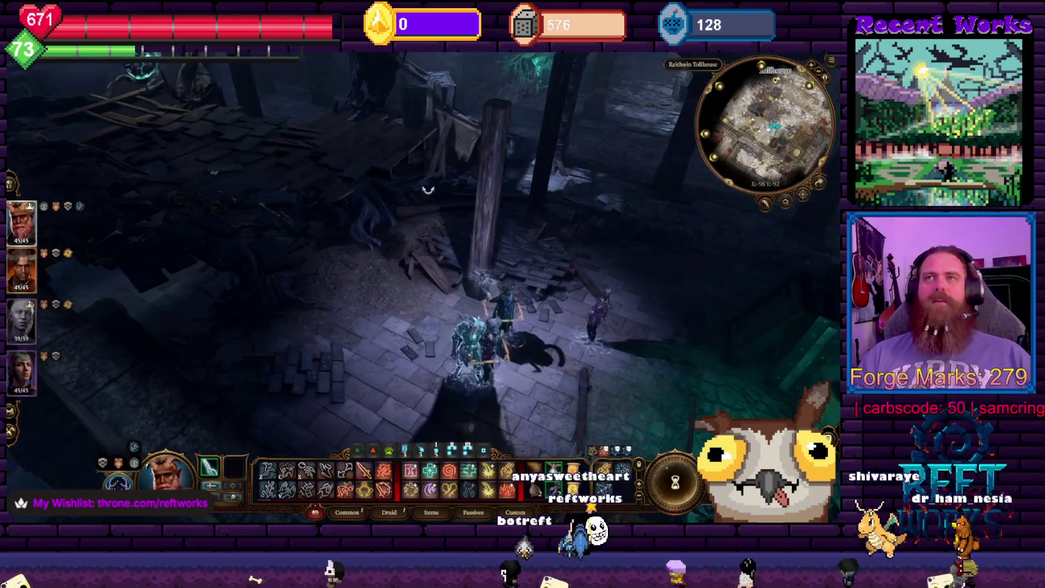
scroll(283, 266, "up", 5)
key("e")
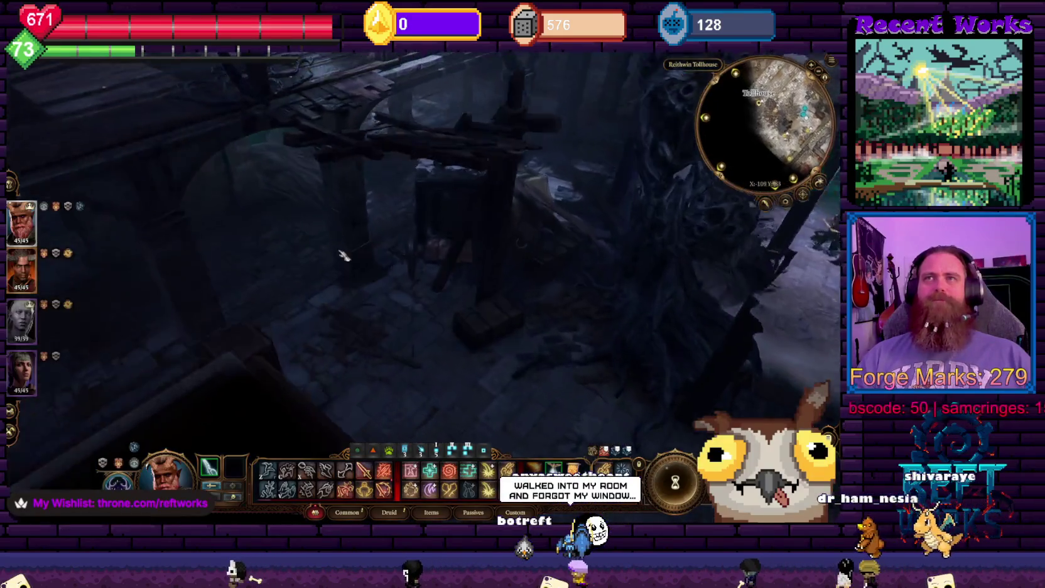
scroll(432, 267, "down", 5)
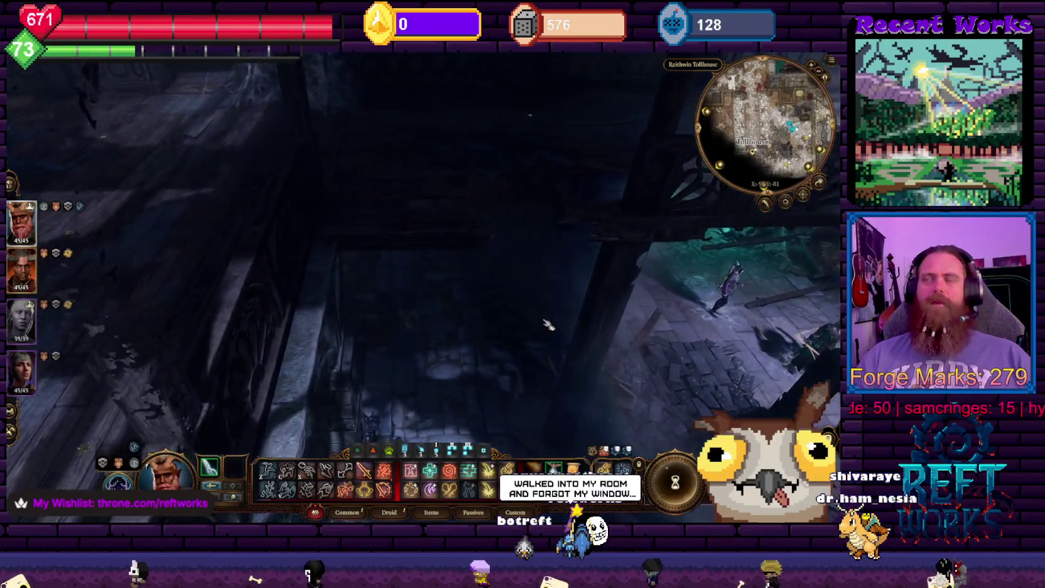
Turn the view toward the lit corridor archway and reveal nearby loot labels
key("q")
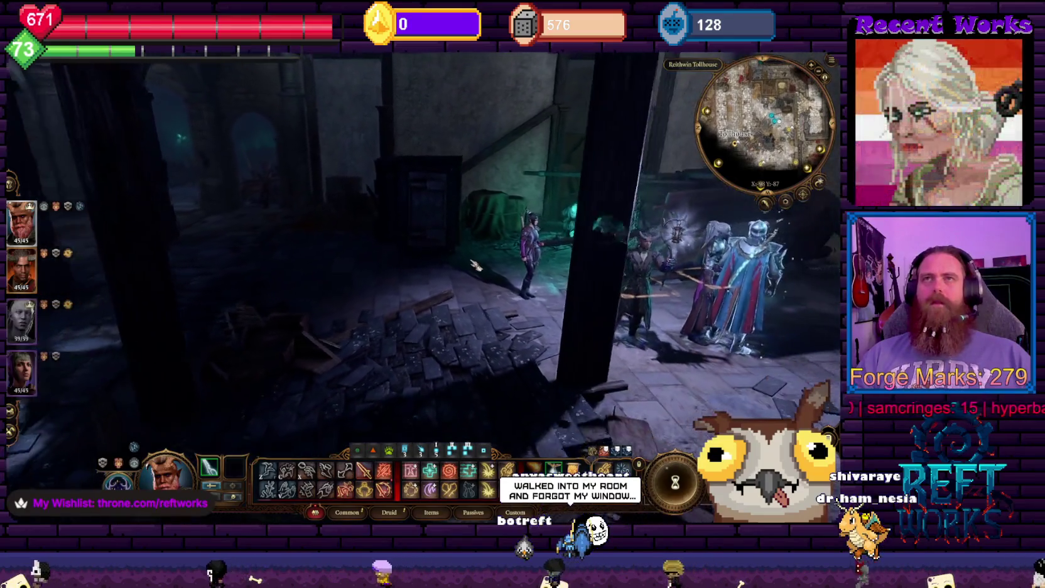
key("q")
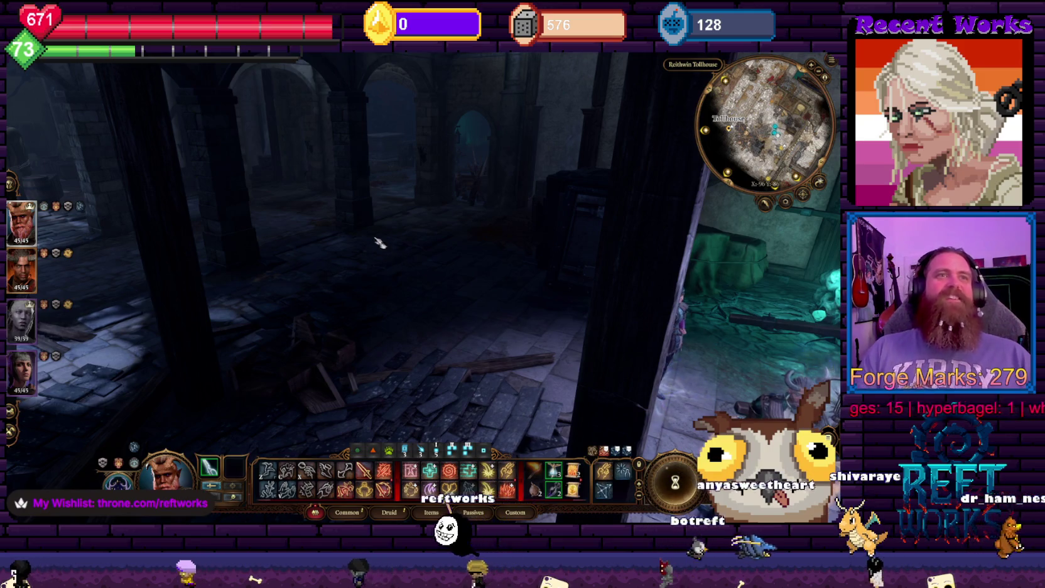
key("q")
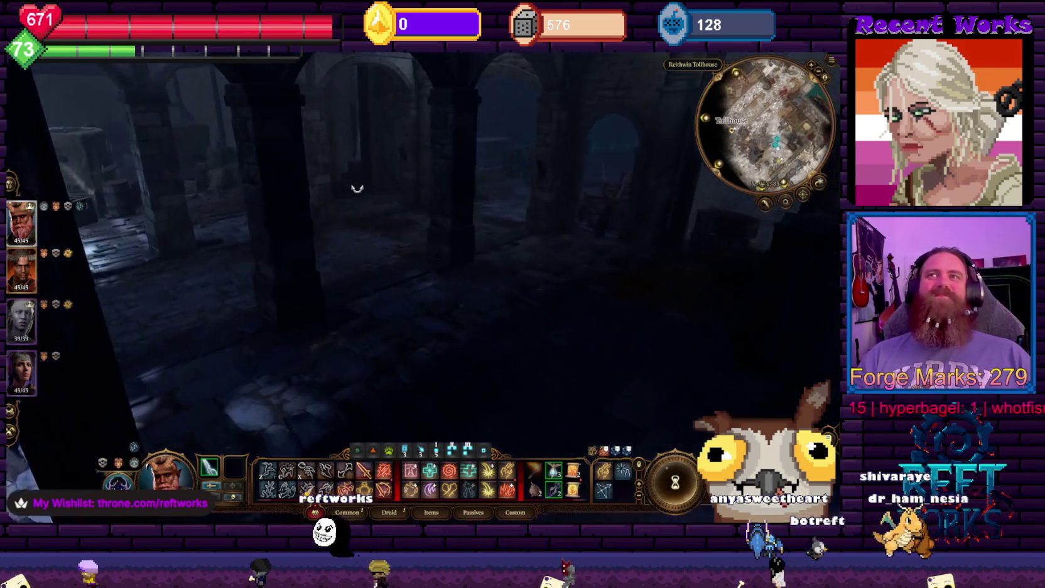
key("q")
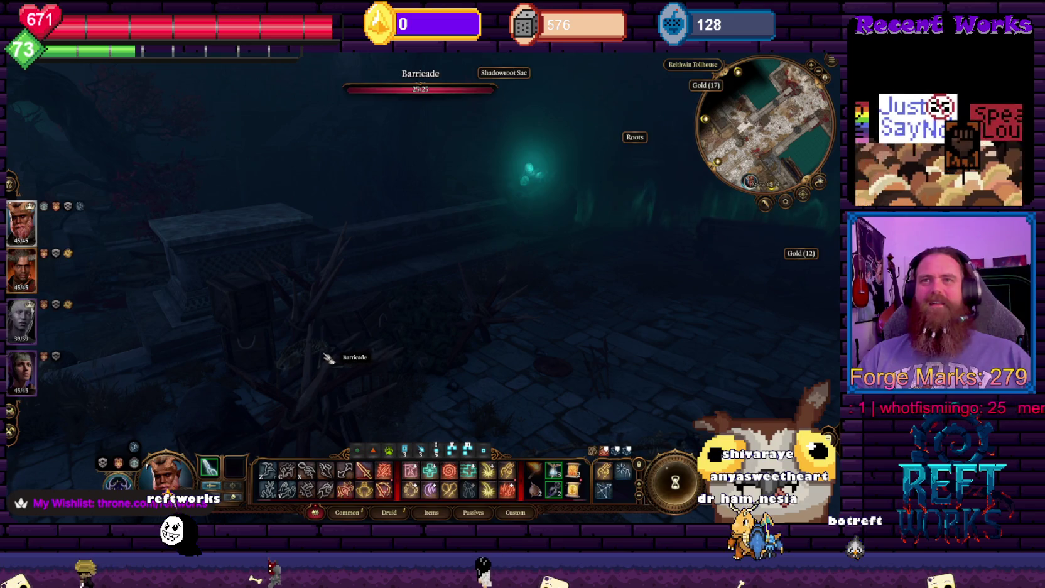
key("q")
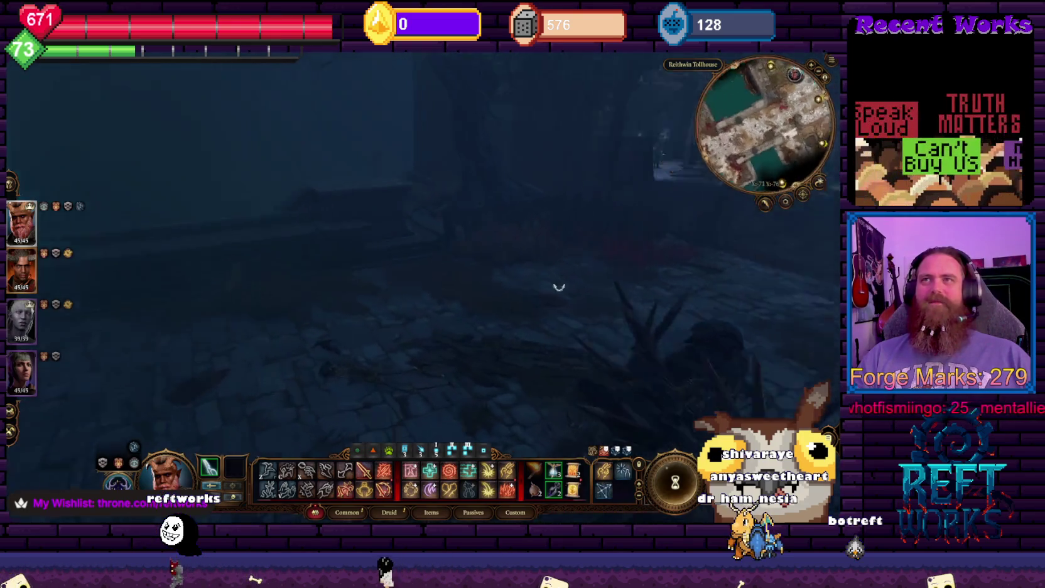
key("q")
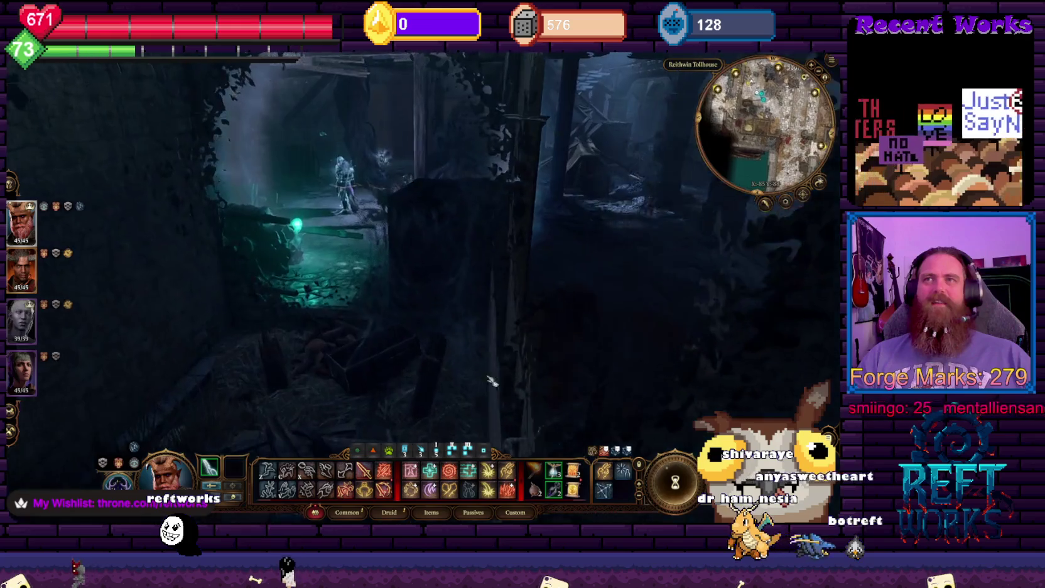
key("alt")
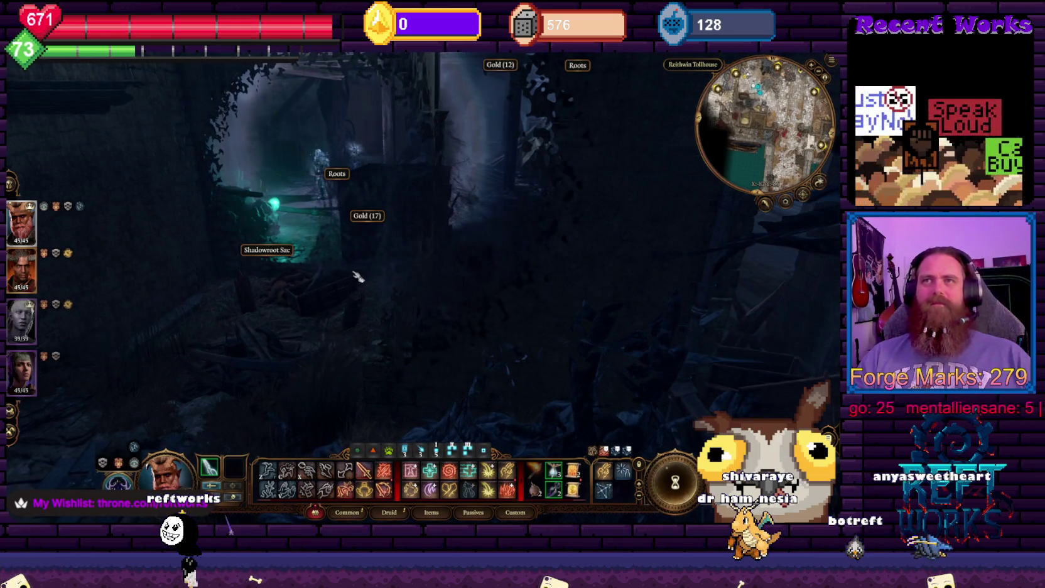
Rotate the camera around the room and open the party inventory
key("q")
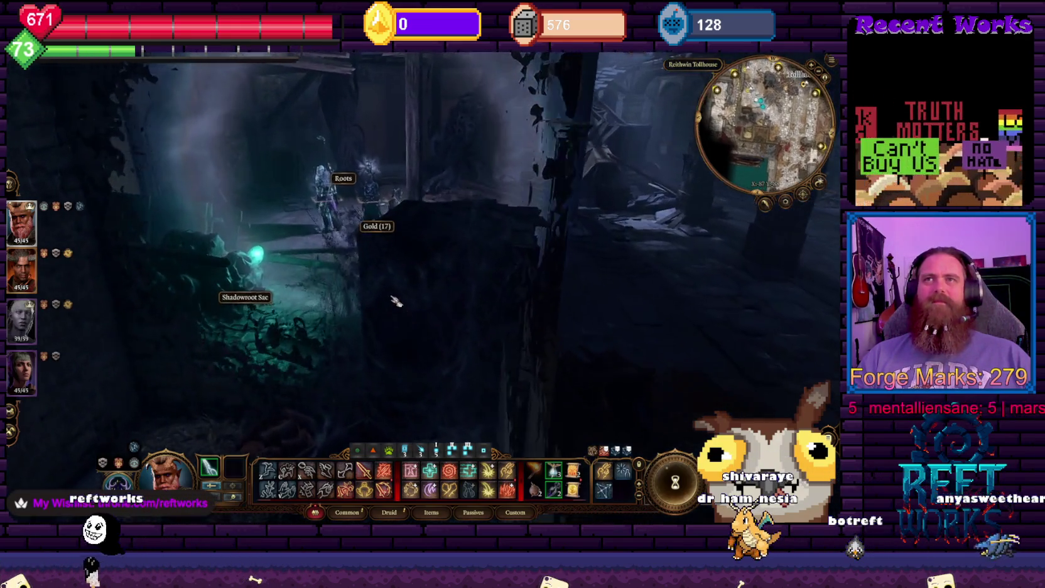
key("q")
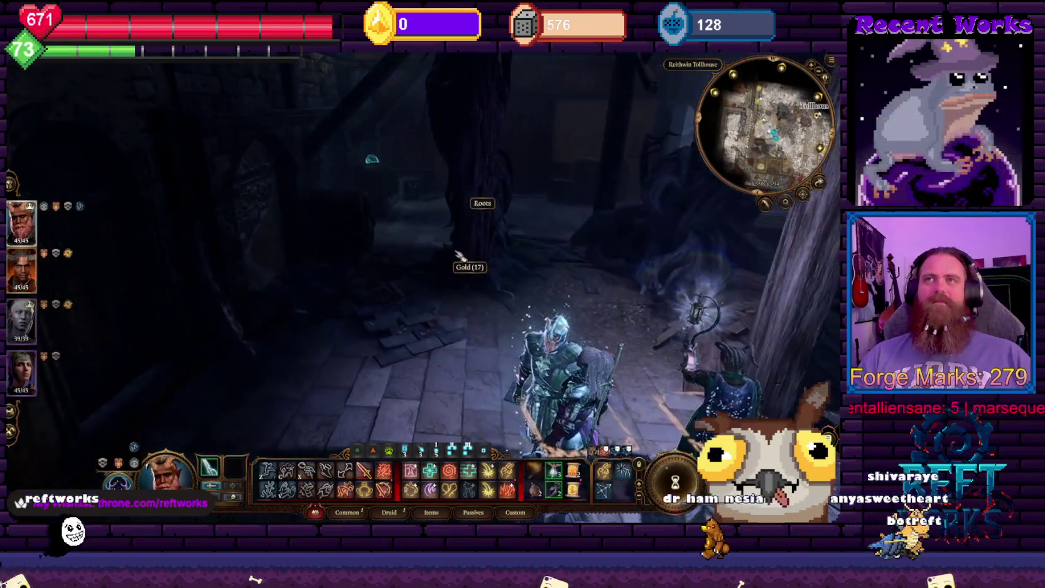
key("q")
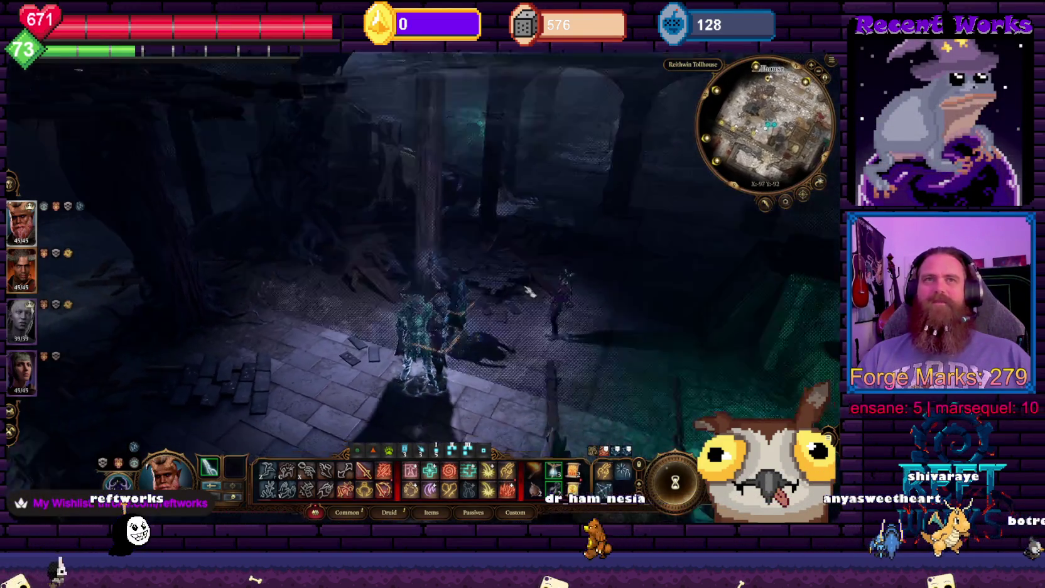
key("q")
key("i")
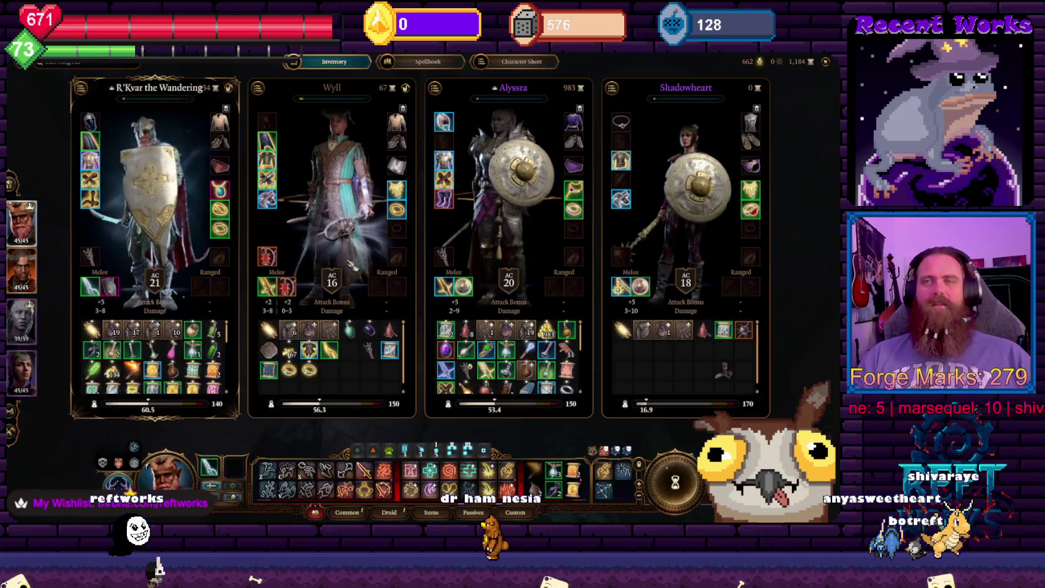
Glance at Multiplayer Settings from the pause menu, then resume play
key("Escape")
key("Escape")
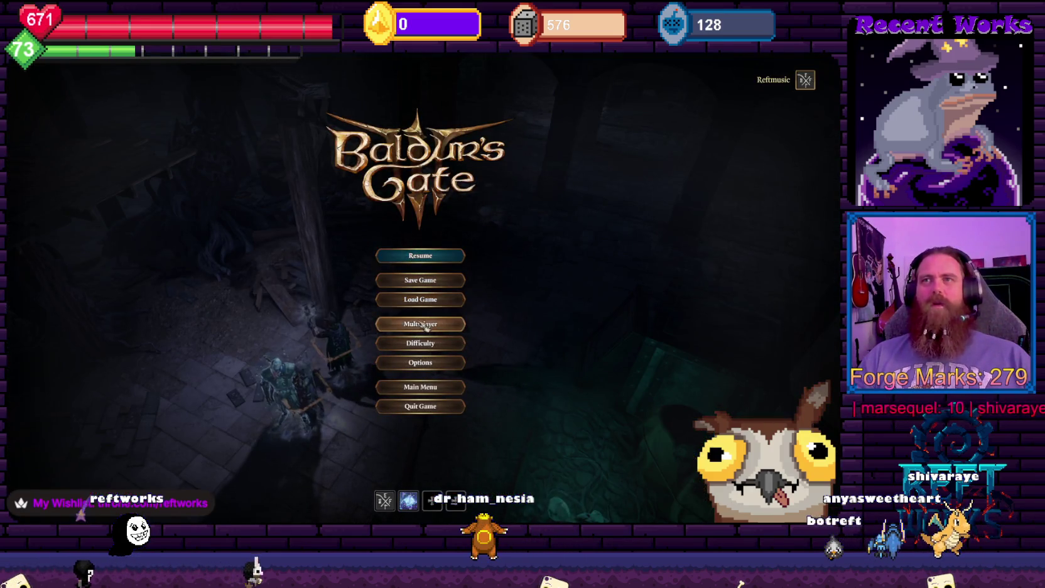
left_click(422, 325)
key("Escape")
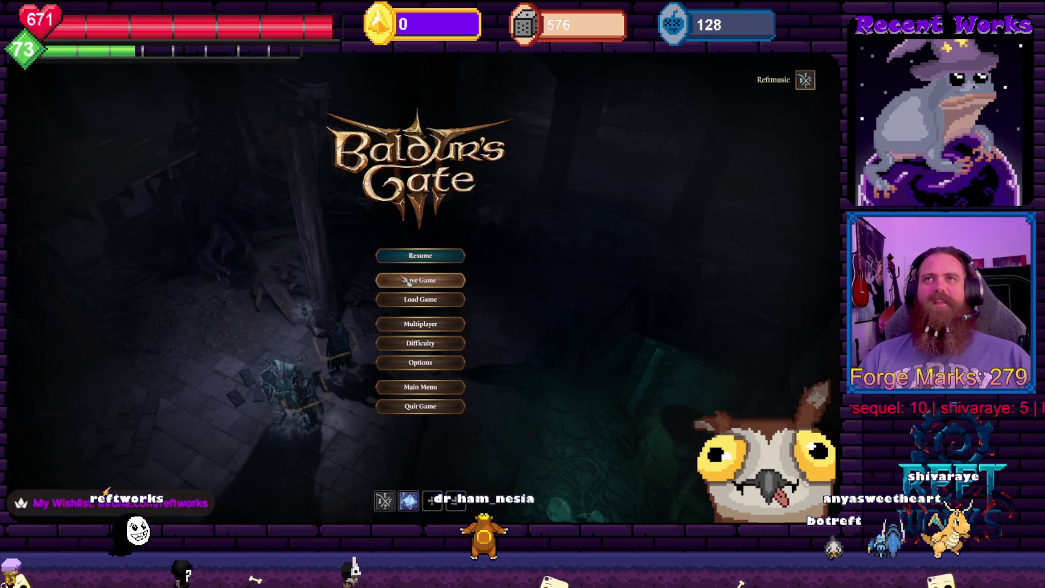
left_click(436, 258)
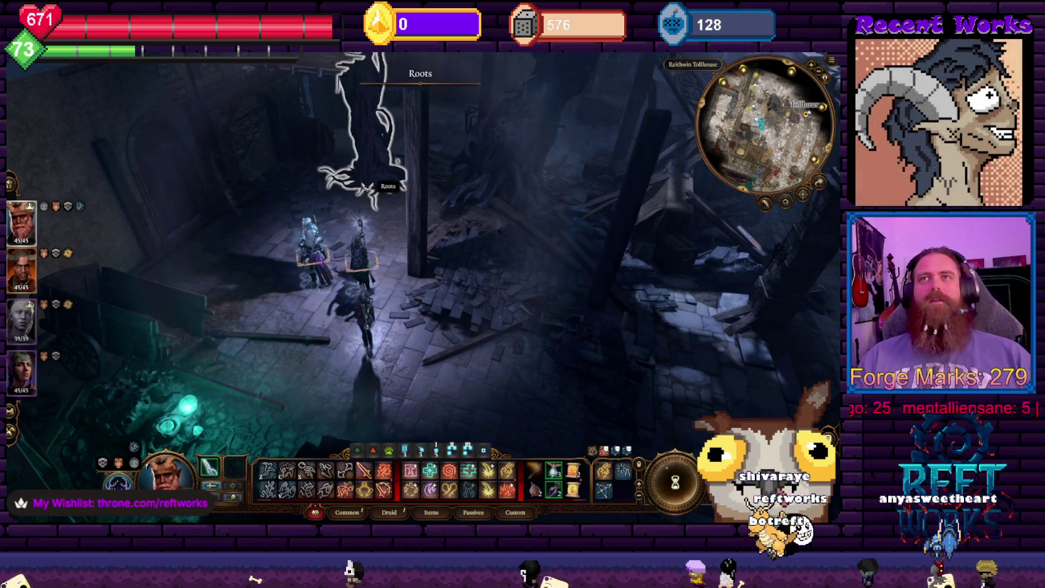
Orbit the camera around the party and the wooden scaffold in the tollhouse ruins
key("e")
key("e")
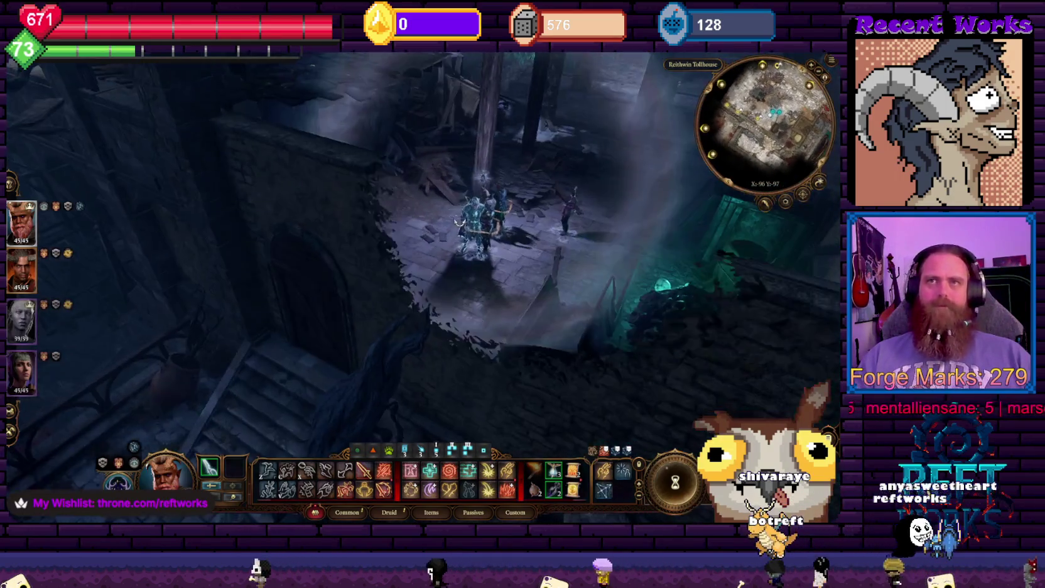
key("e")
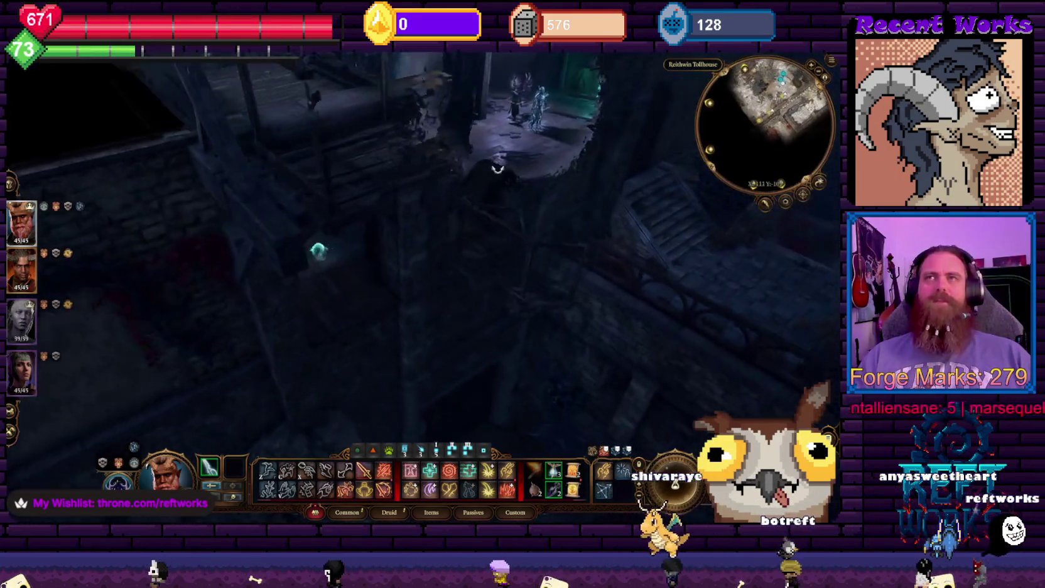
key("e")
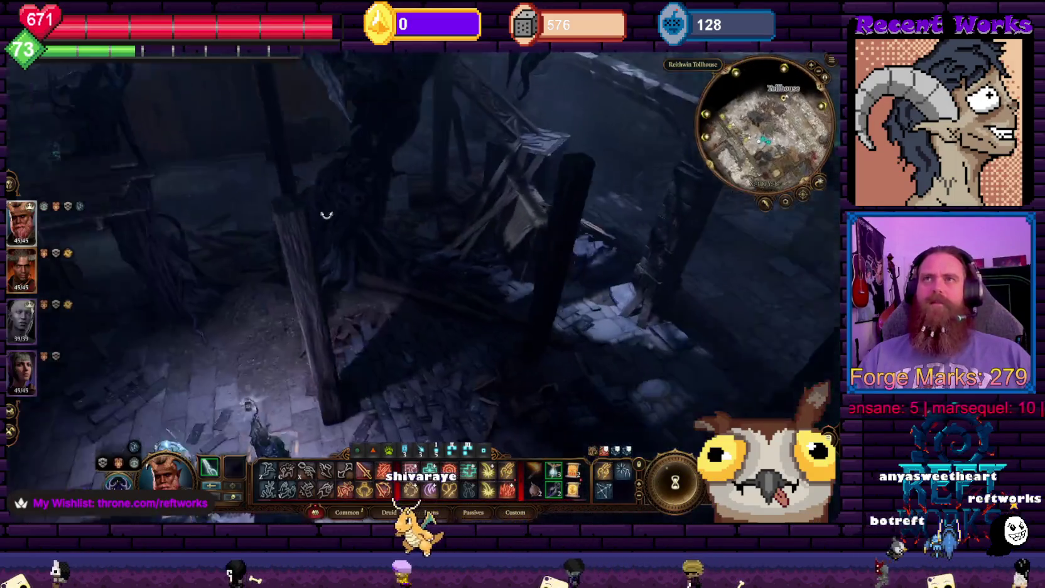
key("e")
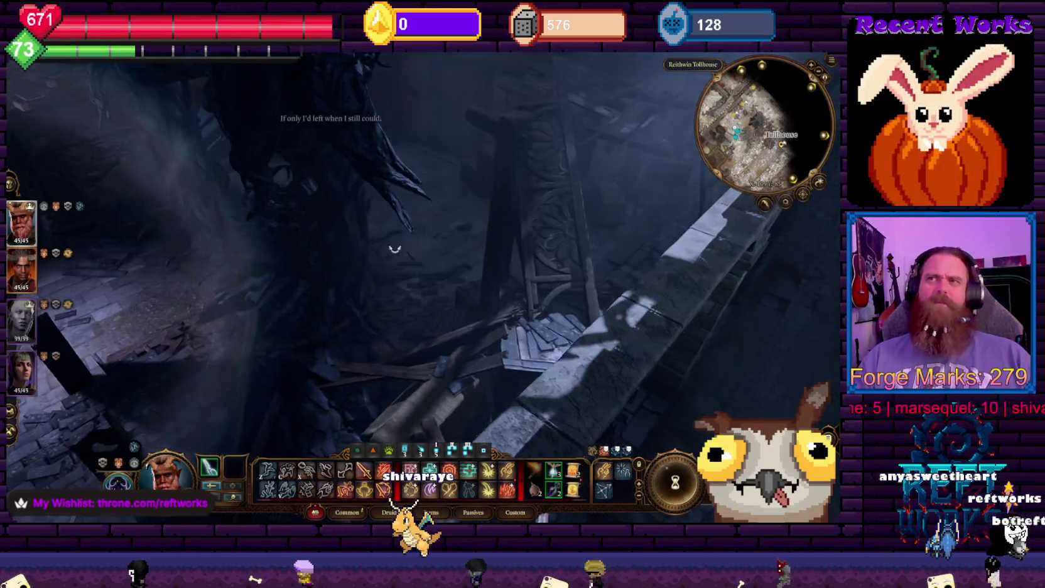
key("e")
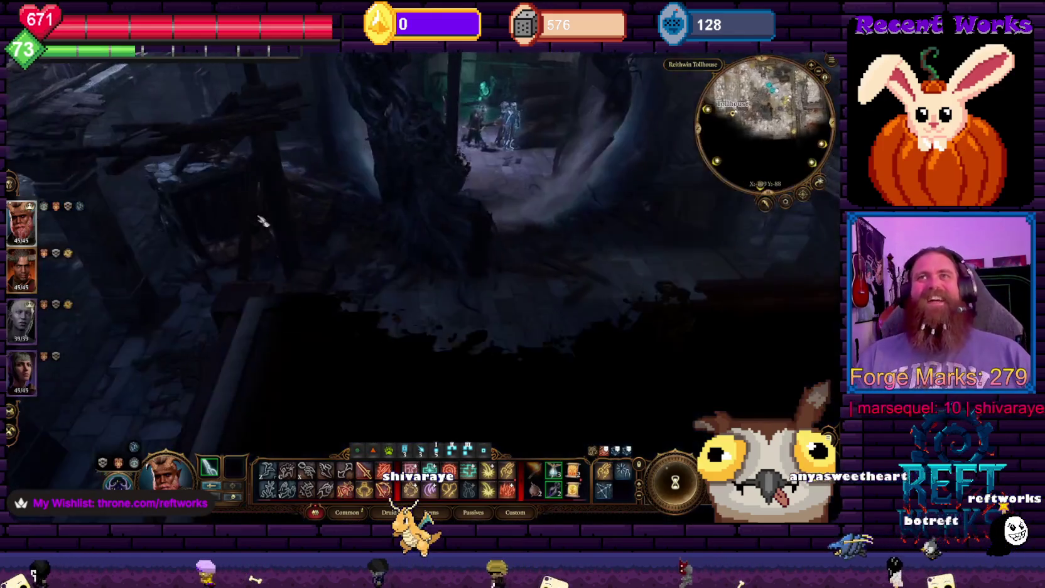
key("e")
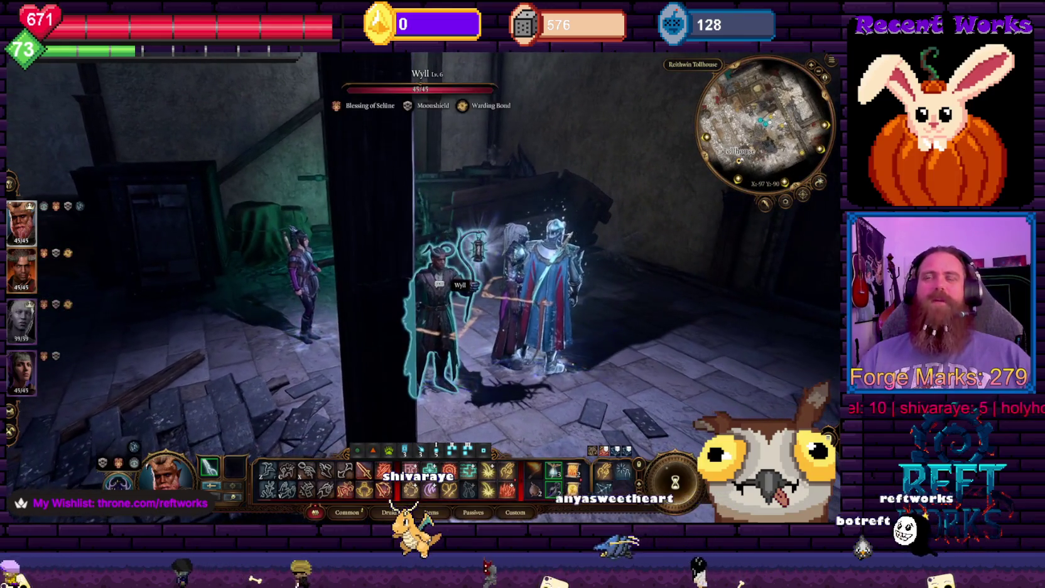
key("e")
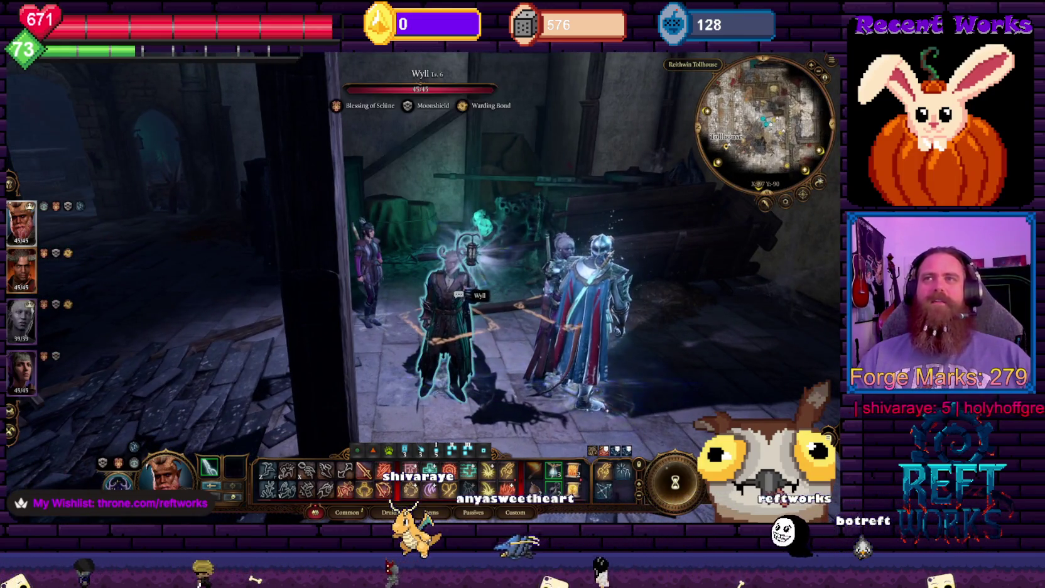
key("e")
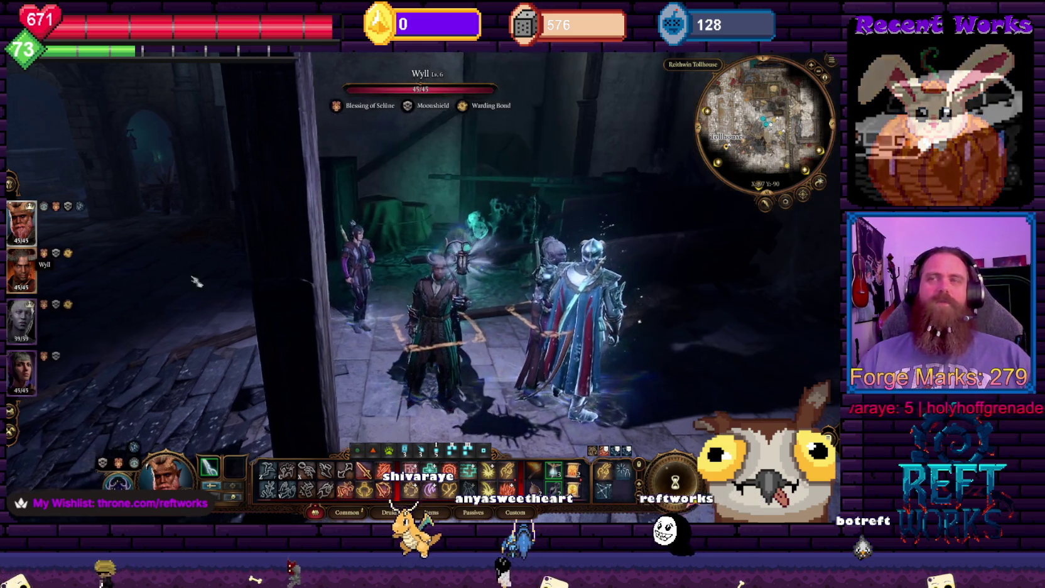
key("e")
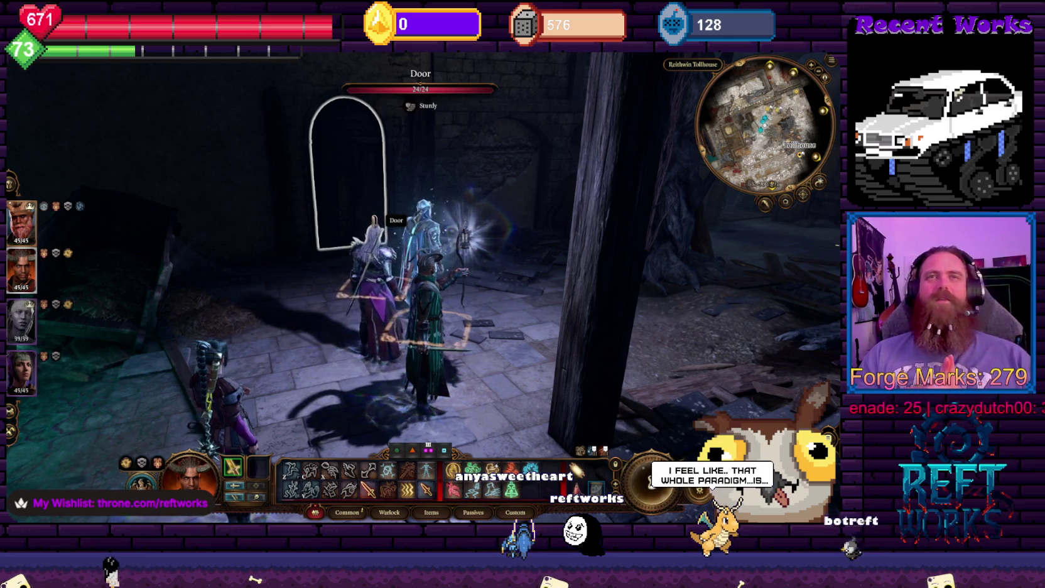
Glance at the world map, then view all four characters' inventories
key("m")
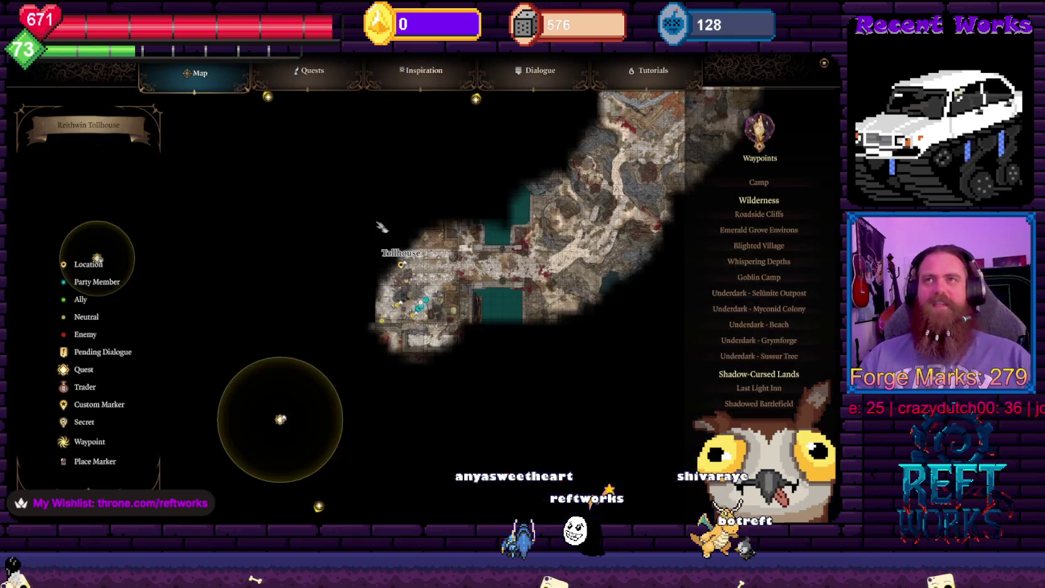
key("m")
key("i")
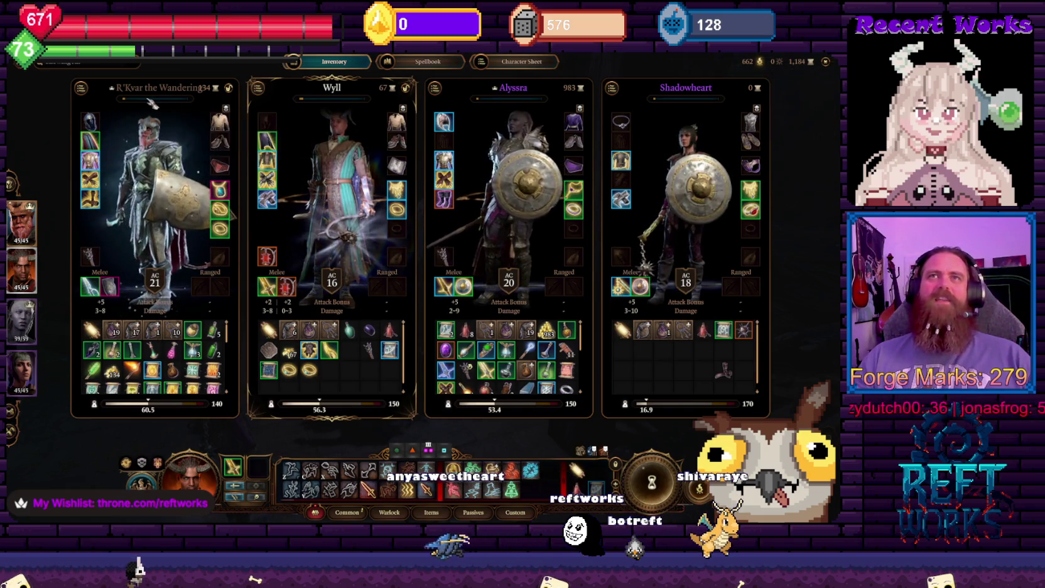
mouse_move(150, 104)
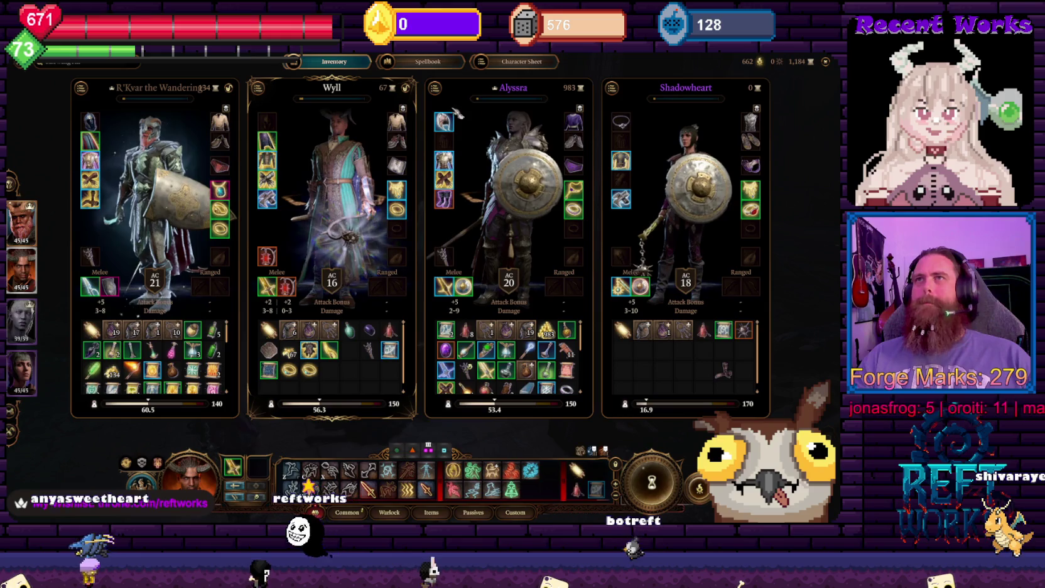
Switch the party into turn-based mode with the map open, then close the map
key("Escape")
key("m")
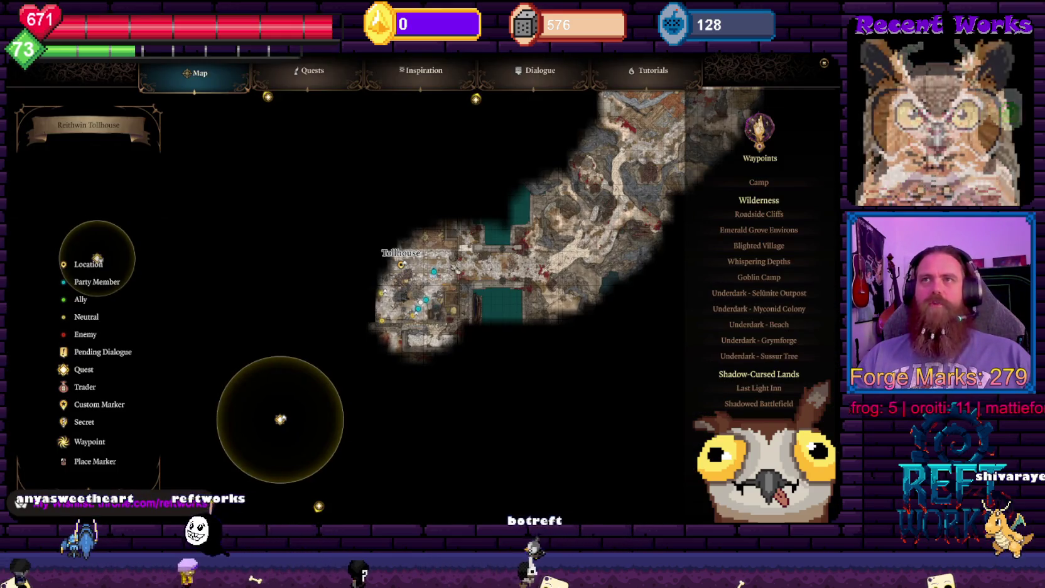
key("shift+space")
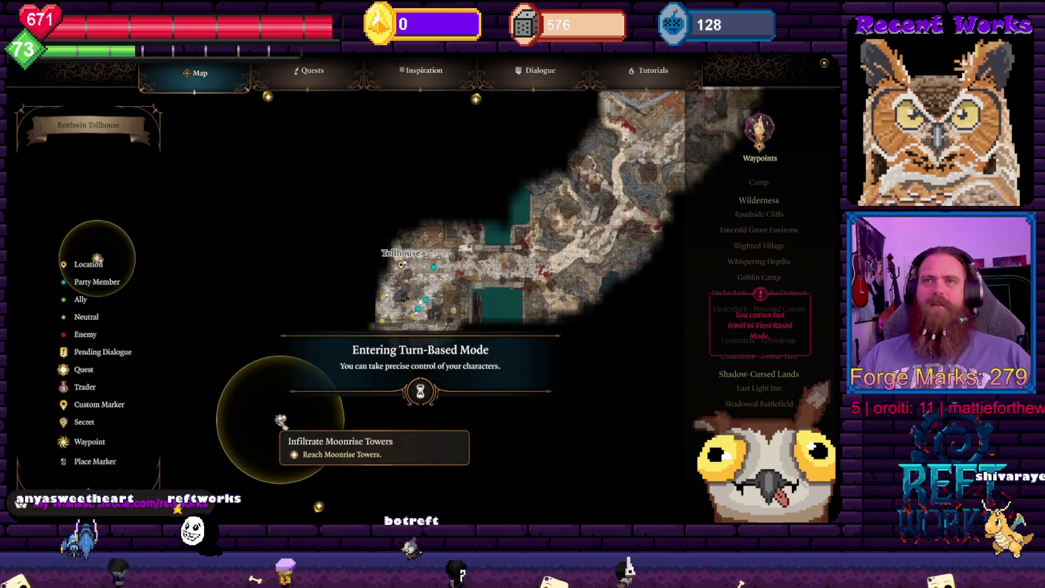
key("m")
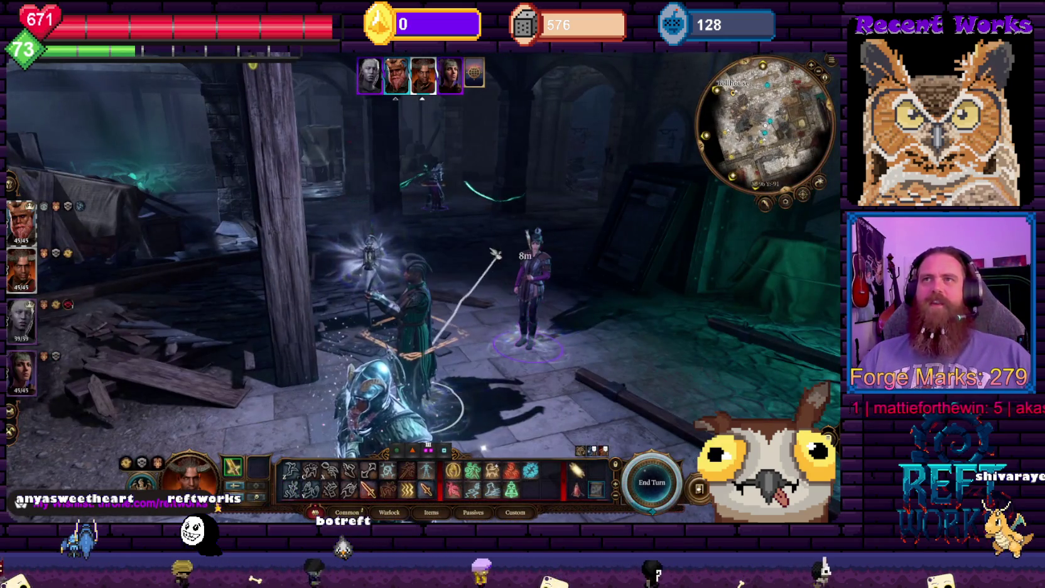
End the Warlock's turn, then open the world map centred on Reithwin Tollhouse
key("e")
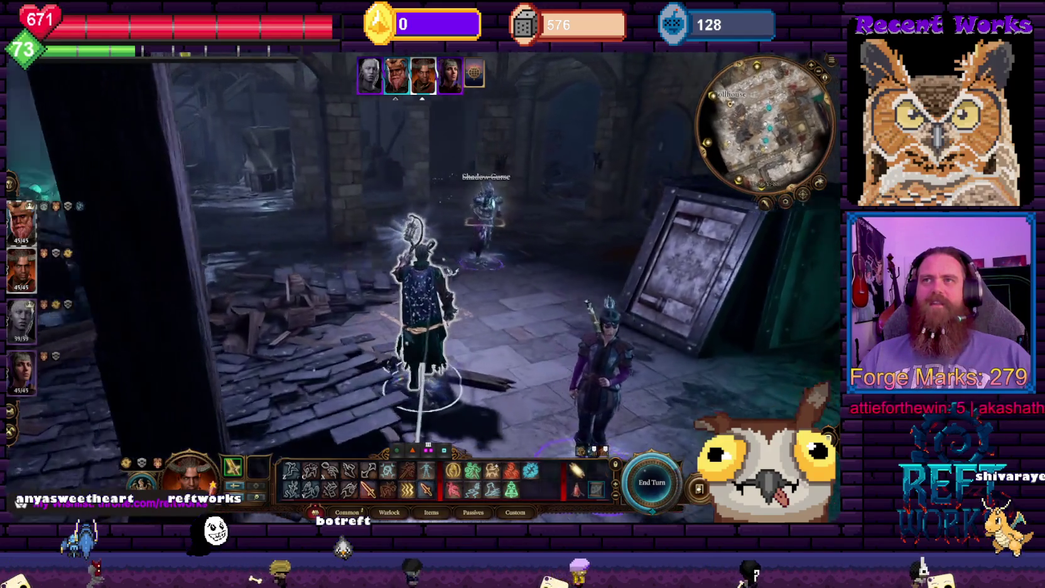
key("e")
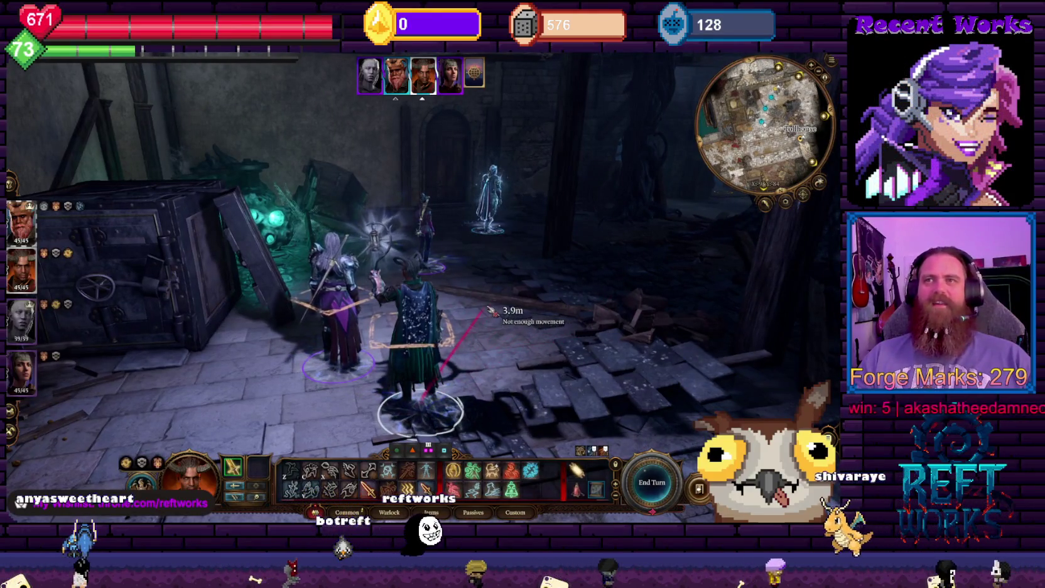
right_click(538, 425)
left_click(603, 352)
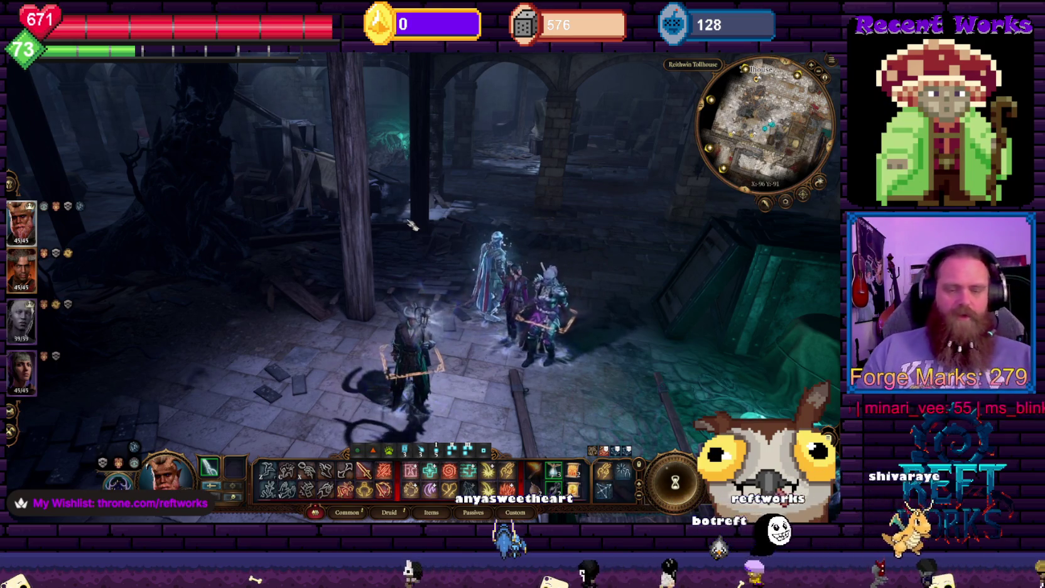
key("m")
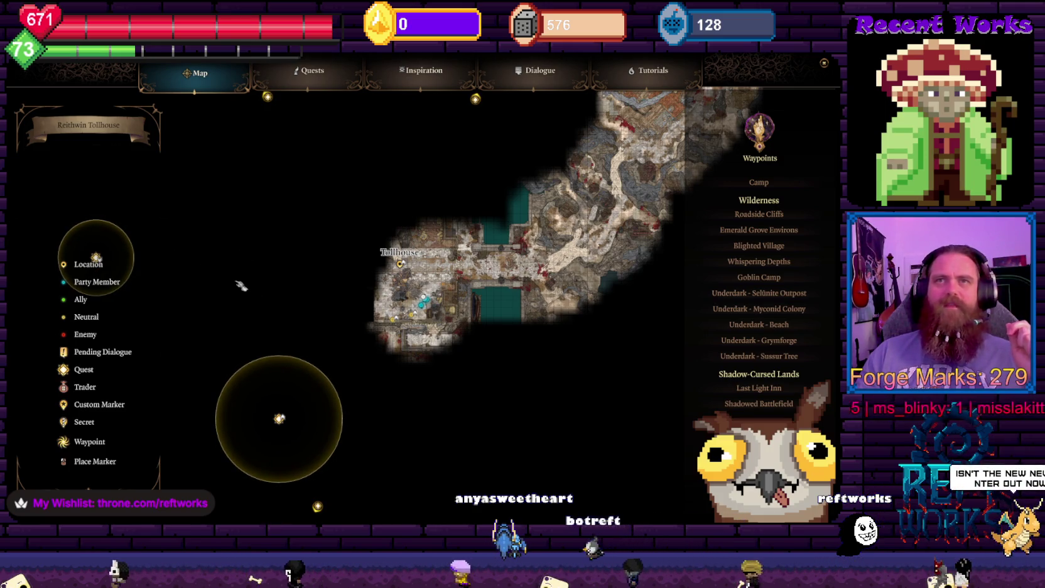
Pan the world map across the Masons' Guild and Tollhouse quest markers, then close it
key("w")
key("a")
key("w")
key("d")
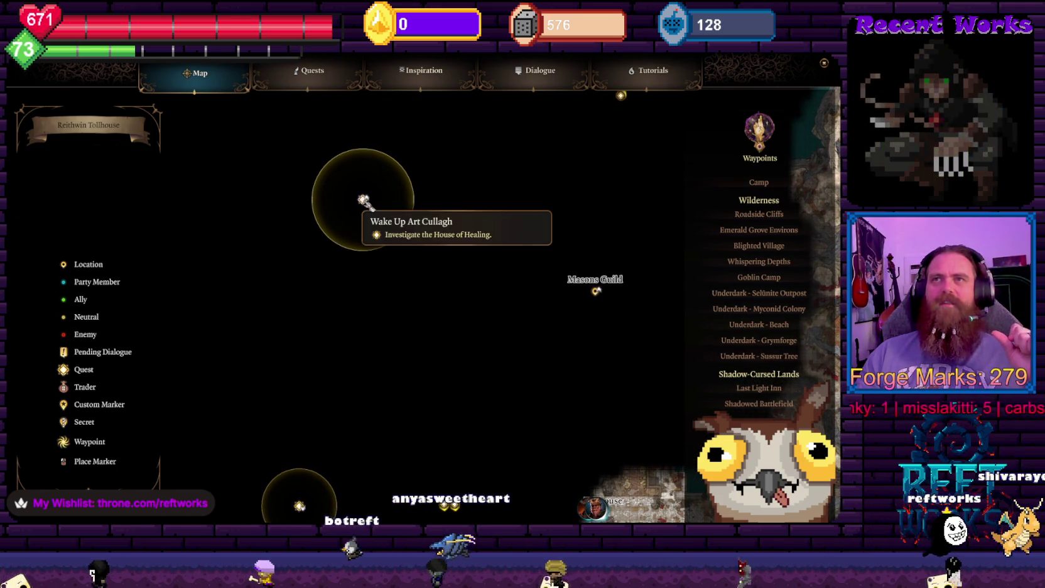
mouse_move(533, 241)
left_mouse_down()
mouse_move(508, 401)
mouse_move(497, 222)
left_mouse_up()
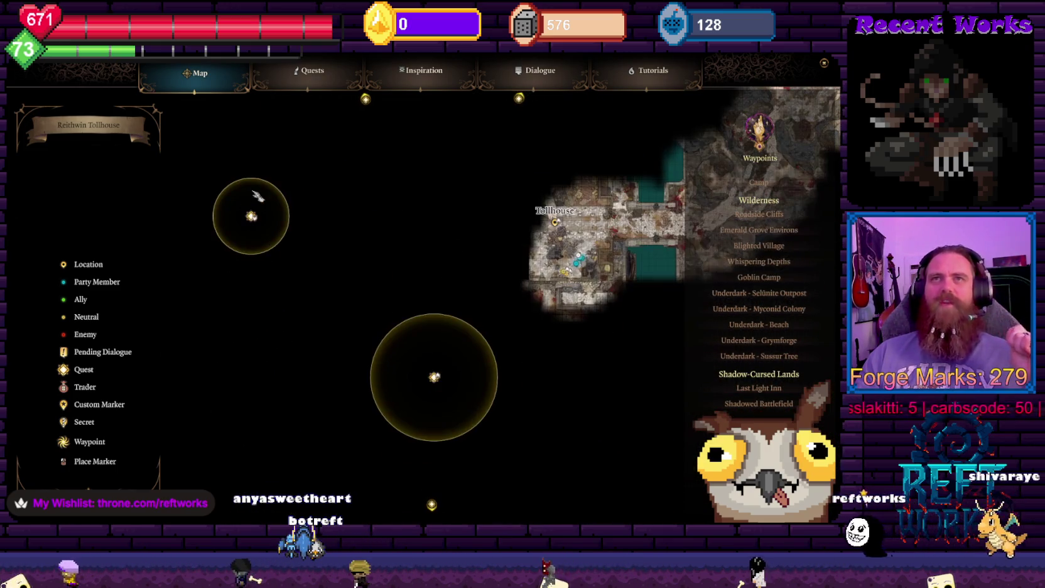
mouse_move(255, 220)
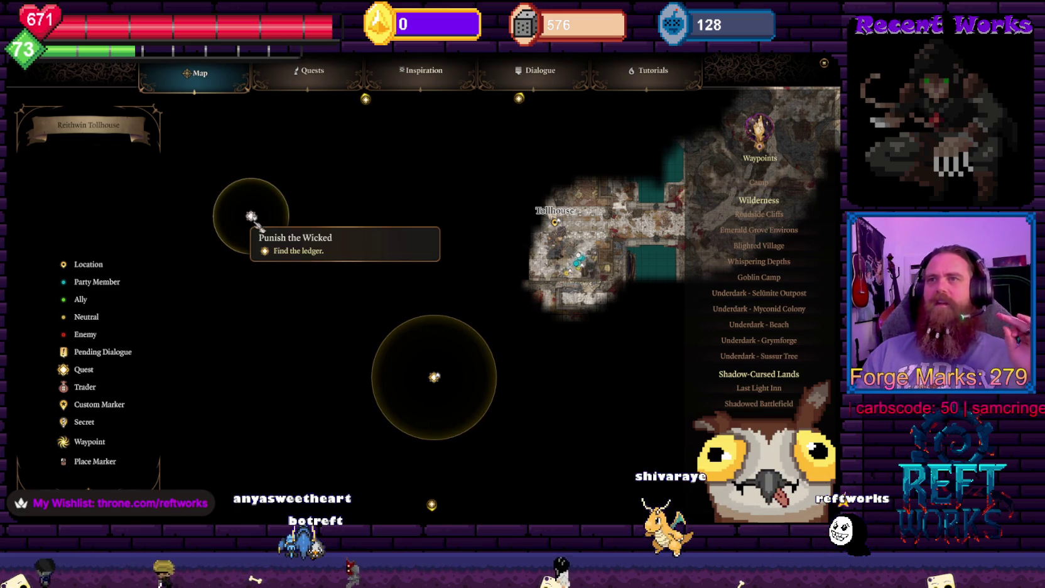
mouse_move(457, 259)
left_mouse_down()
mouse_move(447, 154)
mouse_move(468, 343)
left_mouse_up()
mouse_move(432, 426)
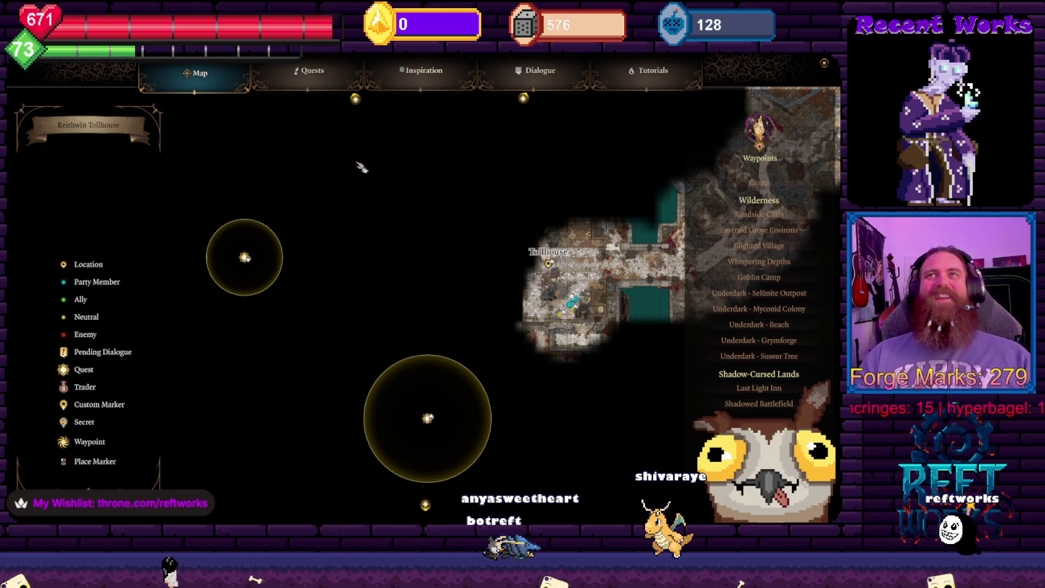
key("m")
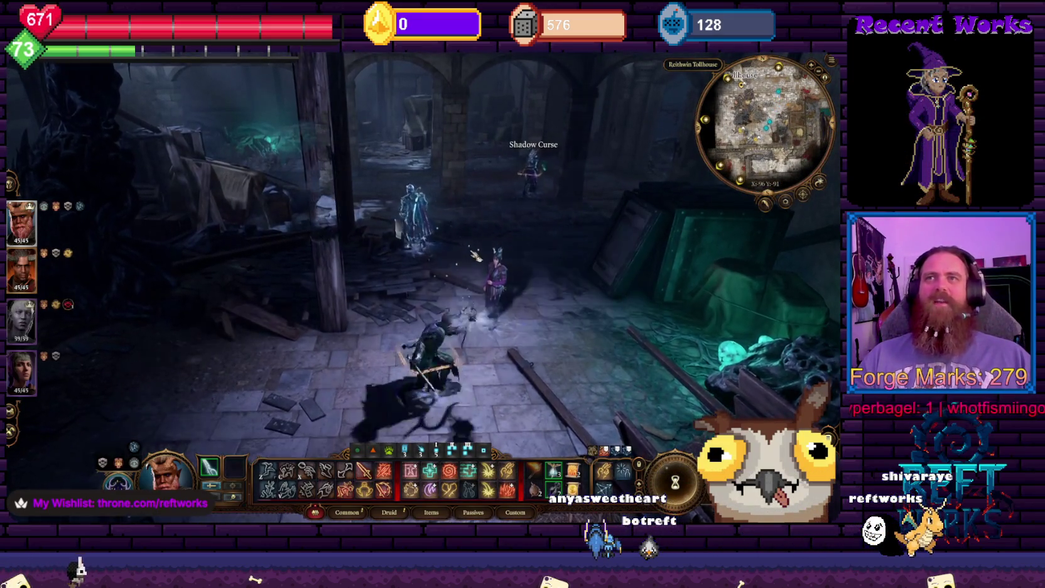
Switch the party into turn-based mode and take control of the Warlock, Wyll
key("shift+space")
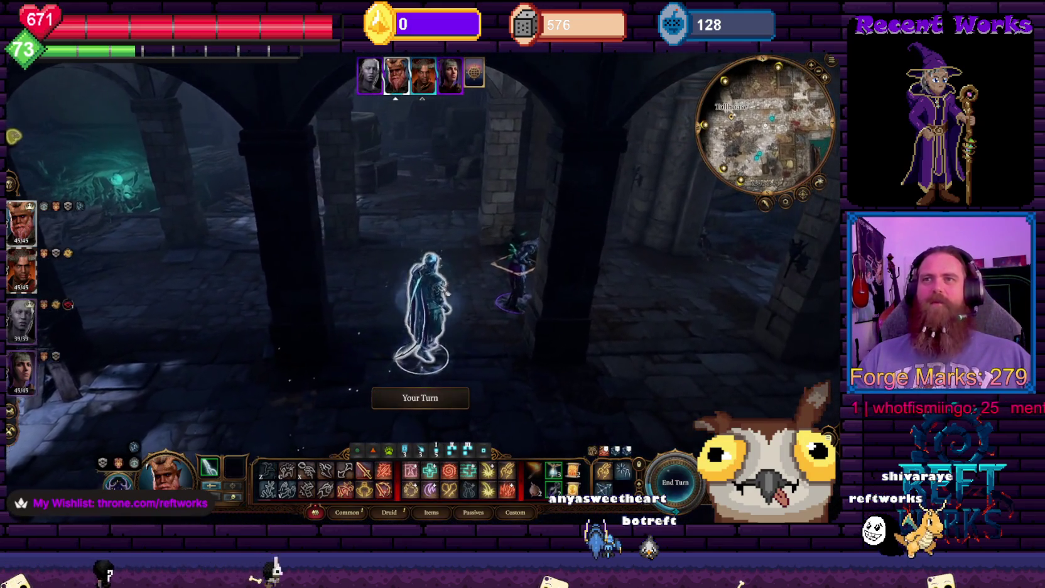
key("q")
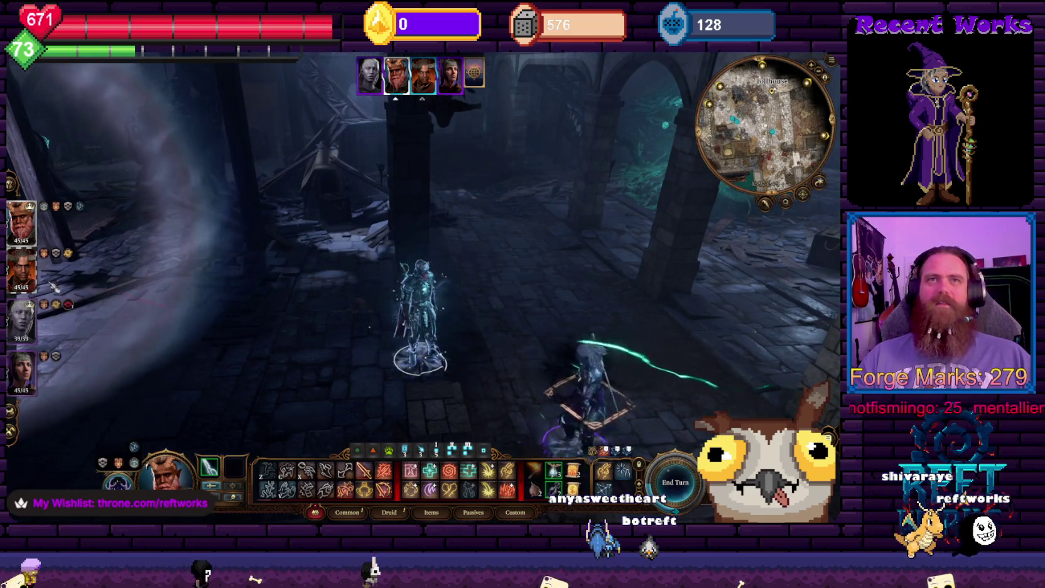
left_click(21, 270)
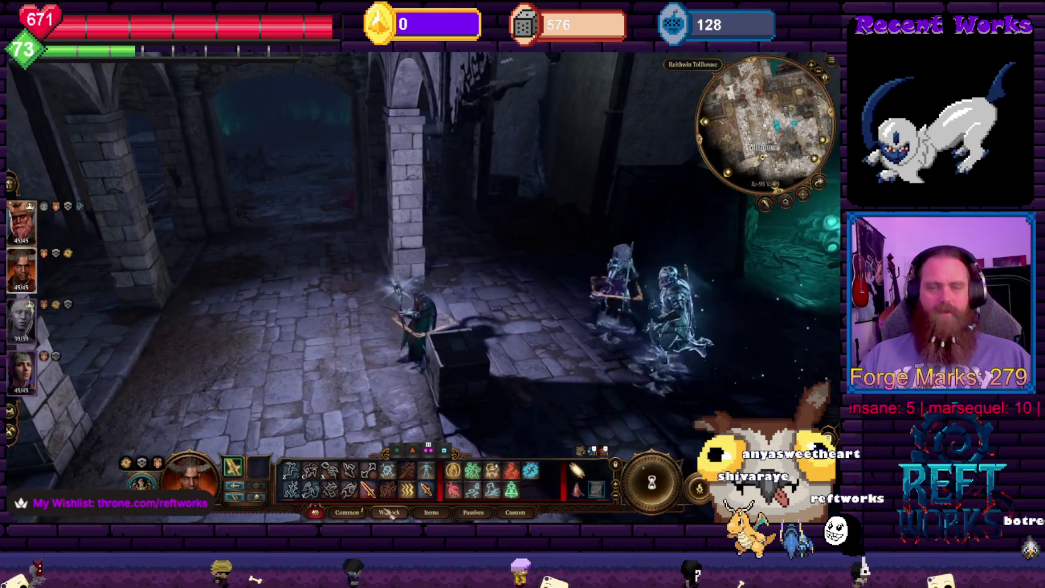
Bring up the full world map and zoom in and out on it
key("m")
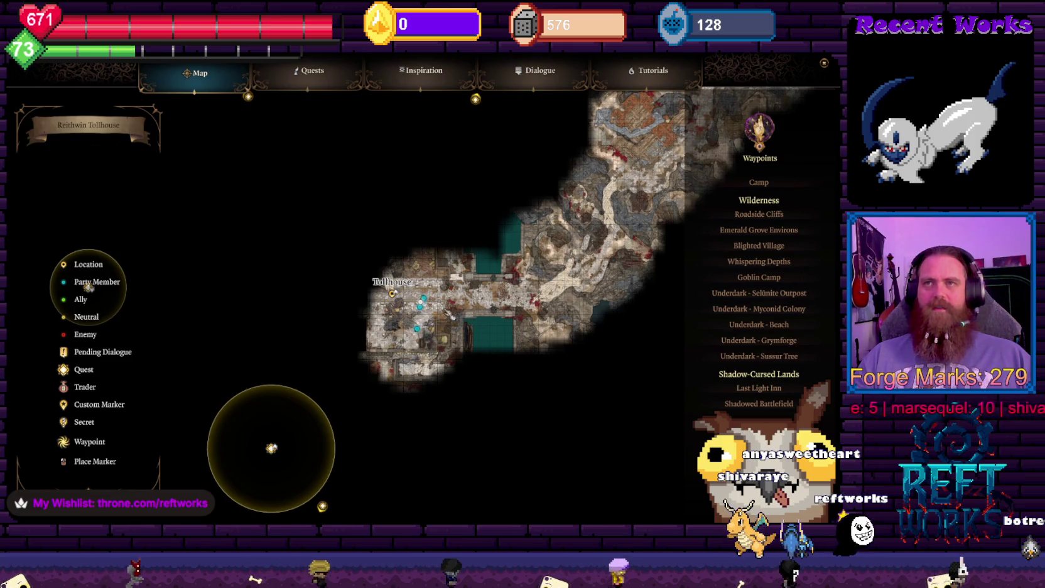
scroll(88, 286, "up", 5)
scroll(50, 285, "down", 4)
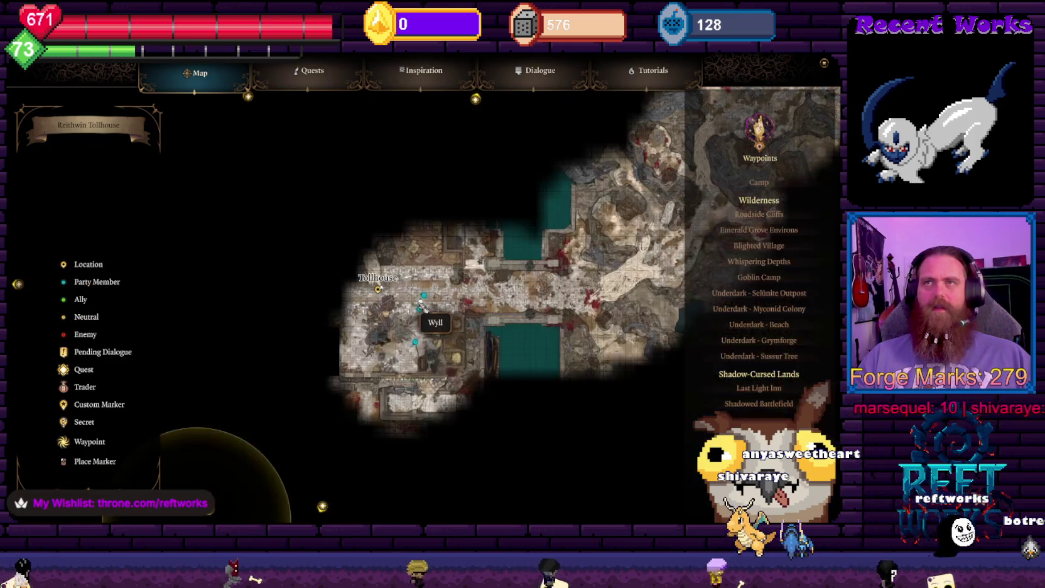
Close the world map and rotate the view around the party under the stone arches
key("m")
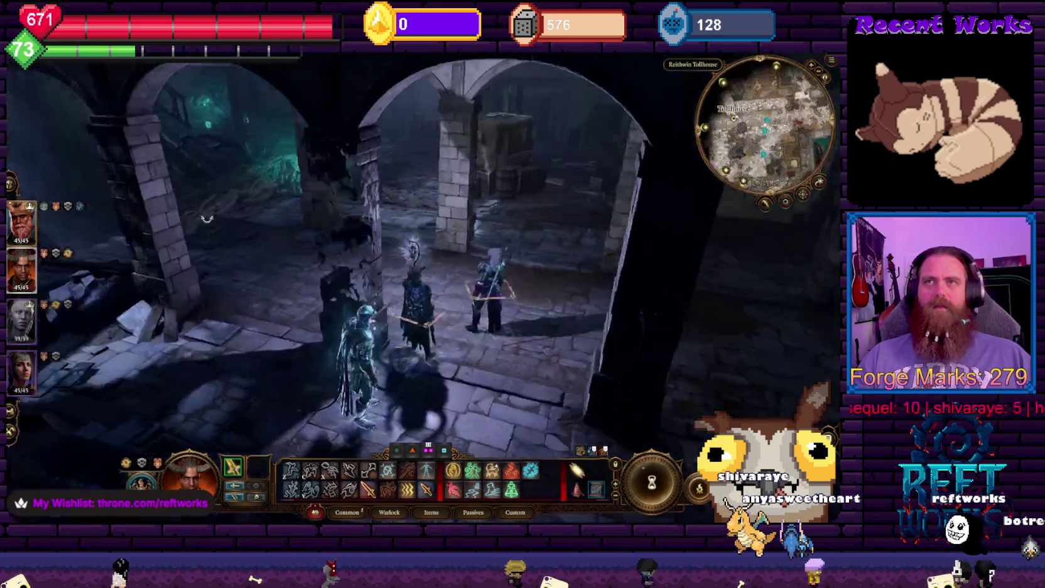
key("e")
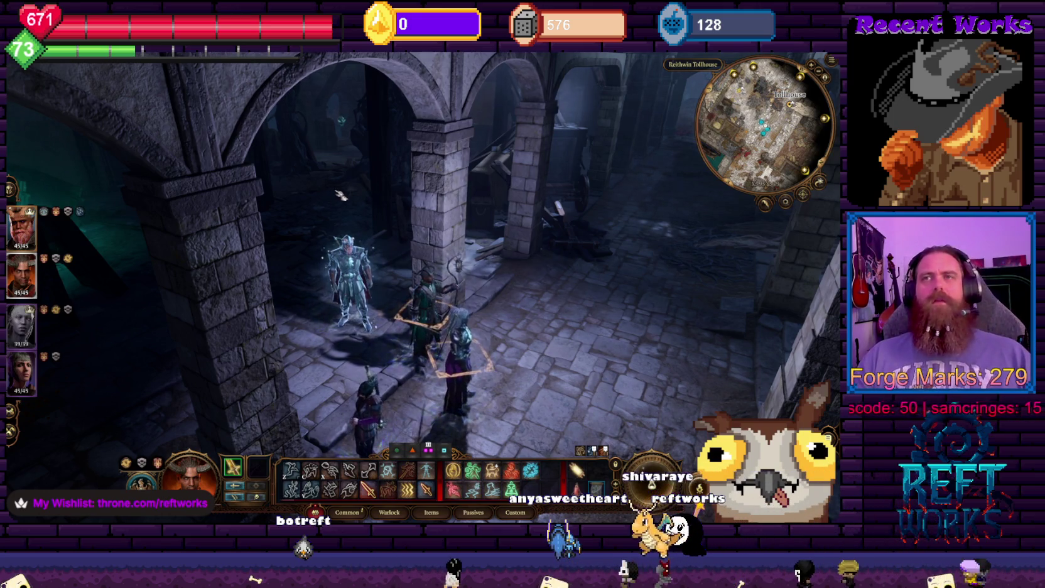
Turn the view toward the storeroom crates, then try moving in turn-based mode to an unreachable spot
key("e")
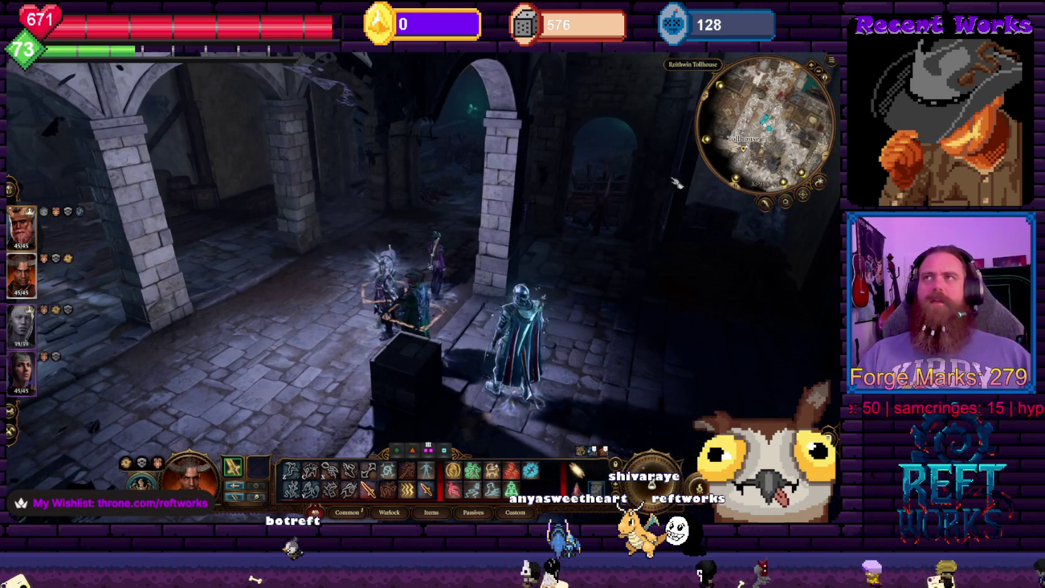
key("e")
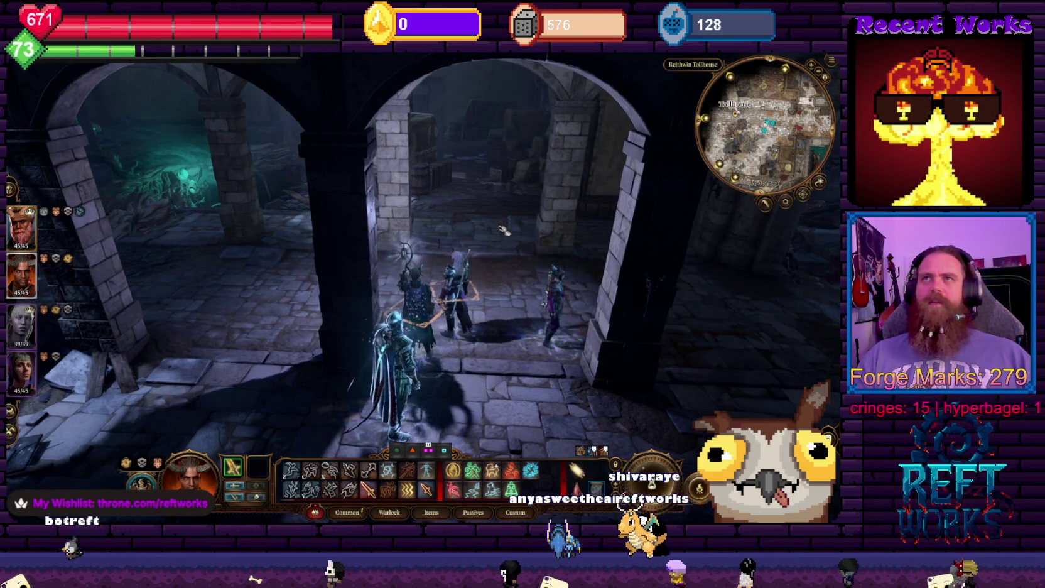
key("e")
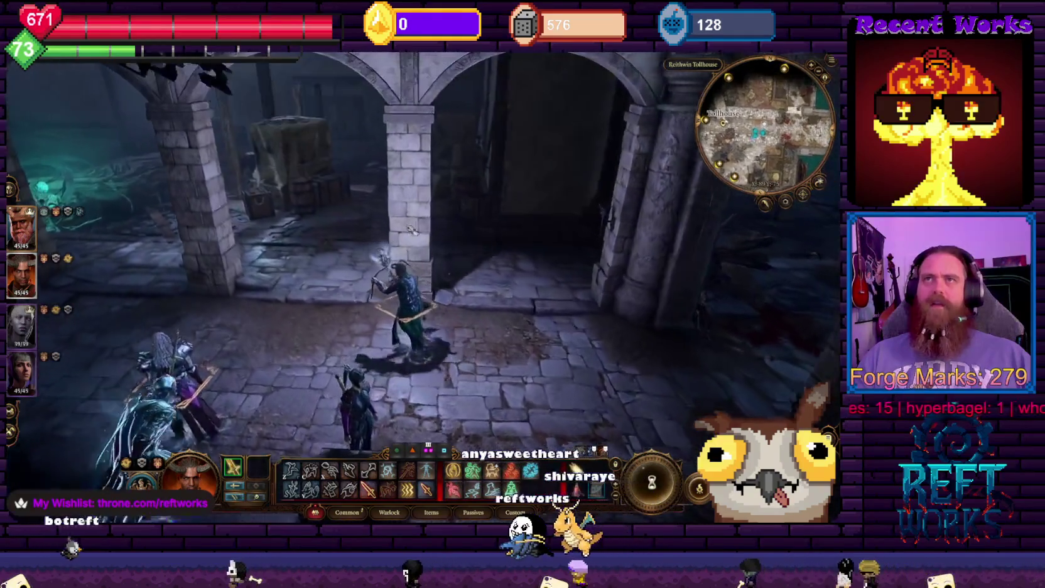
key("e")
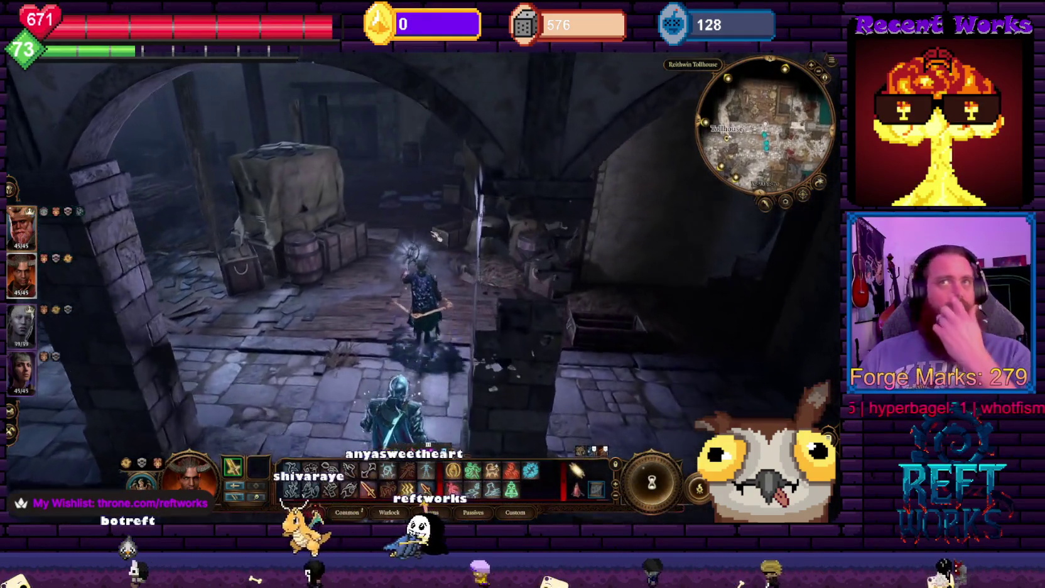
key("e")
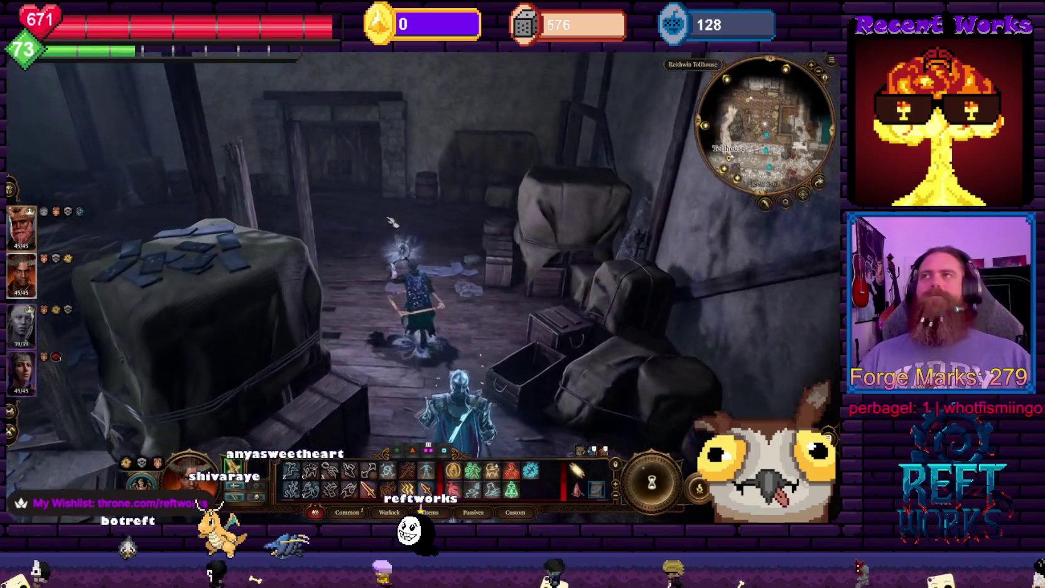
key("shift+space")
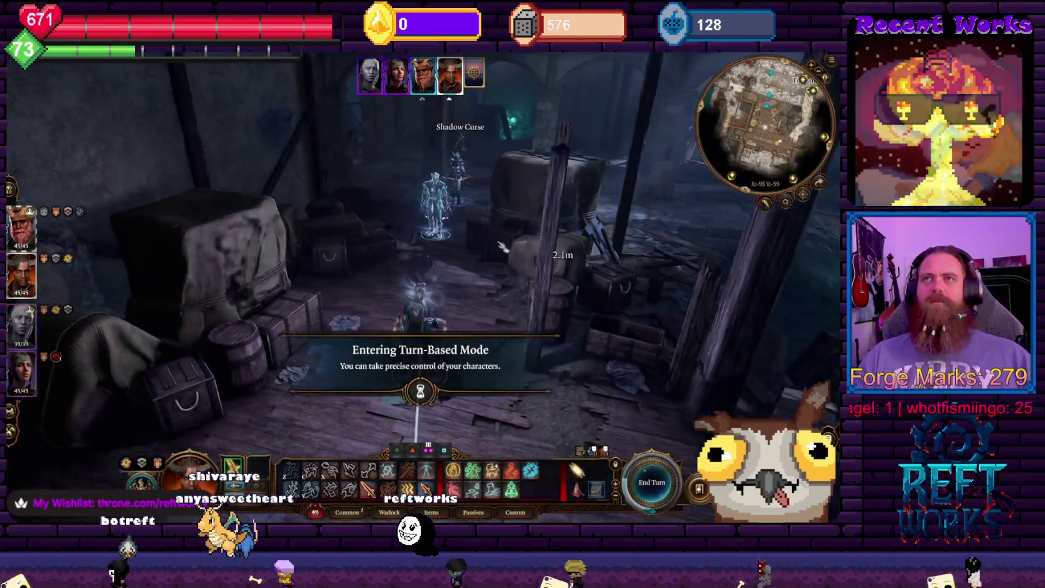
left_click(451, 209)
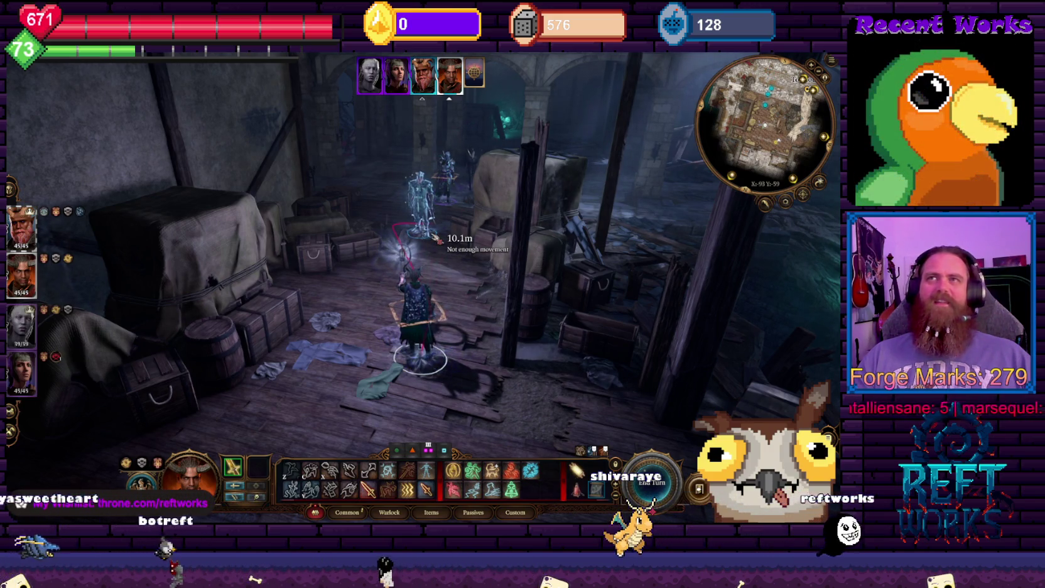
Leave turn-based mode, keep walking toward the stairs, and switch control to the Druid
key("shift+space")
left_click(496, 403)
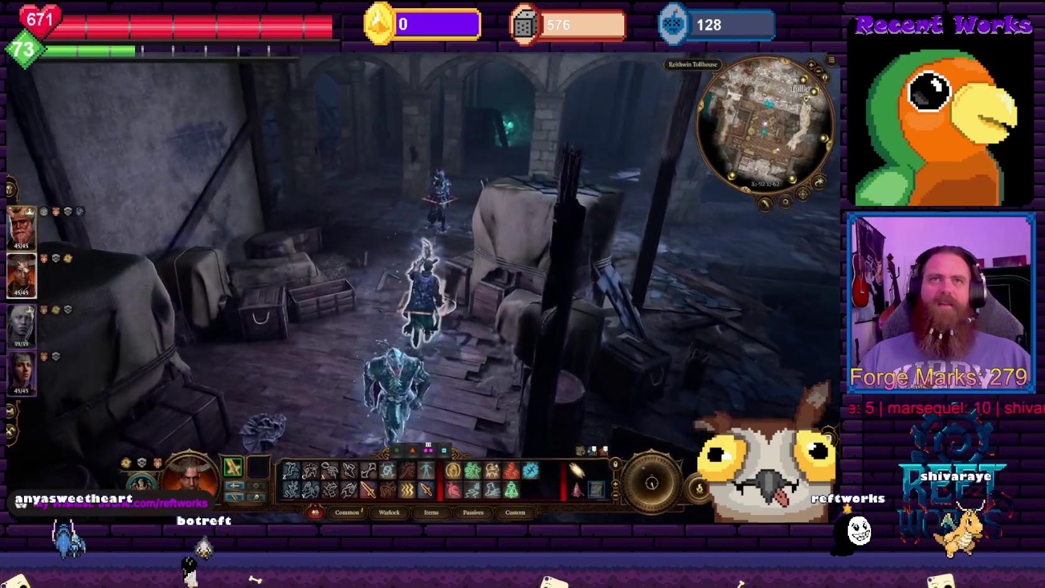
key("F2")
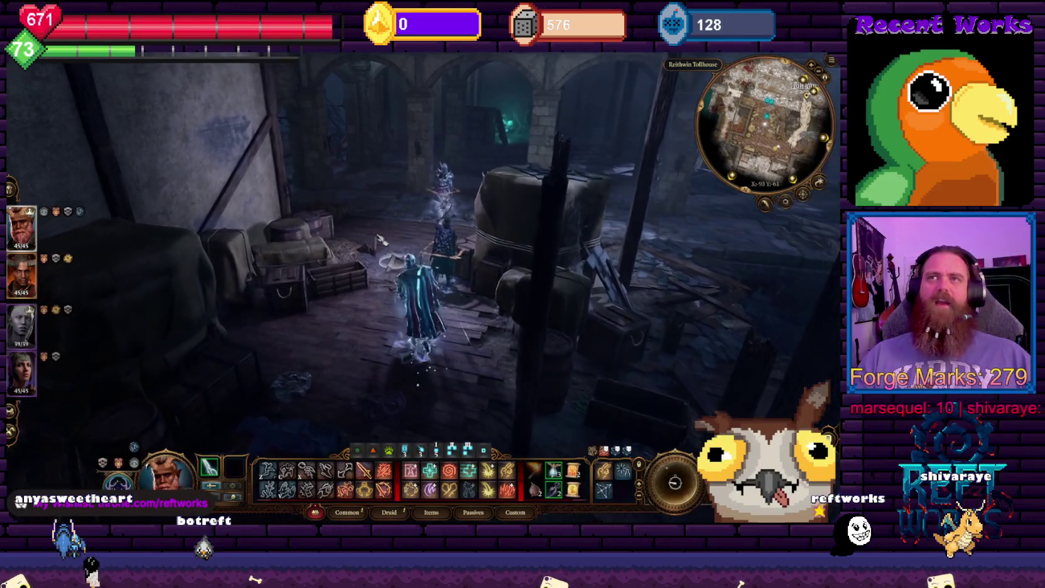
key("e")
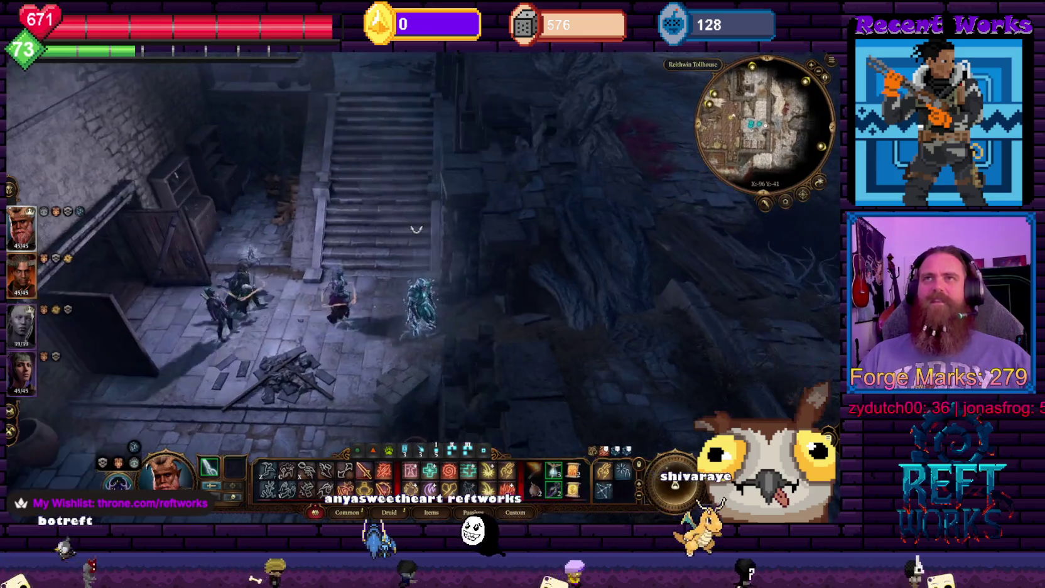
Walk the Druid up the stone stairs to the landing and face the cooking pit
left_click(417, 229)
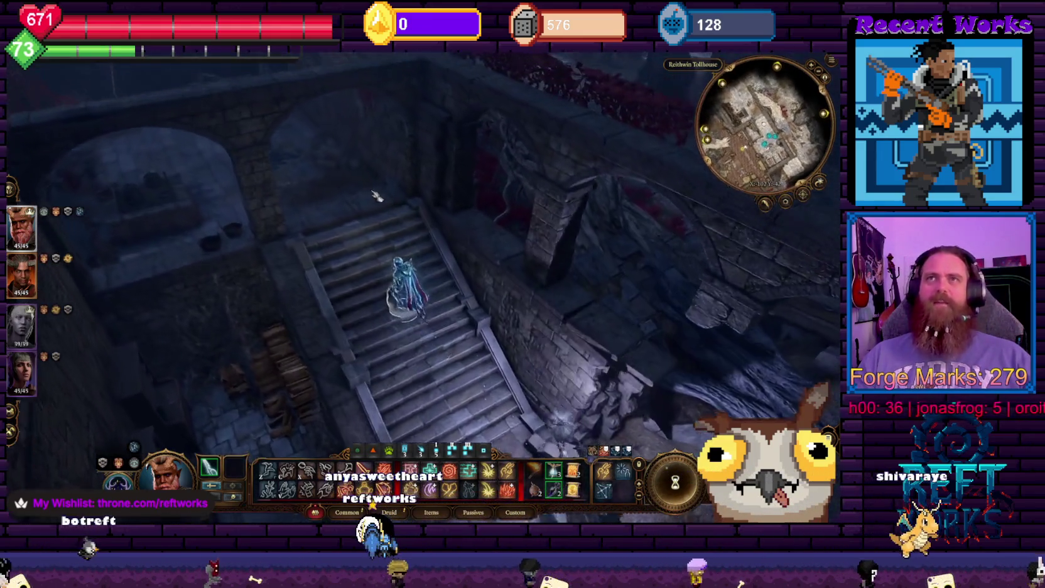
left_click(343, 211)
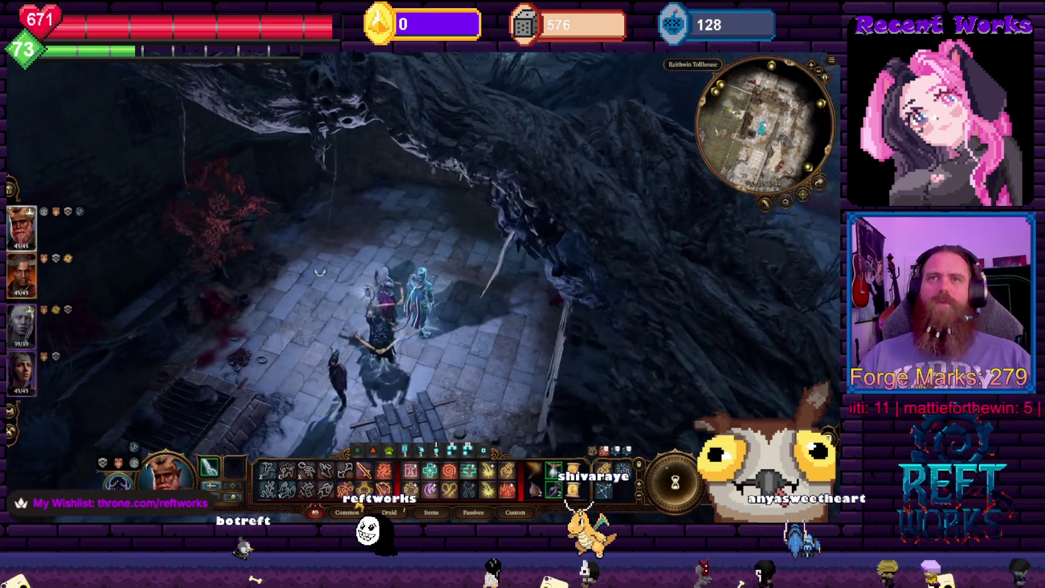
scroll(365, 273, "up", 5)
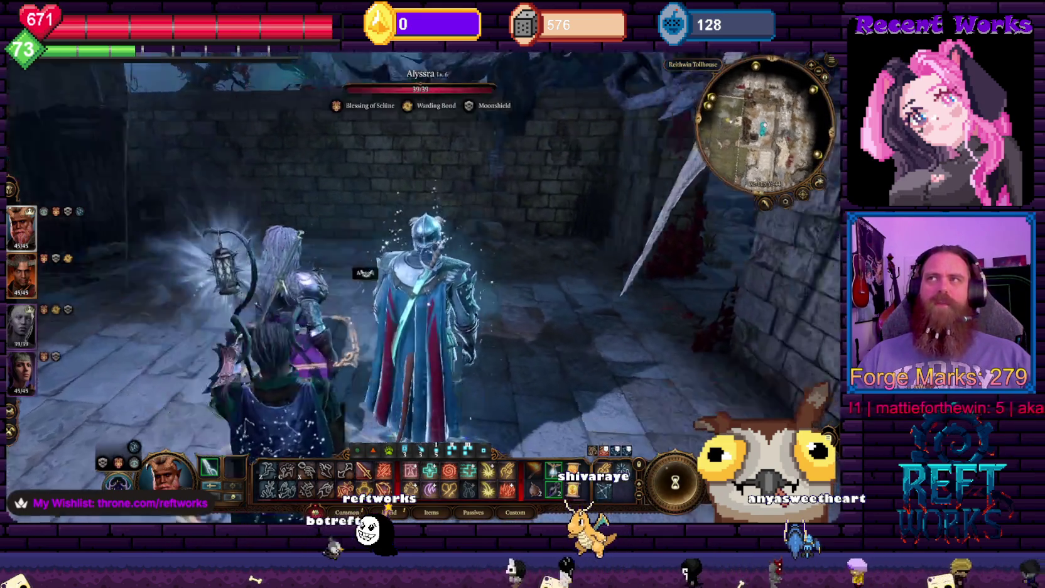
key("e")
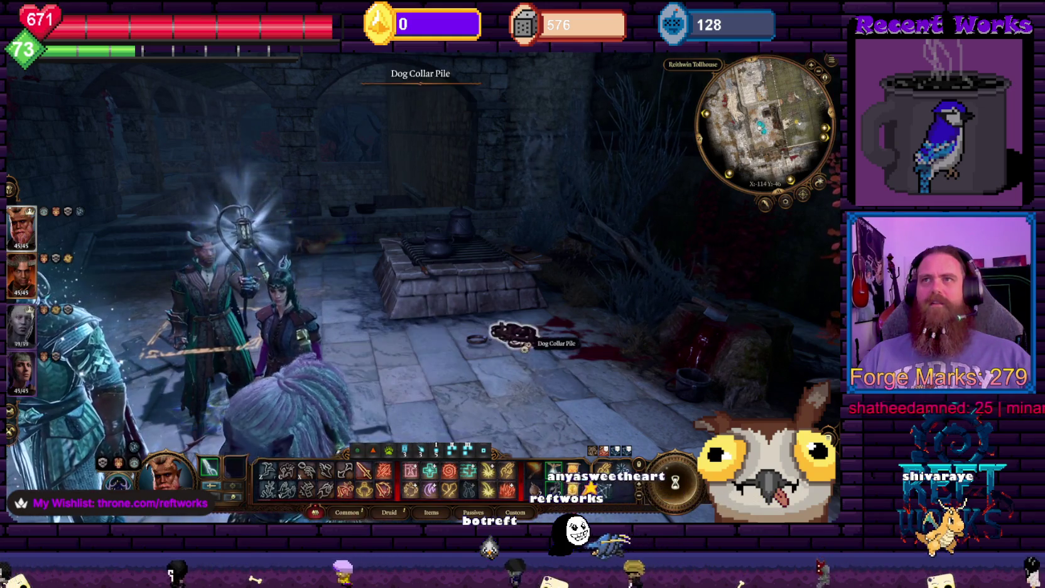
Move the armoured companion to a nearby spot and turn toward the red tree and back wall
key("e")
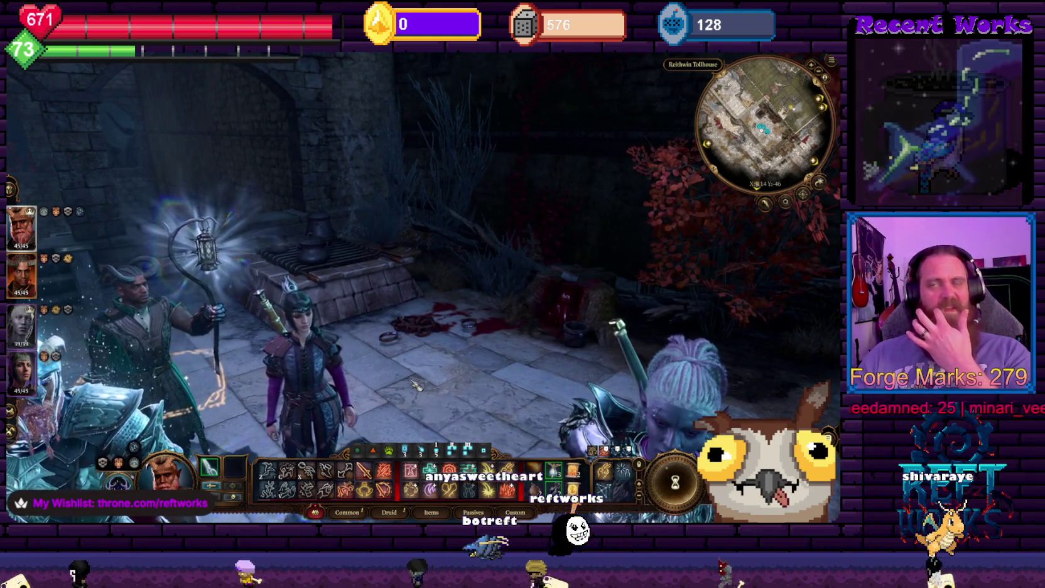
left_click(416, 386)
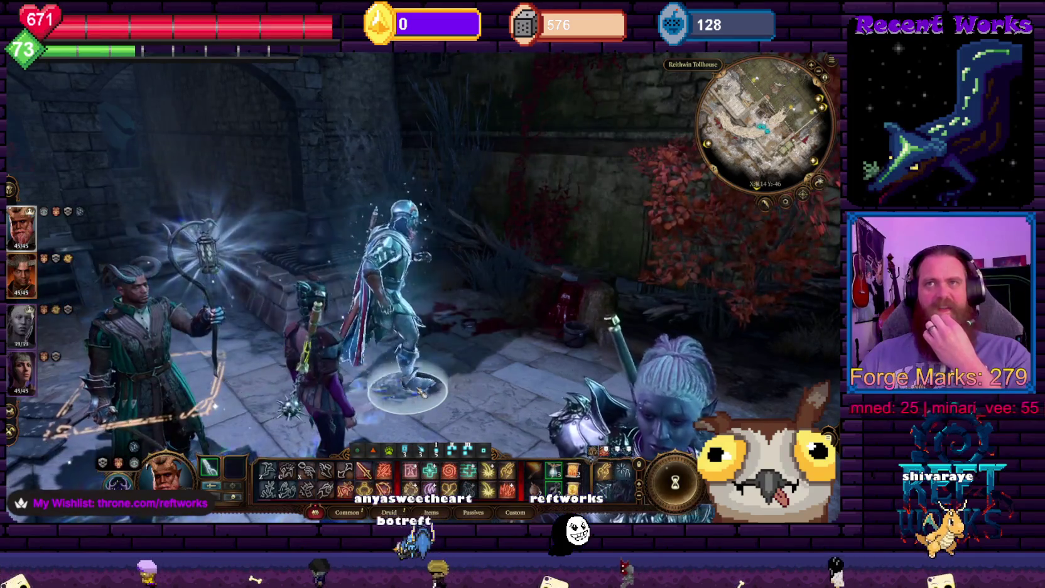
key("q")
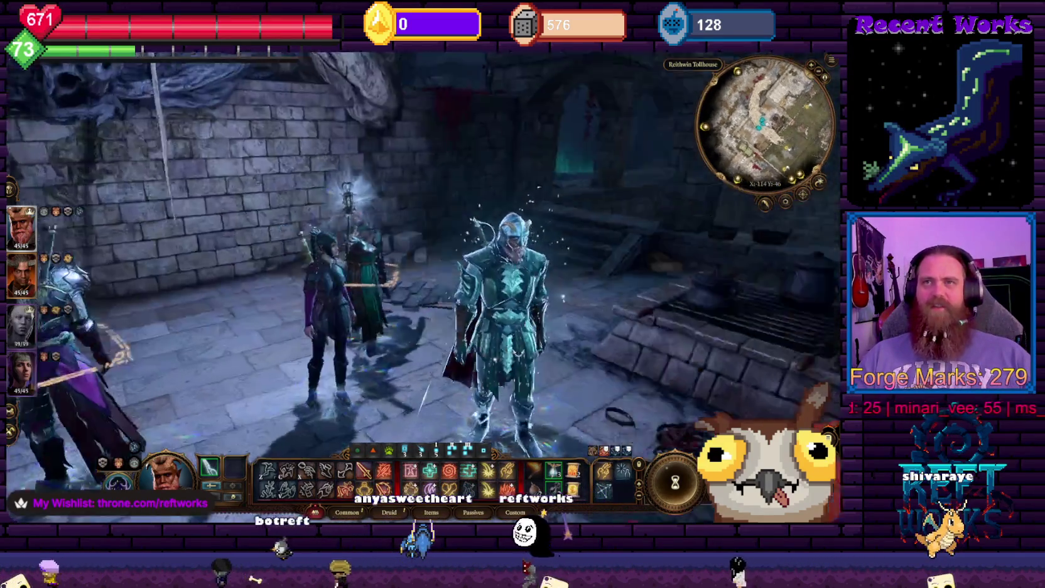
key("q")
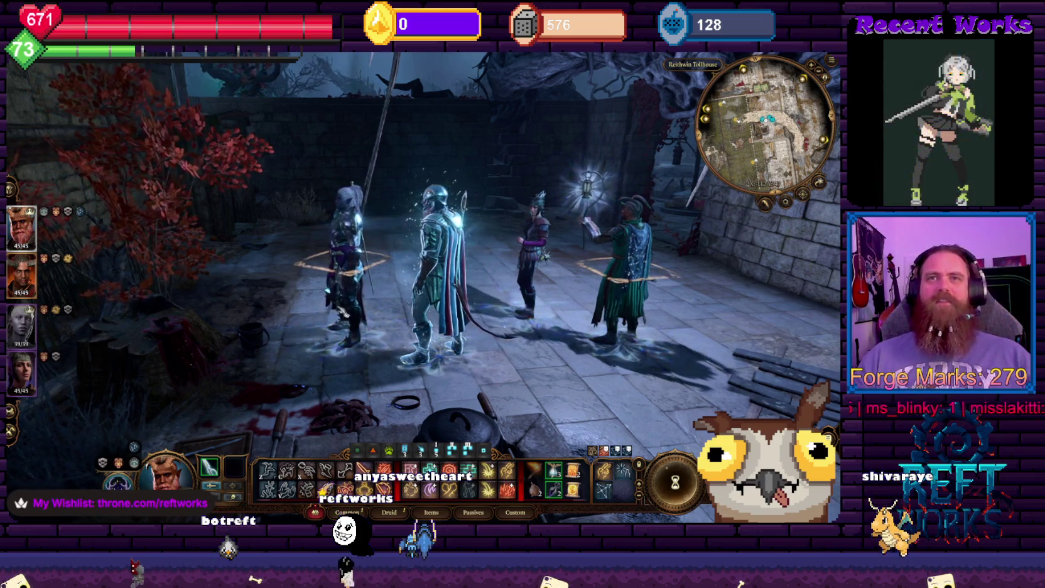
key("q")
key("q")
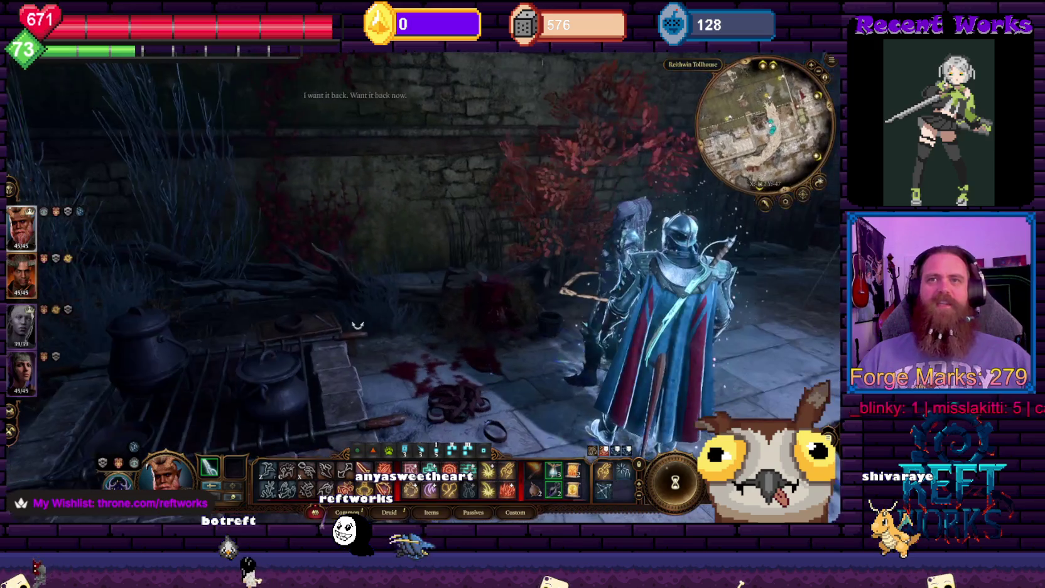
scroll(358, 324, "down", 3)
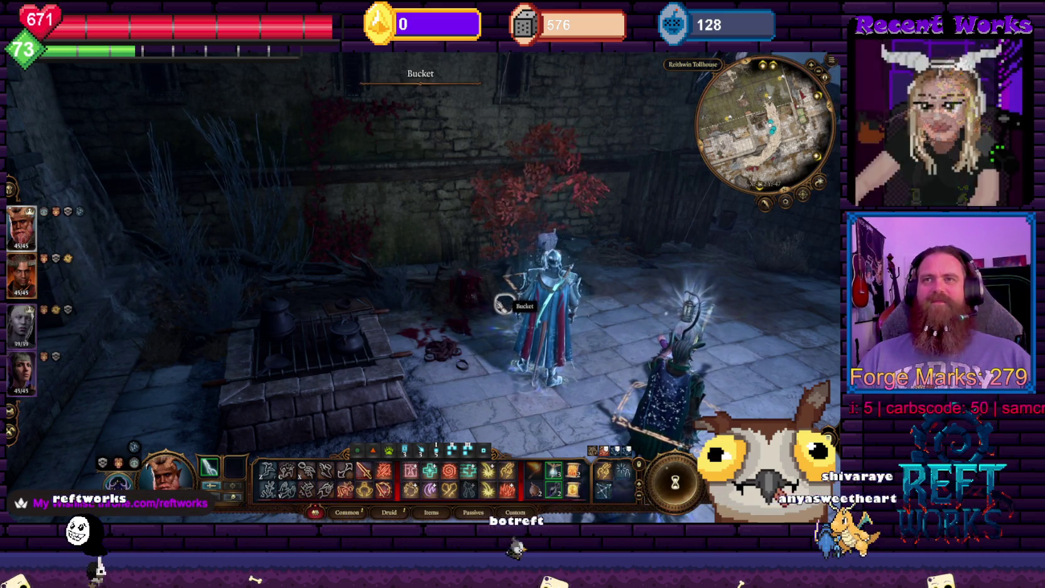
Swing the view around the armoured knight and examine the Dog Collar Pile
key("e")
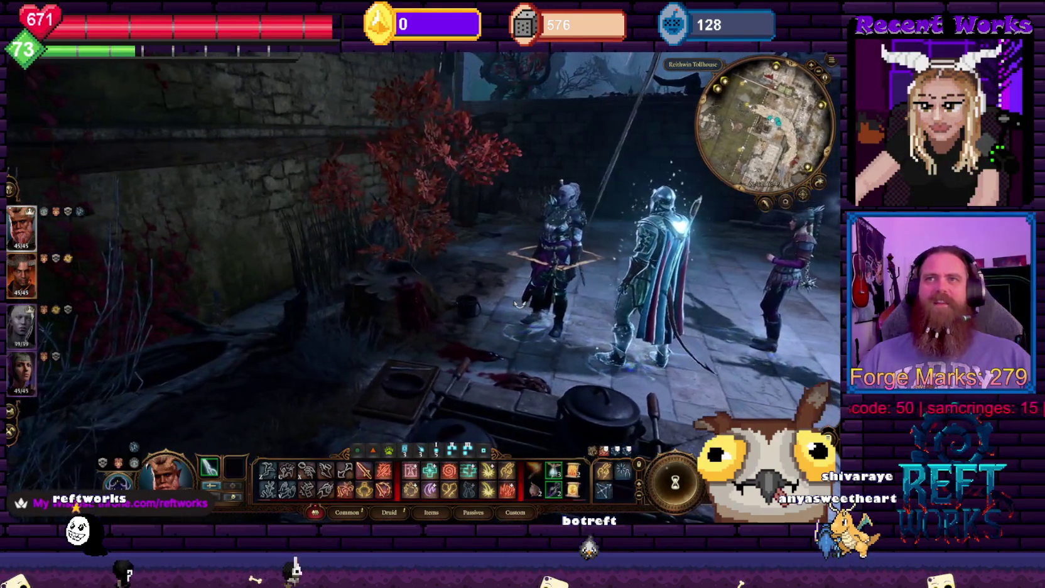
key("e")
scroll(381, 362, "up", 3)
key("e")
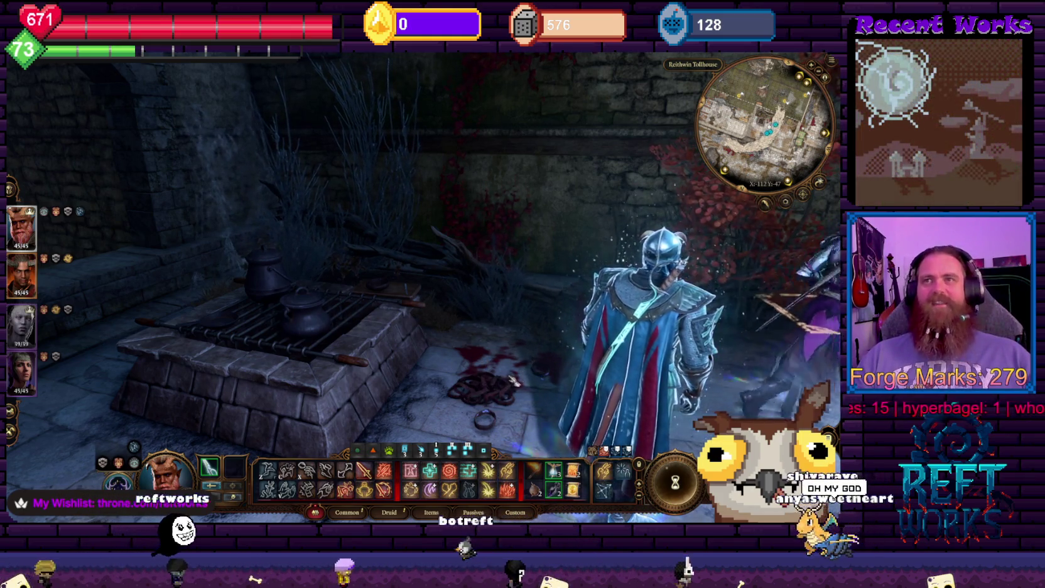
left_click(500, 383)
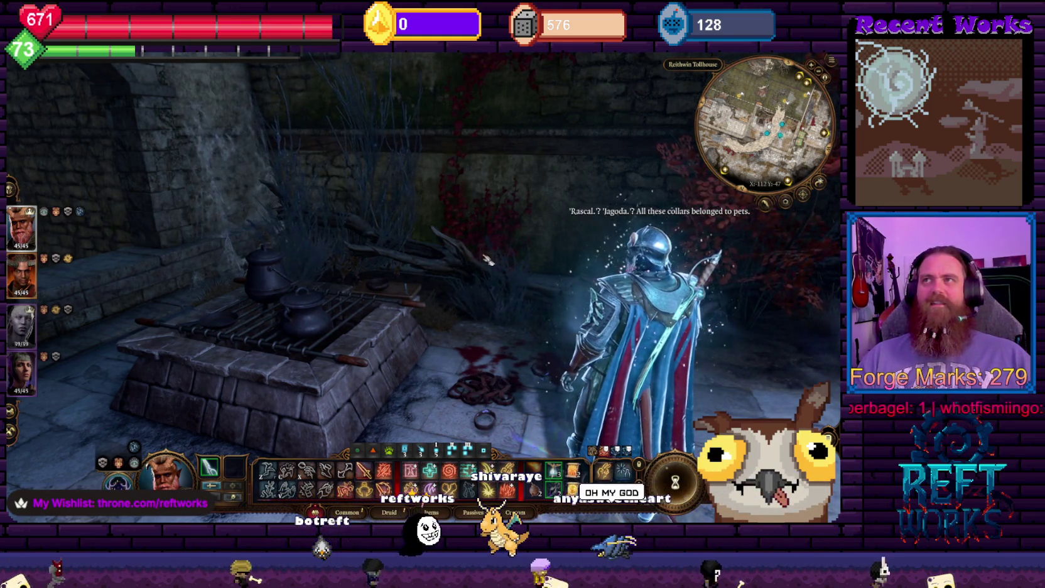
Rotate the camera around the courtyard until the character at the root-covered archway shows
key("e")
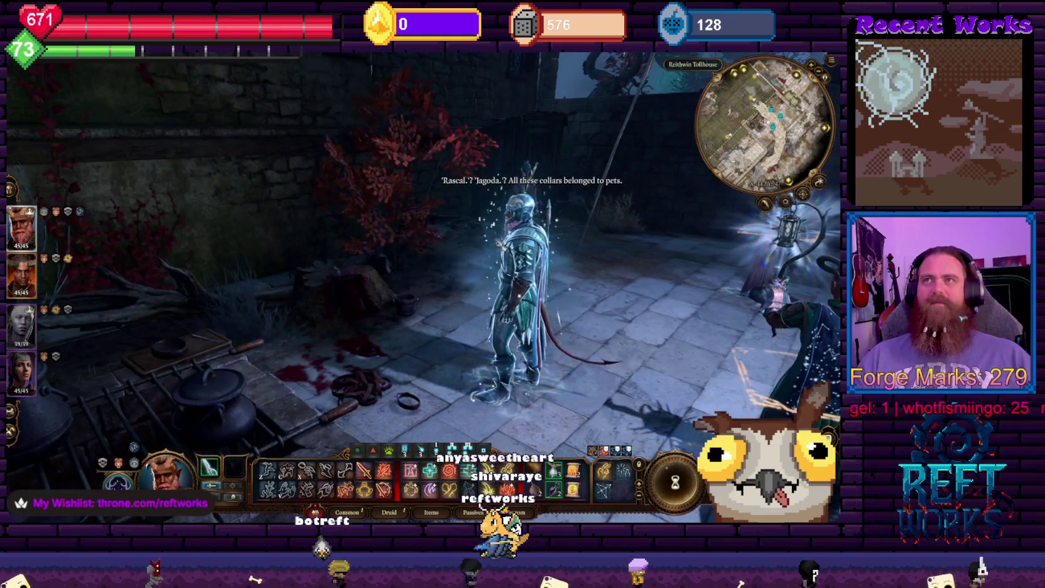
key("e")
key("e")
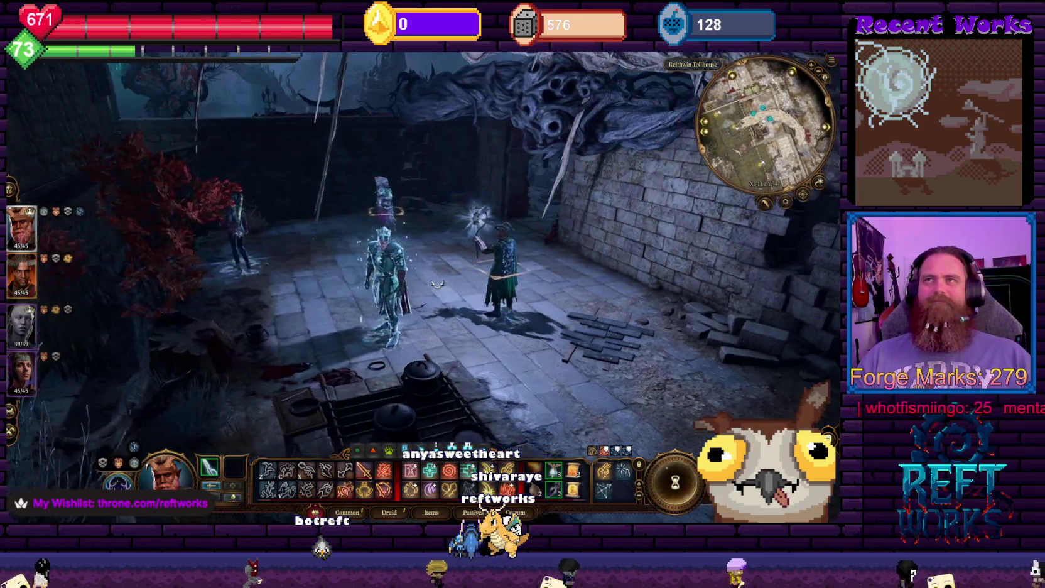
key("e")
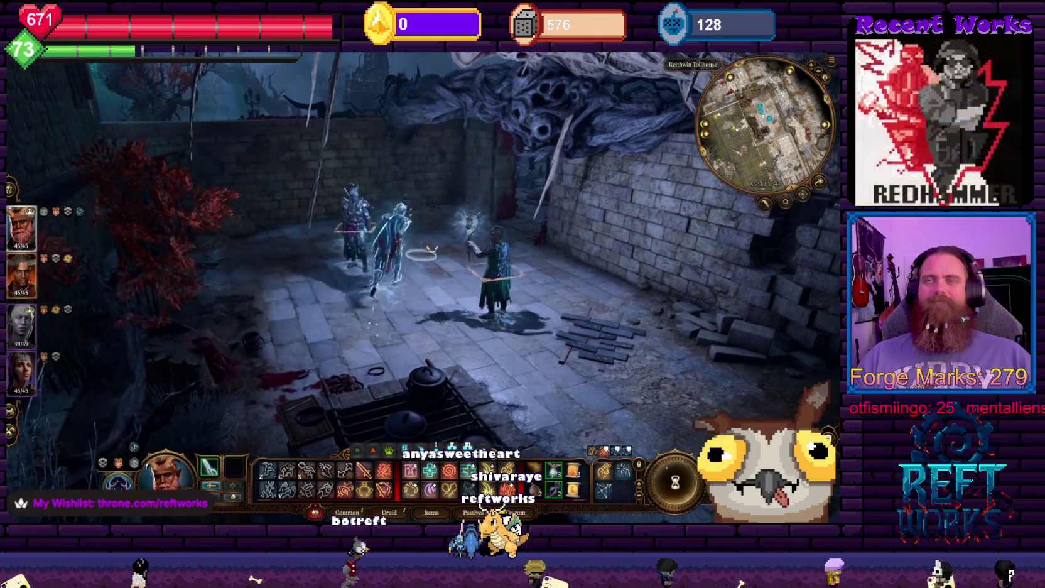
key("e")
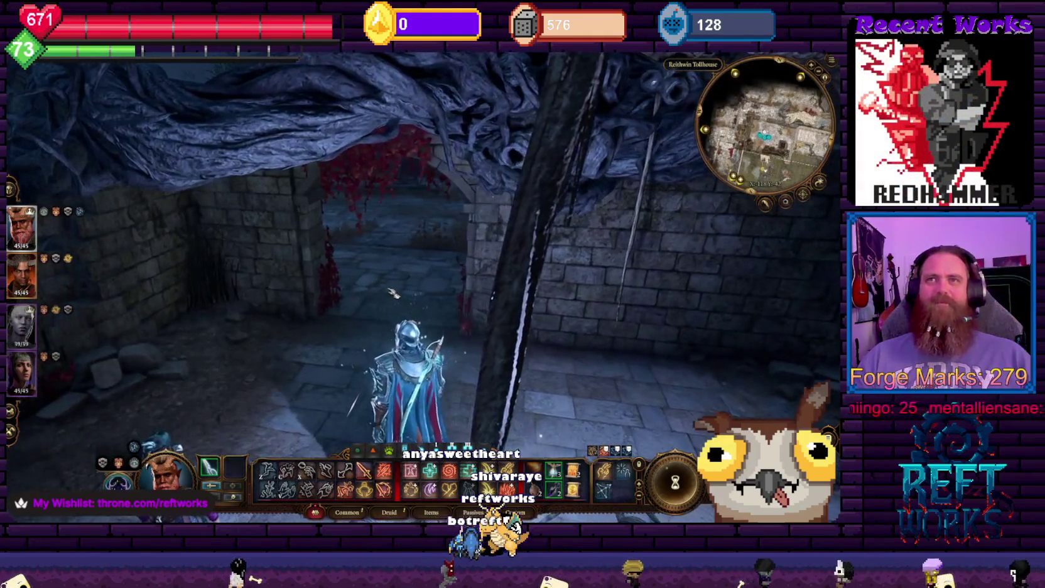
key("e")
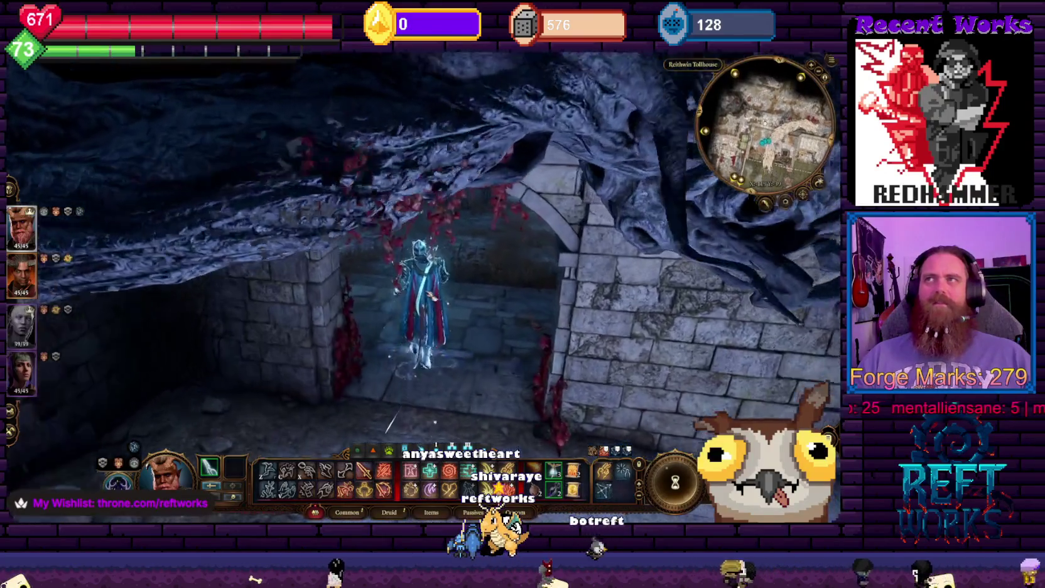
key("e")
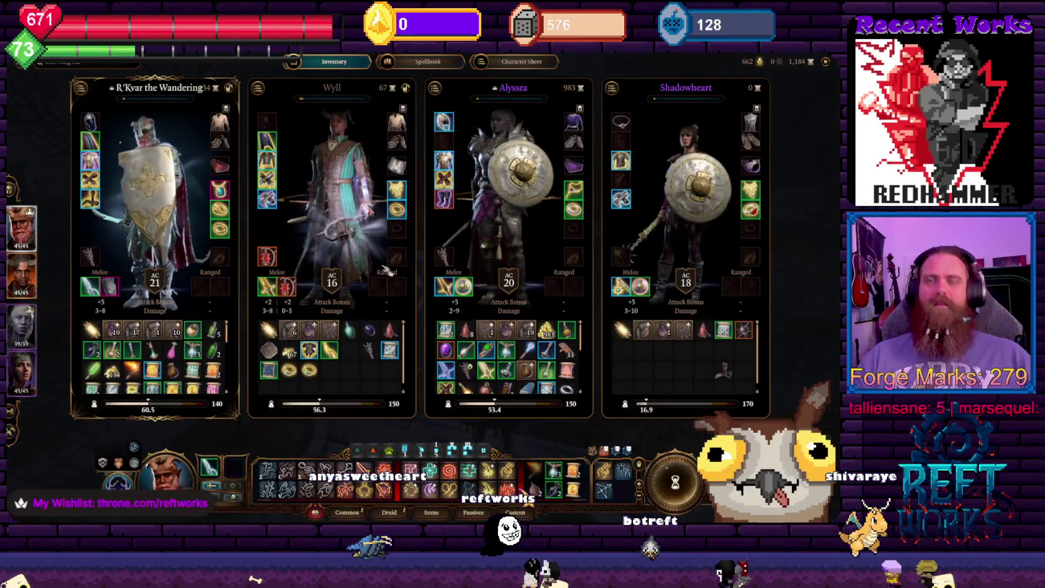
Close the party inventory and take a quick look at the world map
key("Escape")
key("m")
key("m")
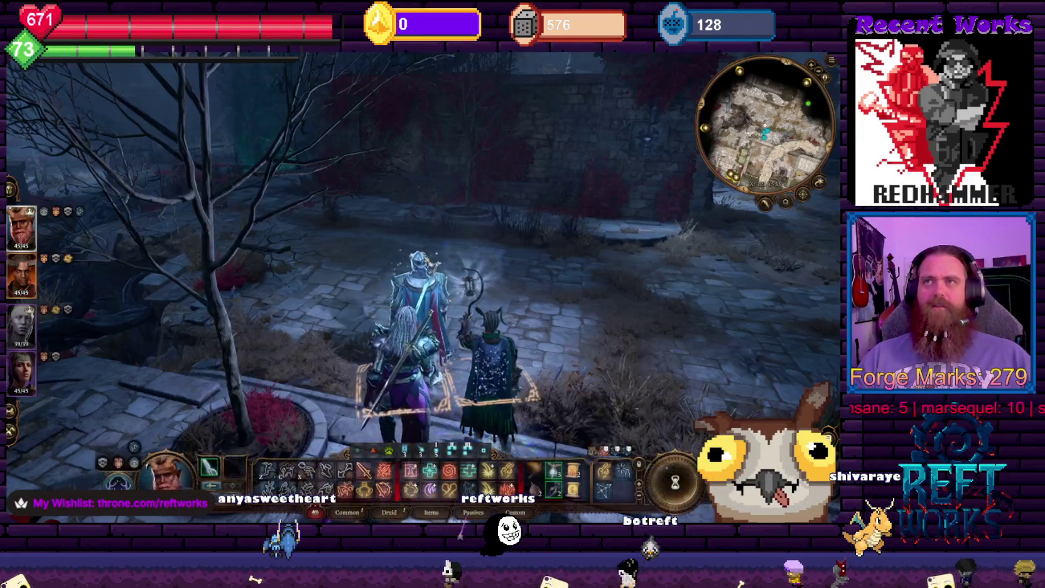
key("m")
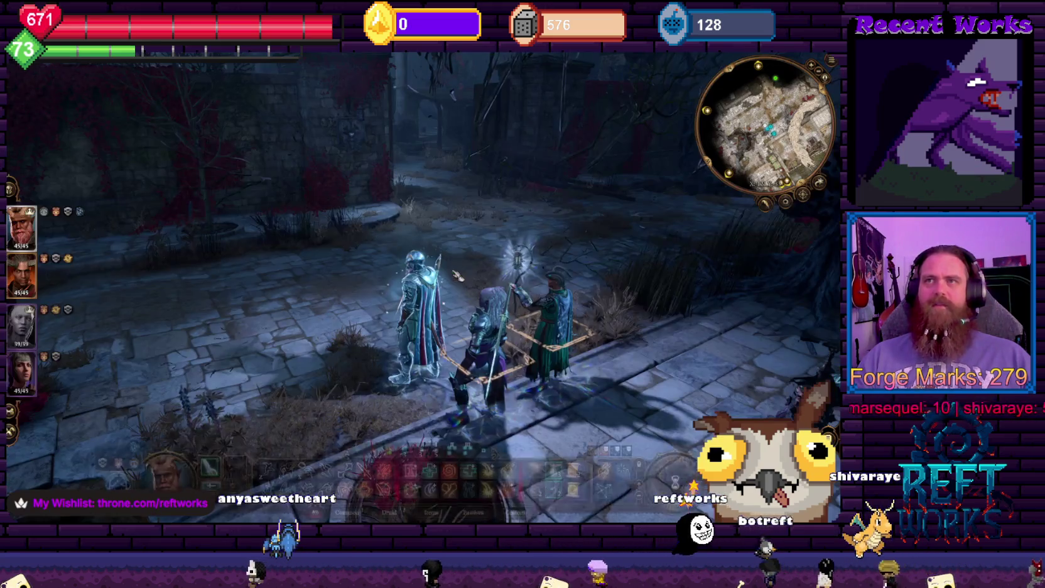
Turn the camera toward the door and start a conversation with Korrilla
key("e")
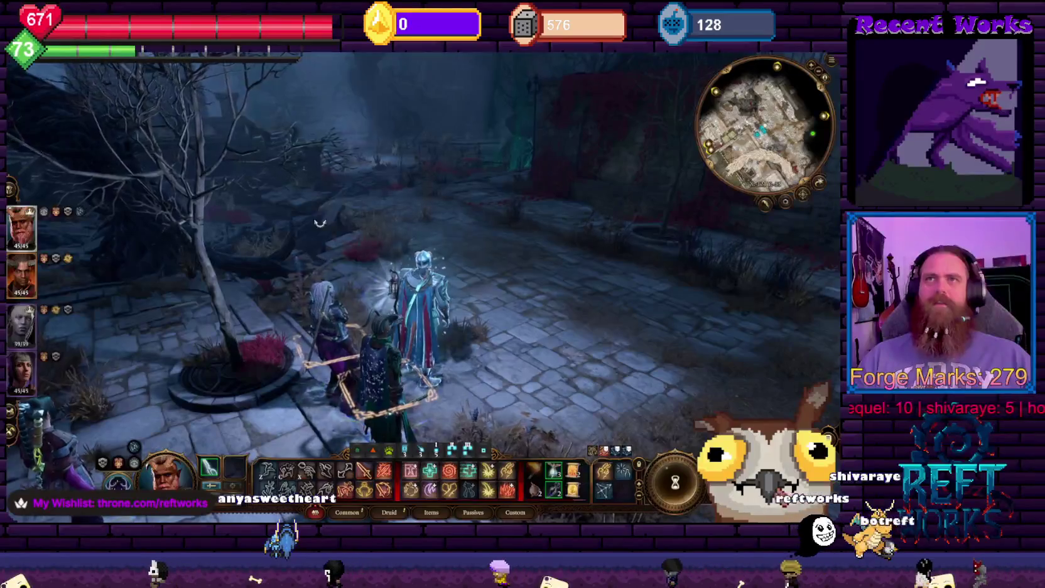
key("e")
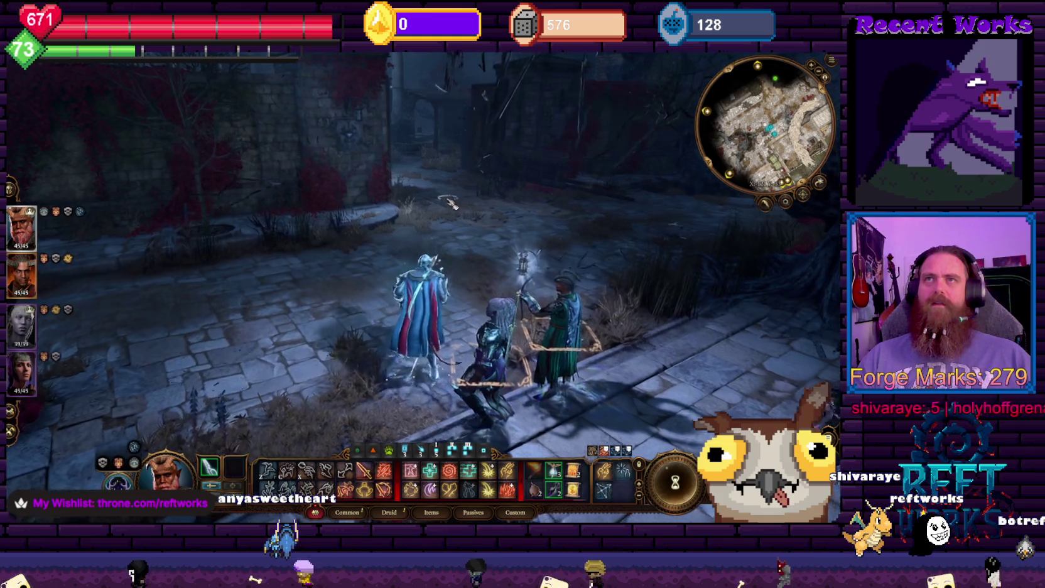
key("e")
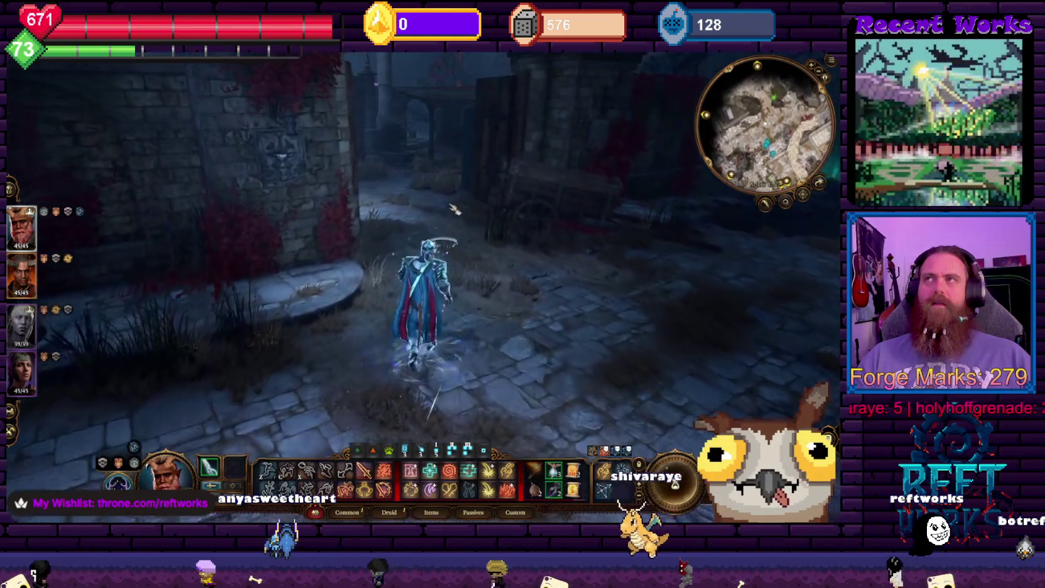
key("e")
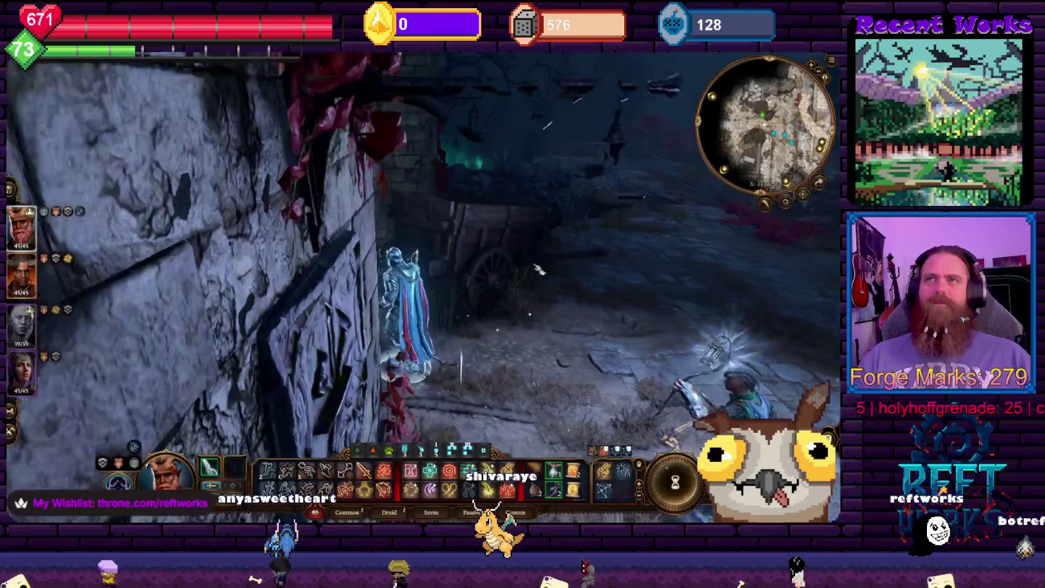
key("e")
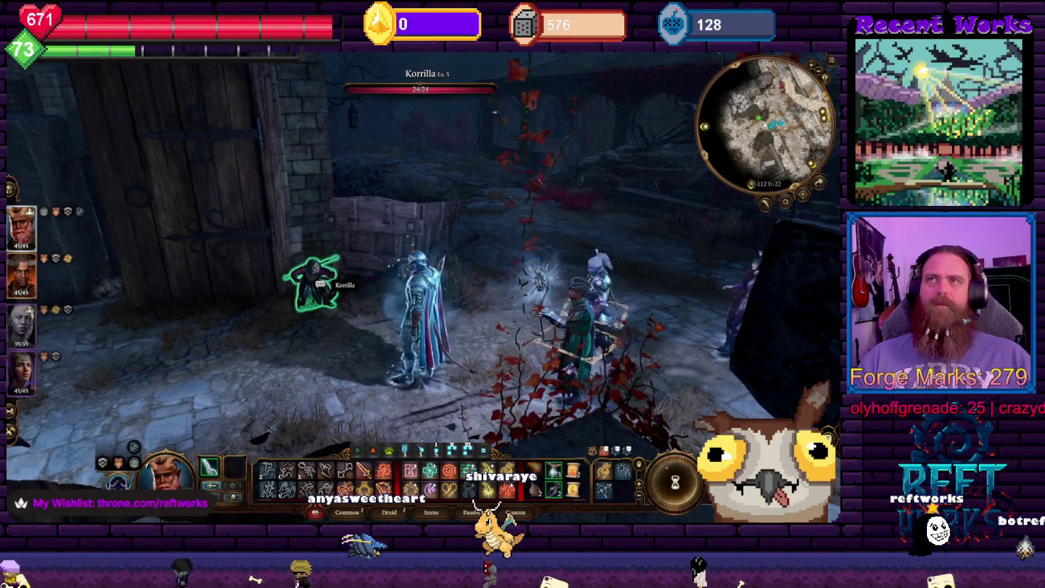
left_click(343, 273)
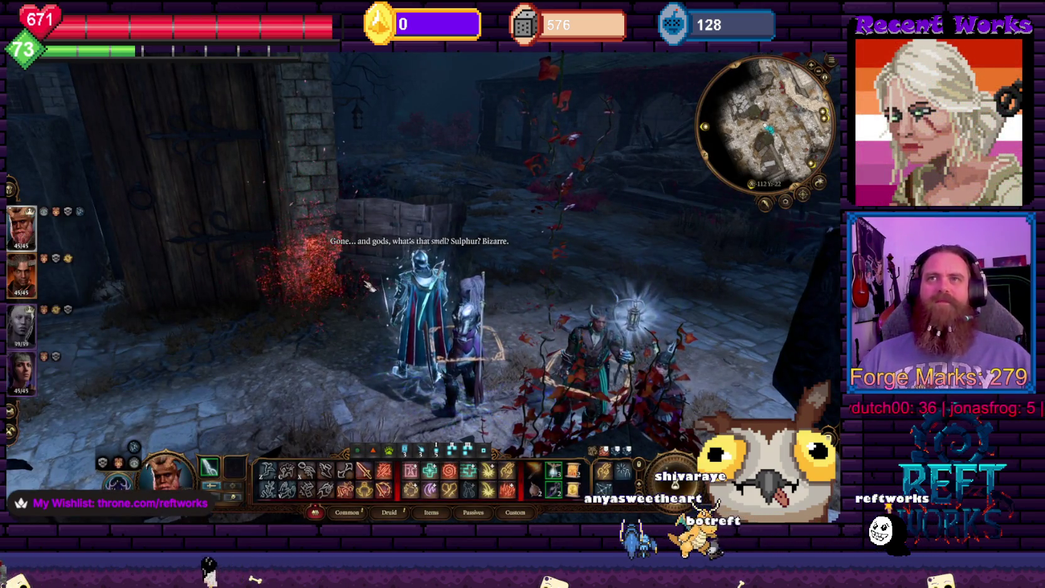
Rotate the camera around the party to survey the courtyard toward the stairs
key("q")
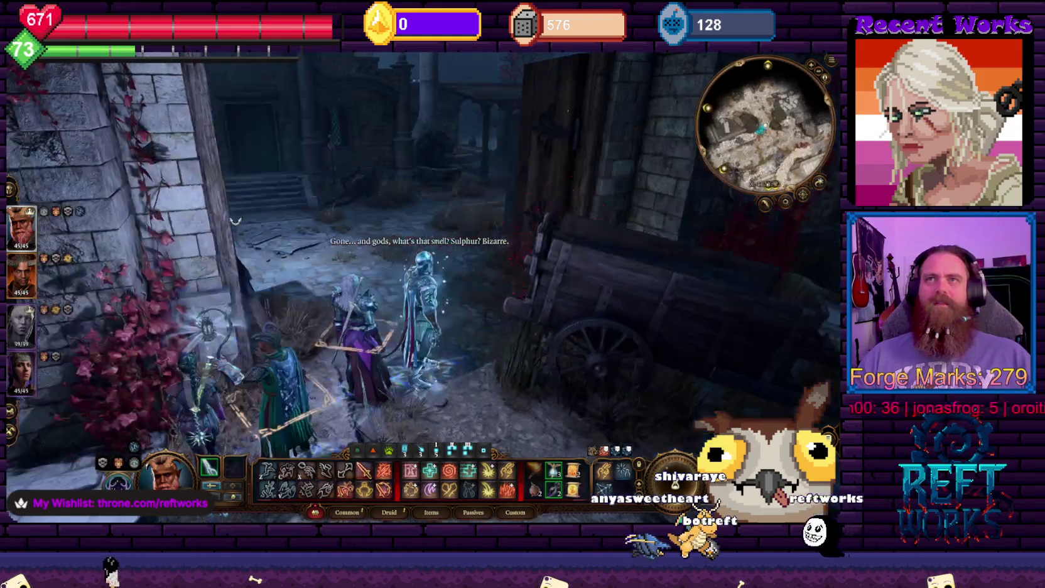
key("q")
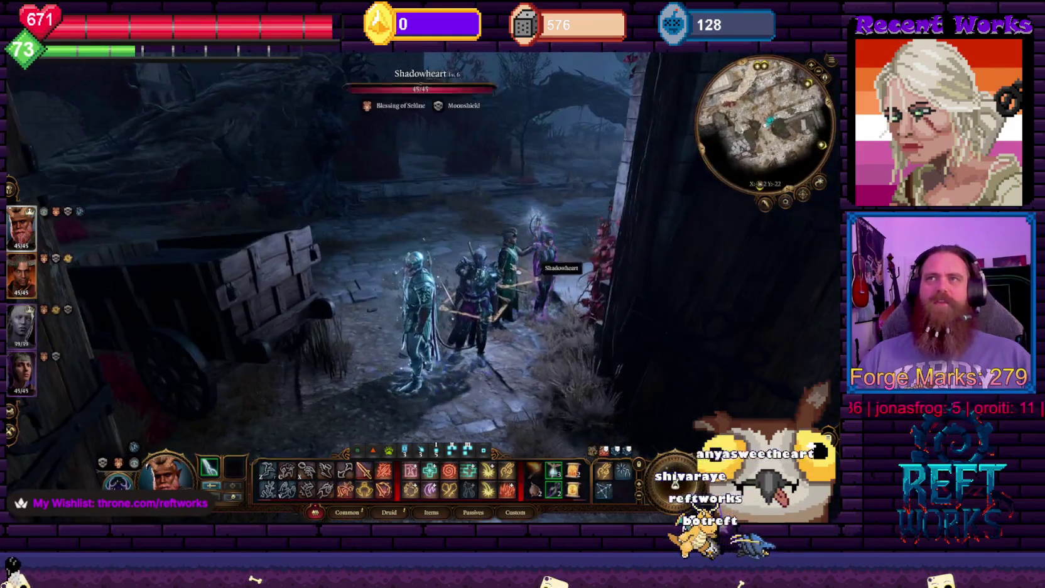
key("q")
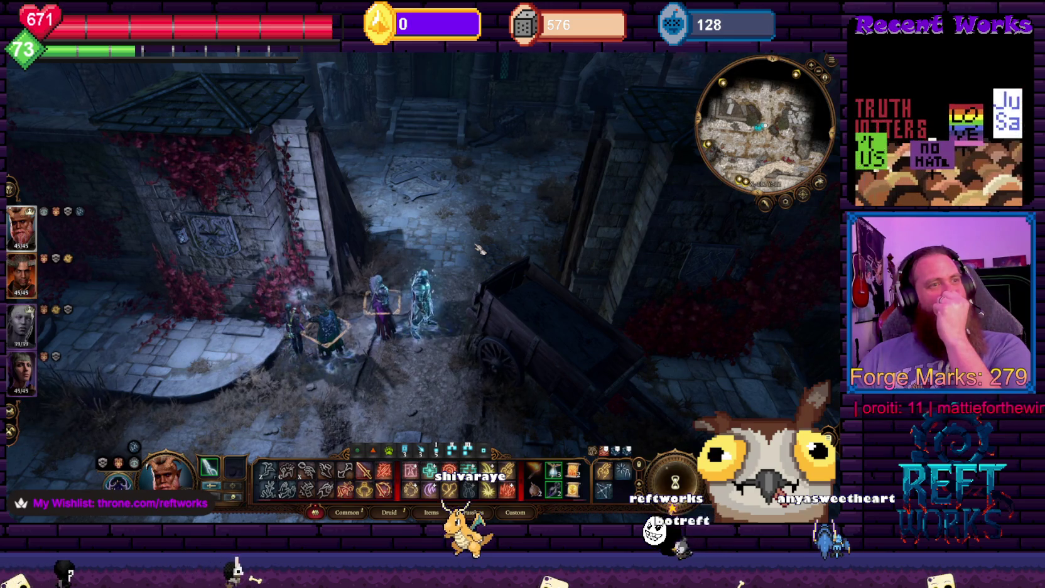
key("q")
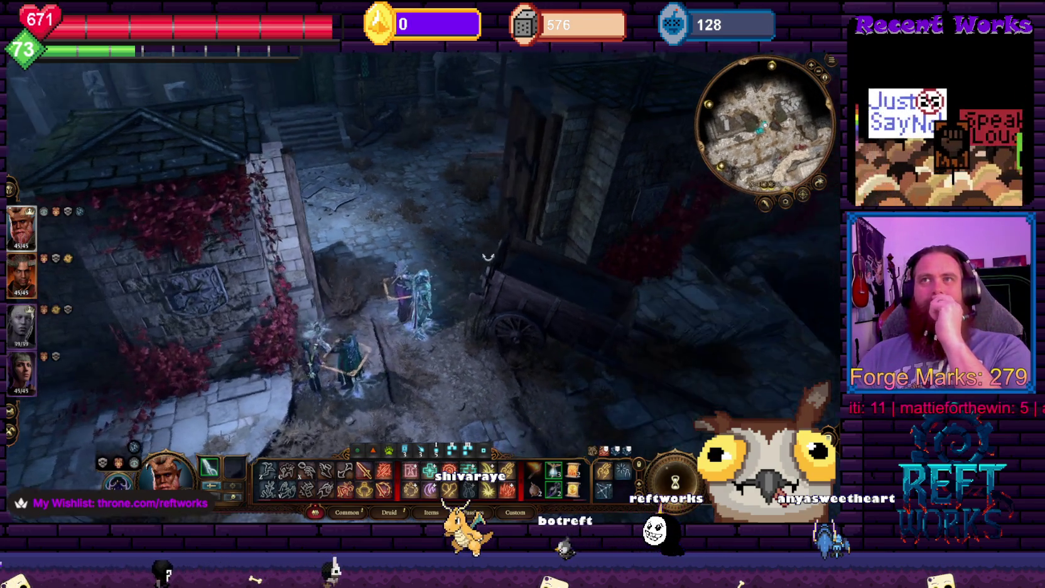
key("q")
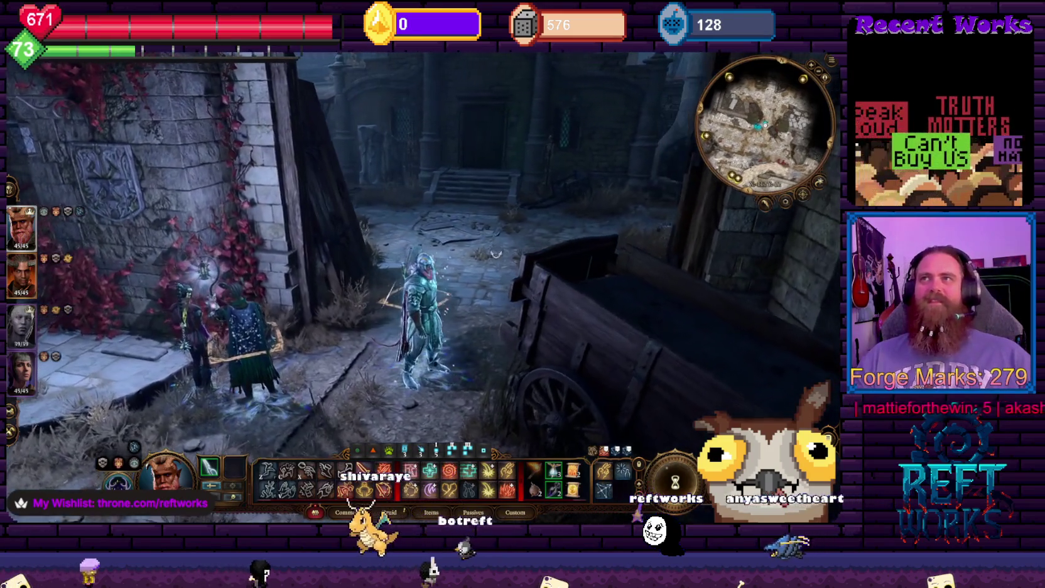
key("q")
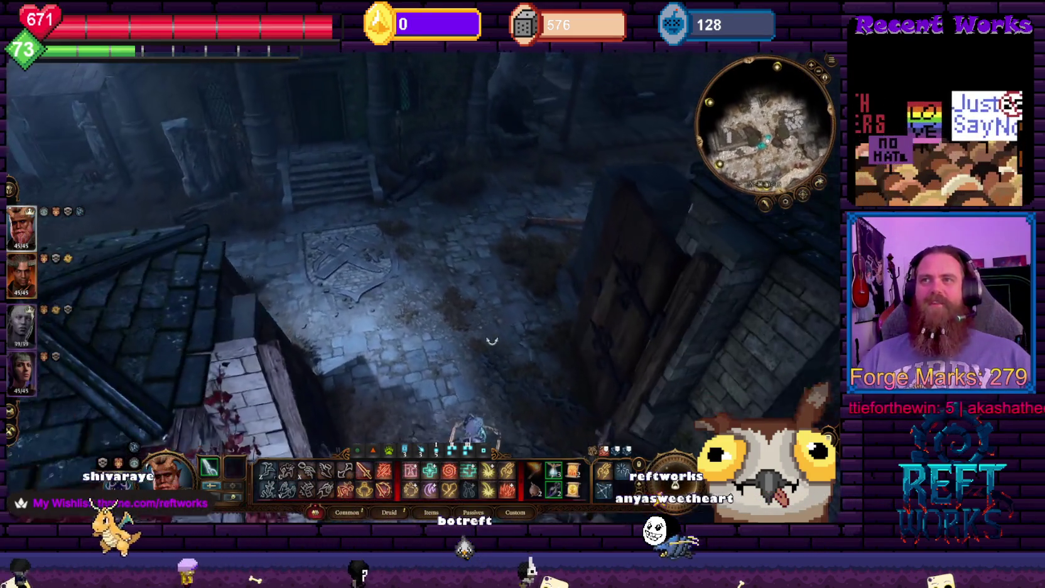
key("q")
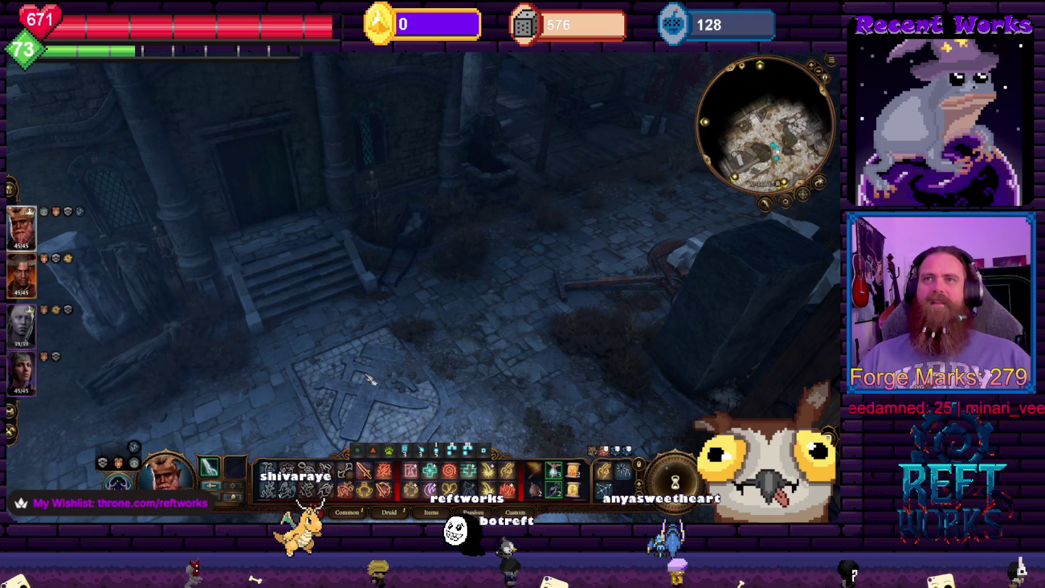
key("e")
key("e")
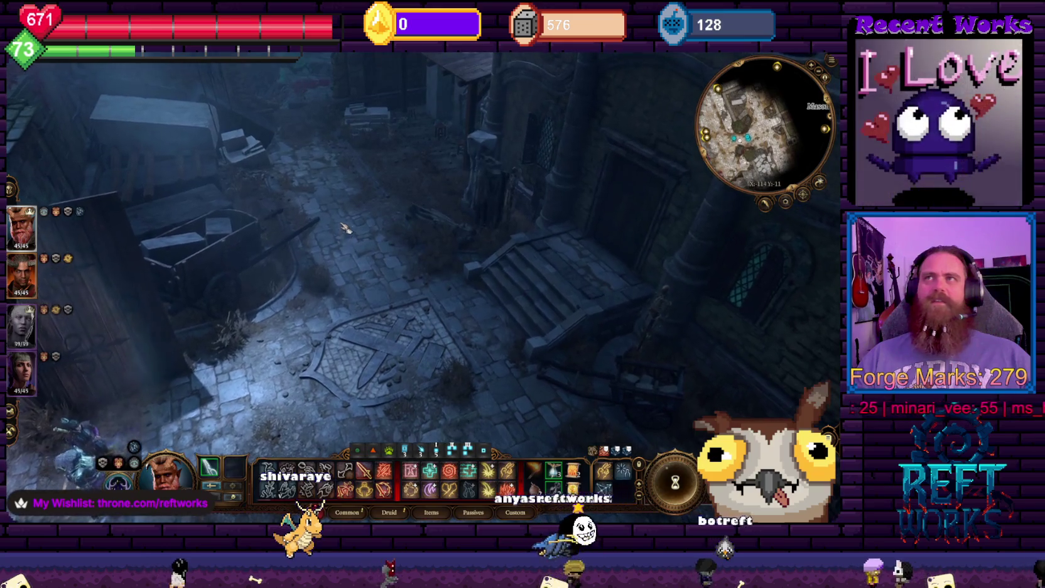
Face the stairs and walk the party to the Masons' Guild doorway
key("e")
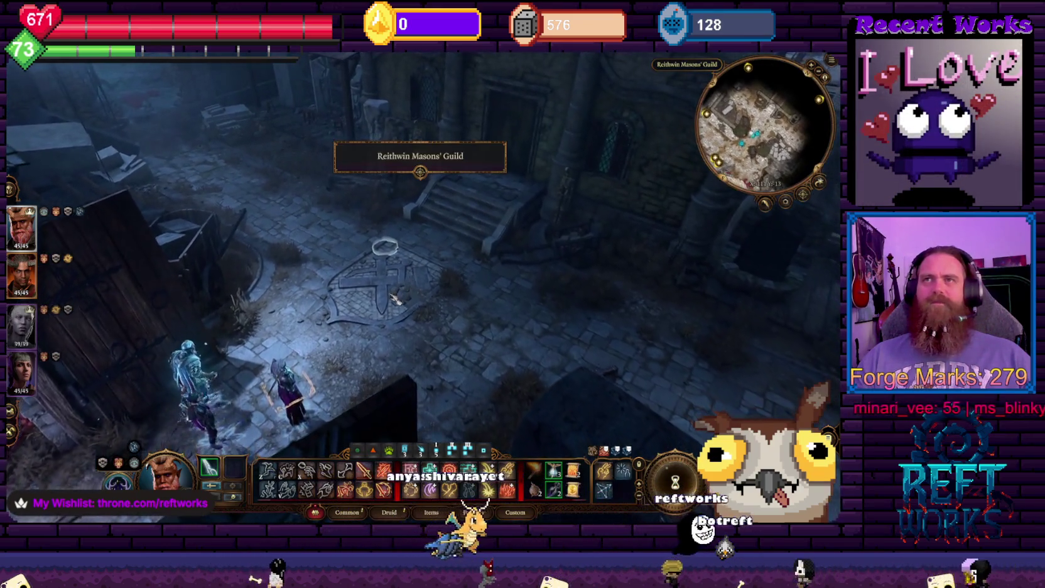
key("e")
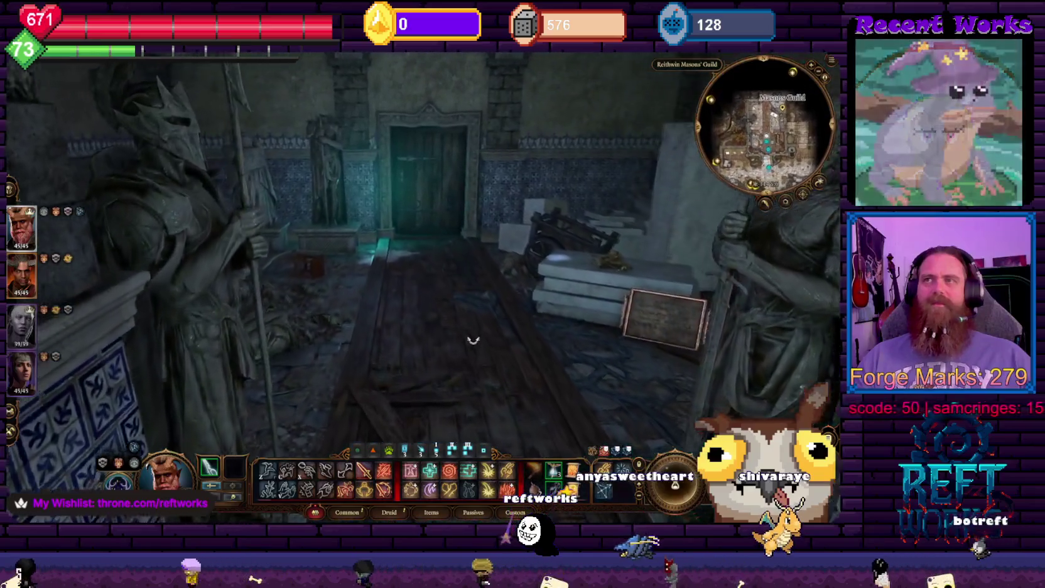
left_click(471, 343)
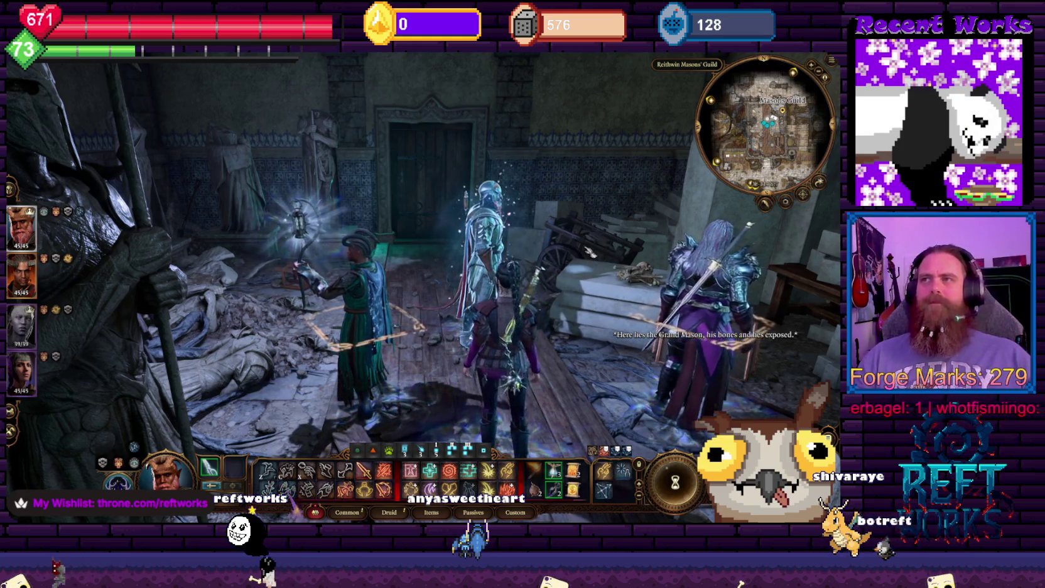
Survey the guild hall's window room and statues, then bring up the pause menu
key("q")
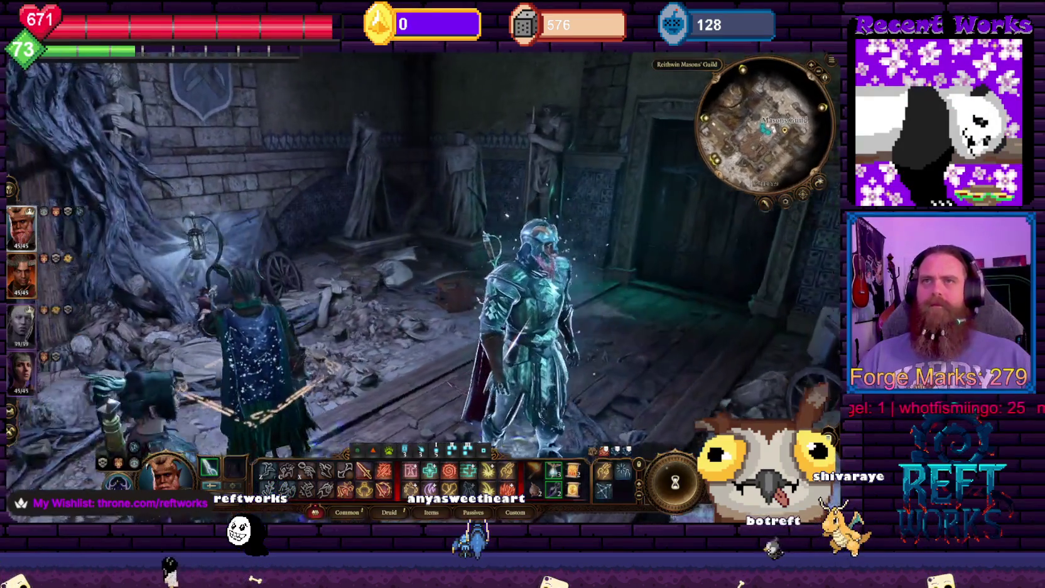
key("q")
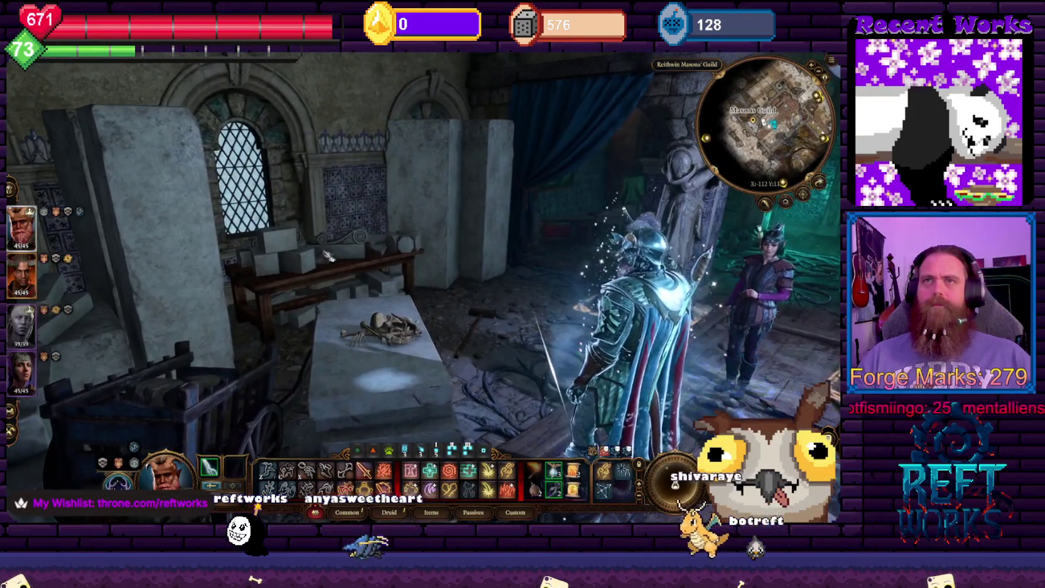
key("e")
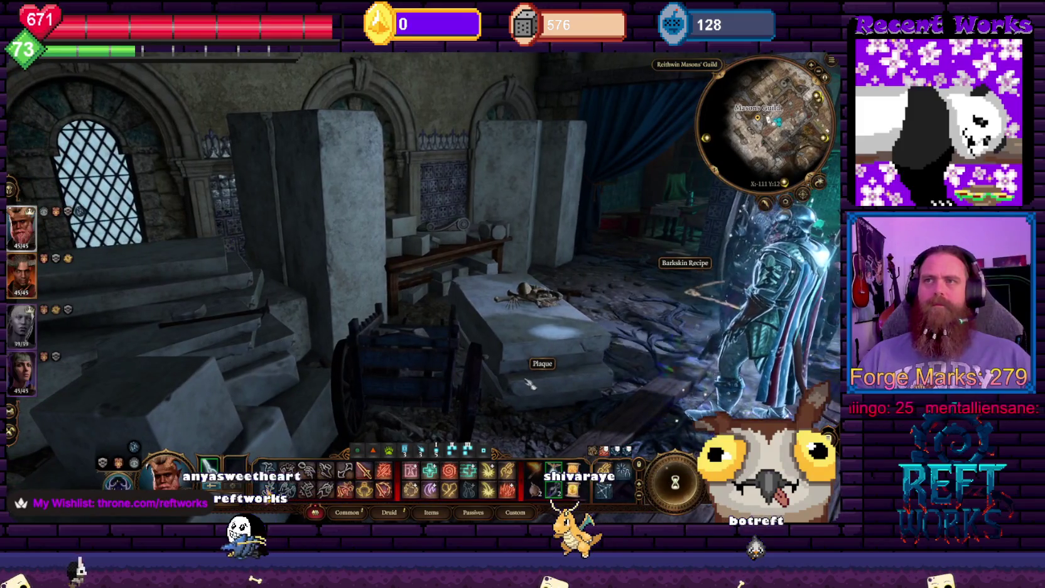
key("e")
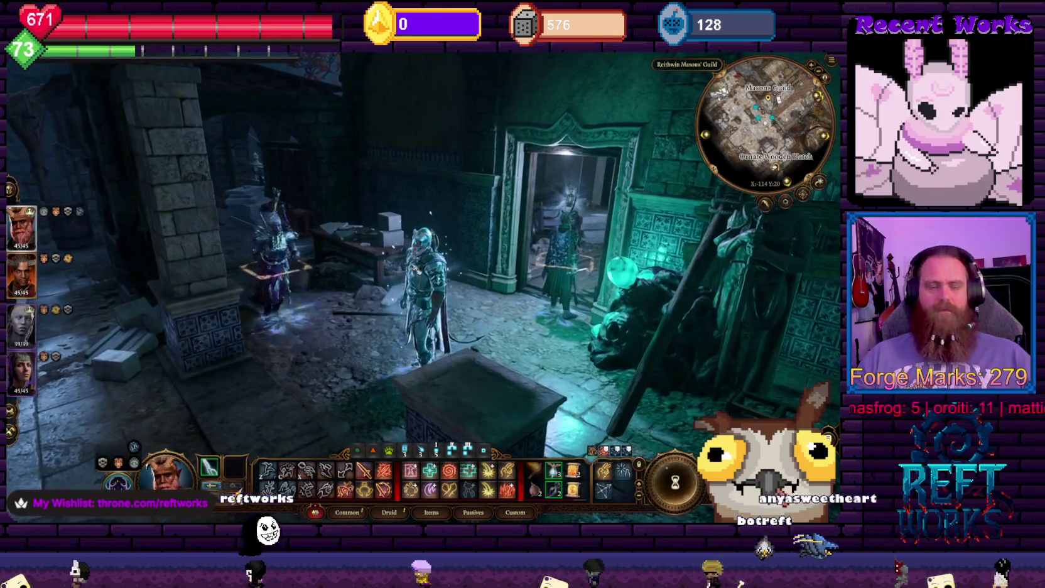
key("Escape")
Open the Load list and preview Autosave 44, Autosave 43 and Quicksave 36
left_click(422, 307)
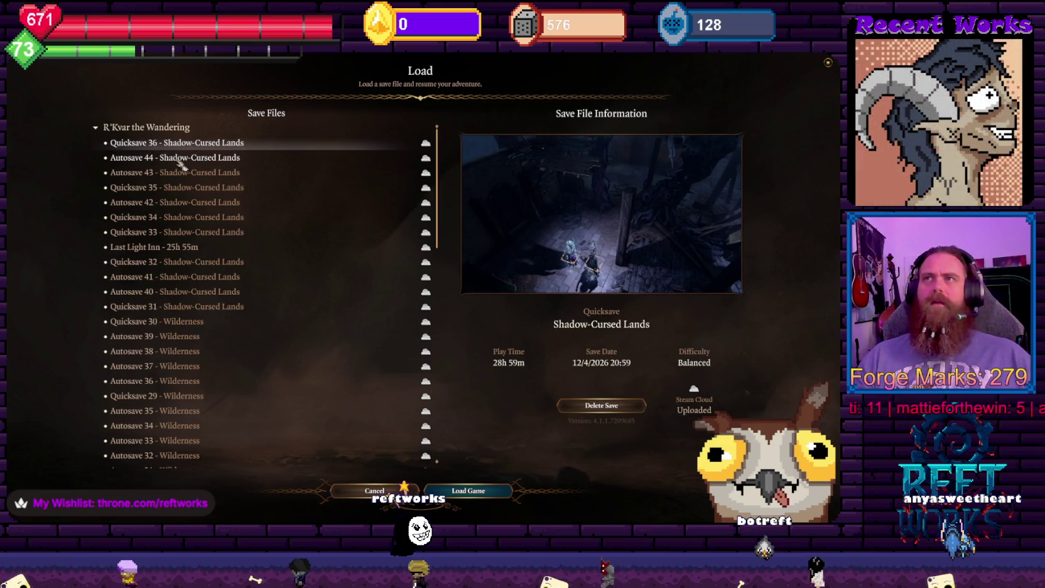
left_click(198, 163)
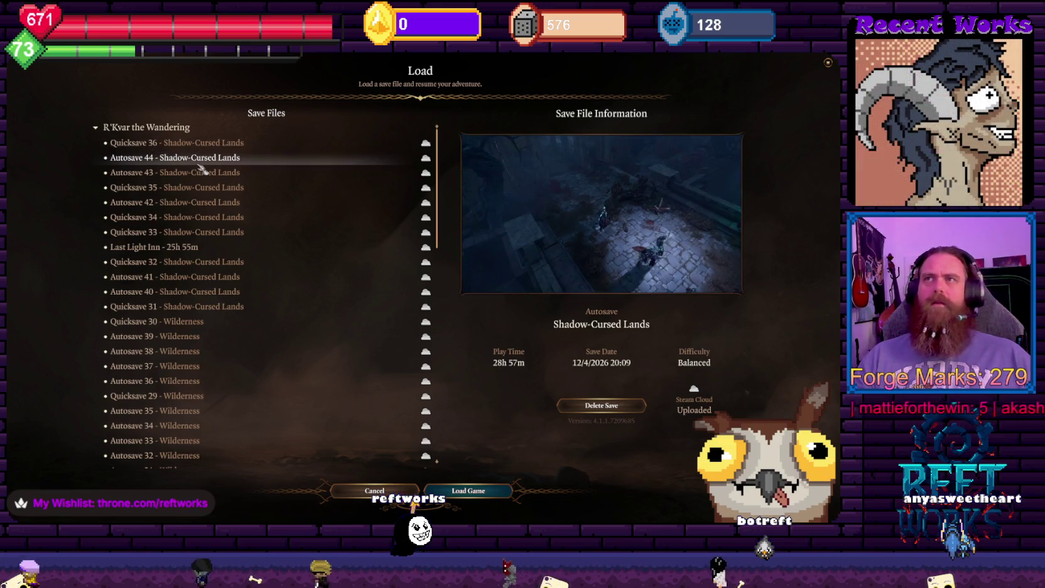
left_click(189, 177)
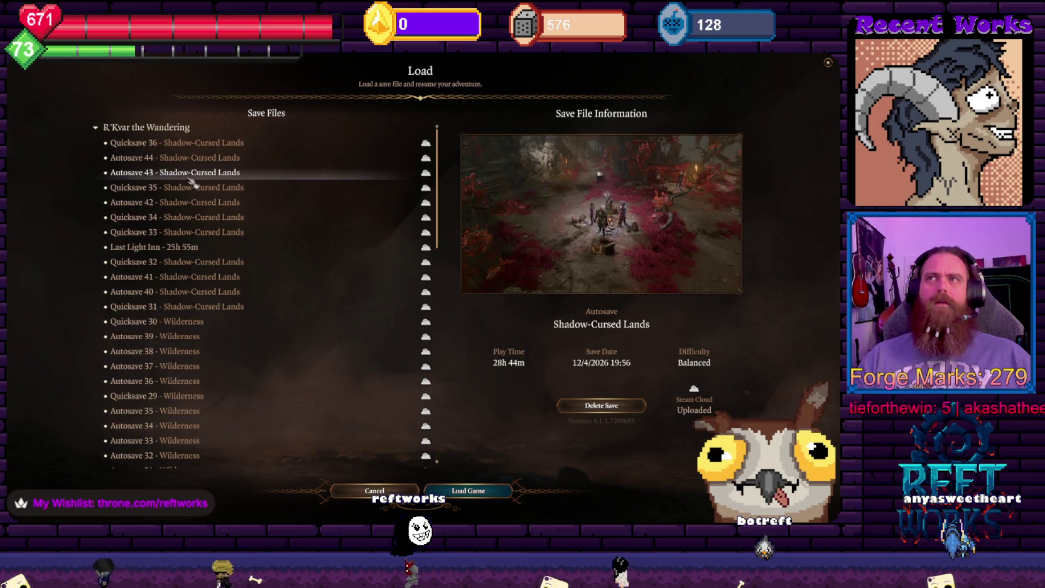
left_click(173, 144)
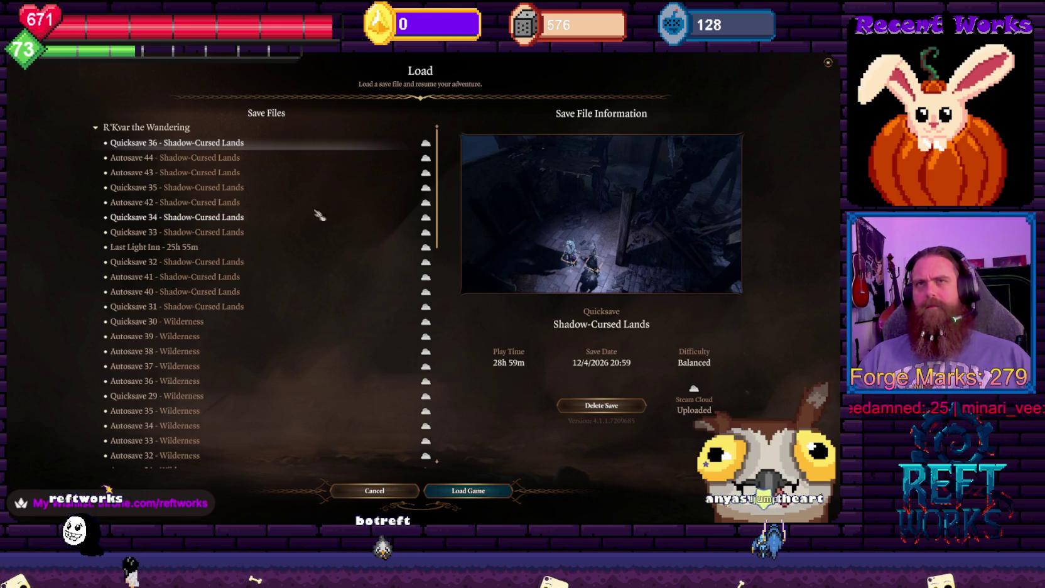
left_click(184, 160)
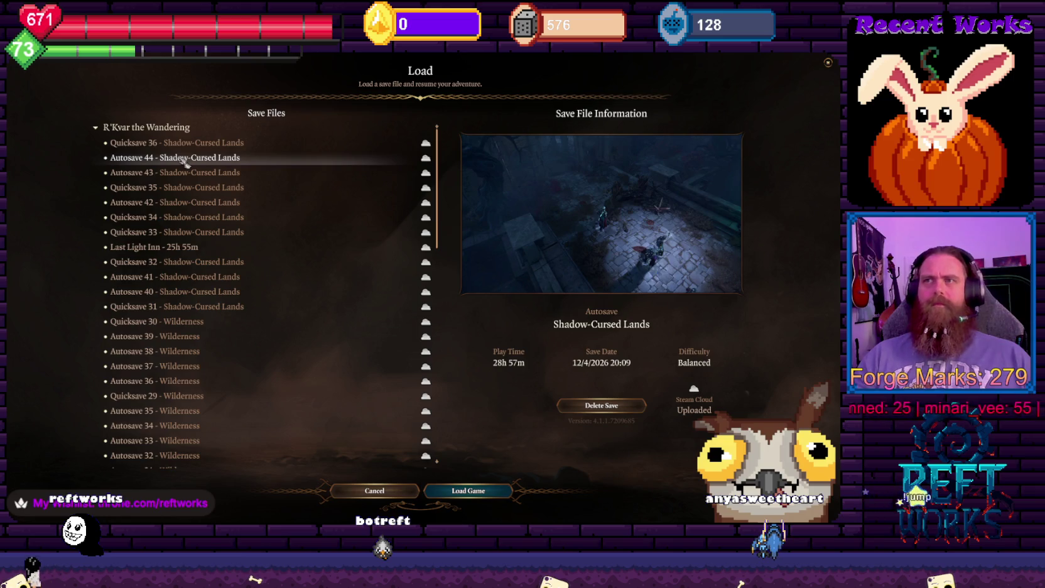
Step through the saves comparing Autosave 44, Quicksave 36, Quicksave 35 and Autosave 42
key("Down")
key("Down")
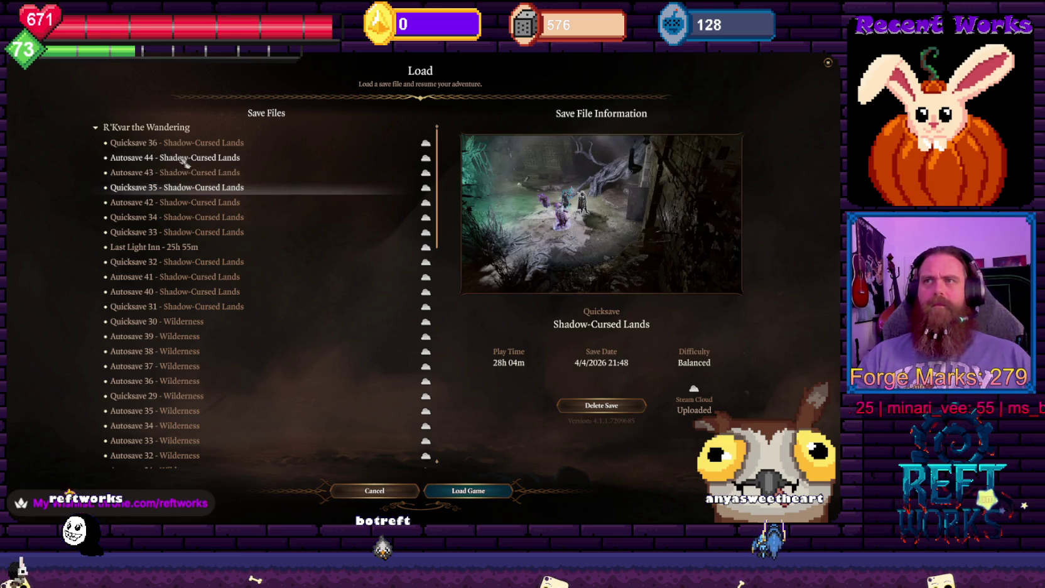
key("Up")
key("Up")
key("Up")
key("Down")
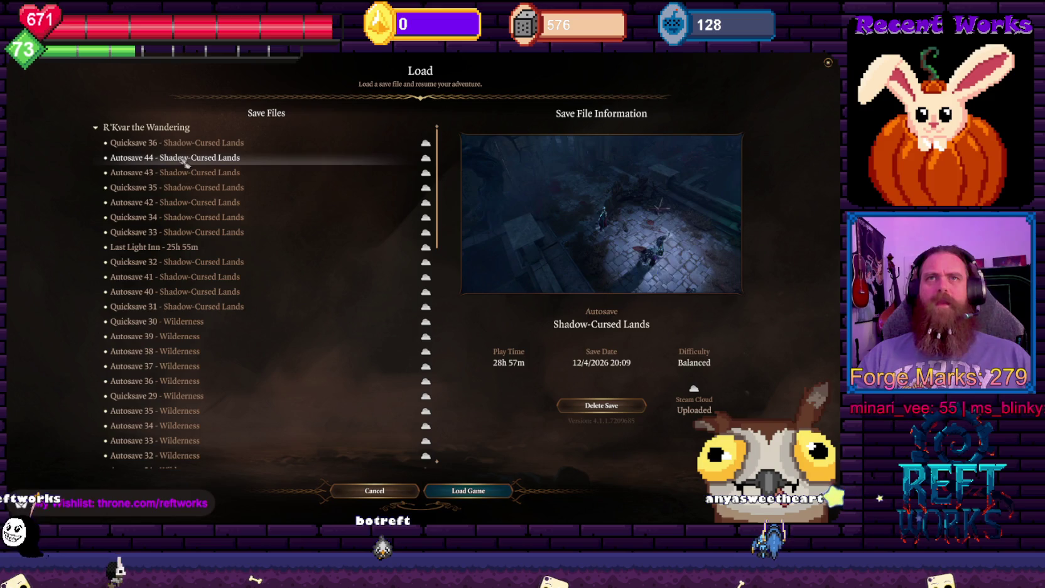
key("Up")
key("Down")
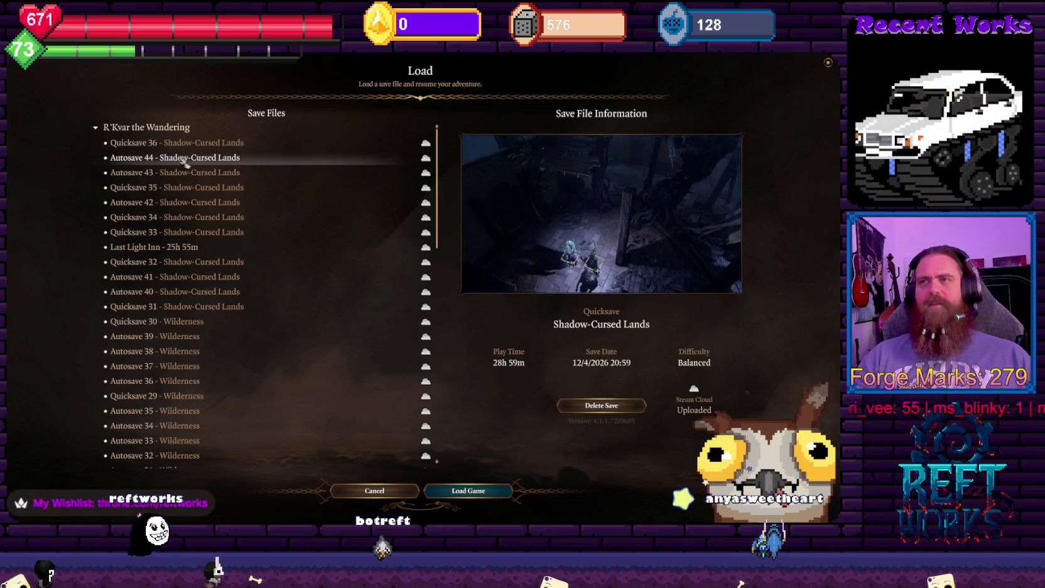
key("Down")
key("Down")
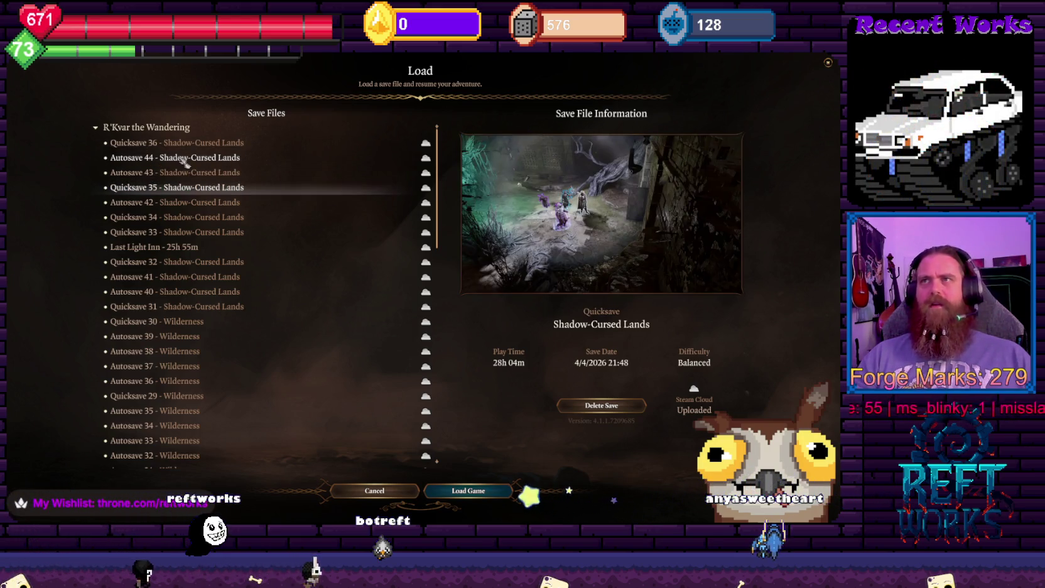
key("Down")
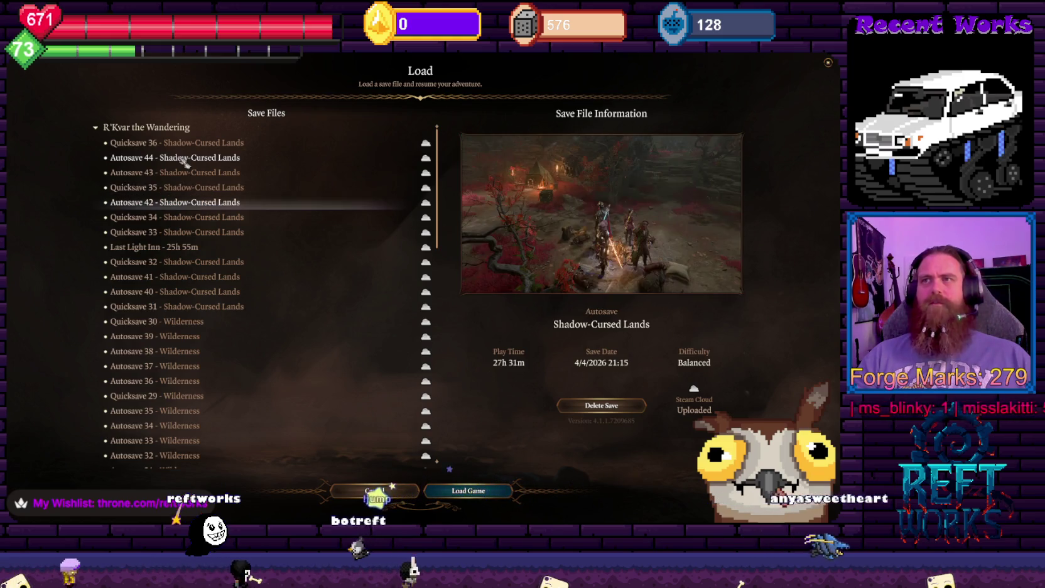
Recheck Autosave 43, Quicksave 32, Autosave 42 and Quicksave 36, then exit without loading
key("Up")
key("Up")
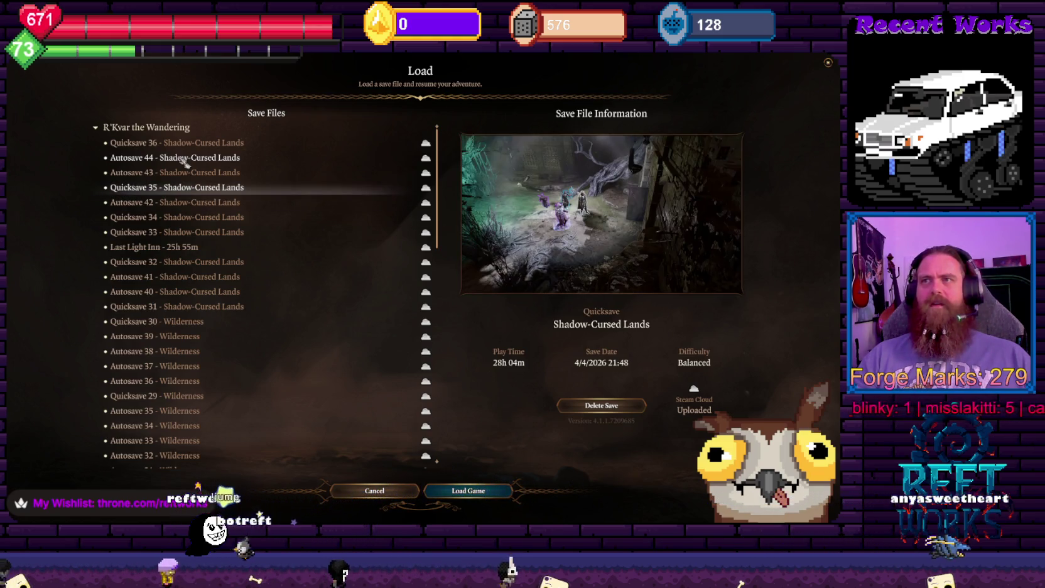
key("Up")
key("Up")
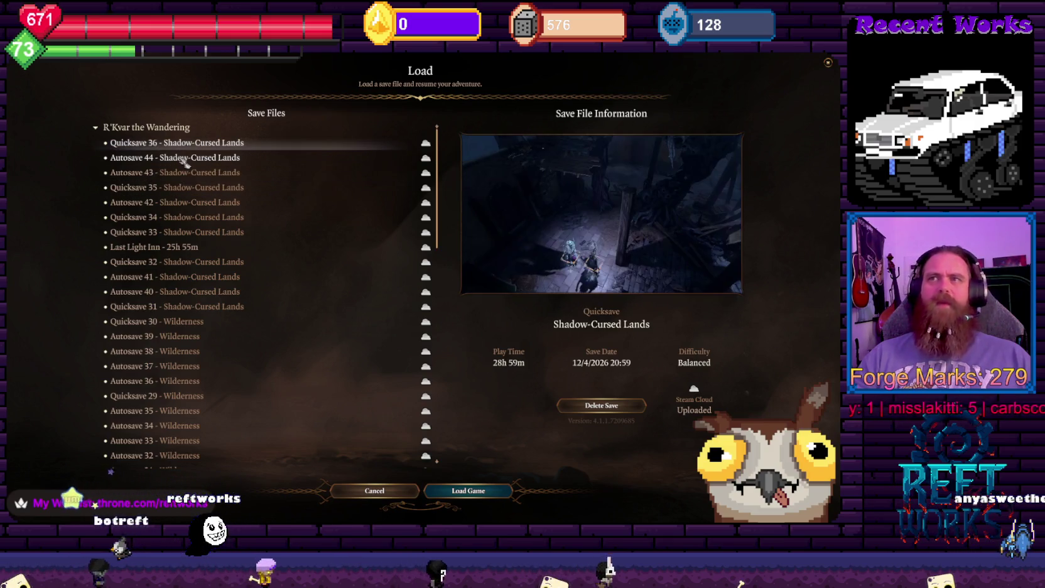
key("Down")
key("Down")
key("Down")
key("Down")
key("Down")
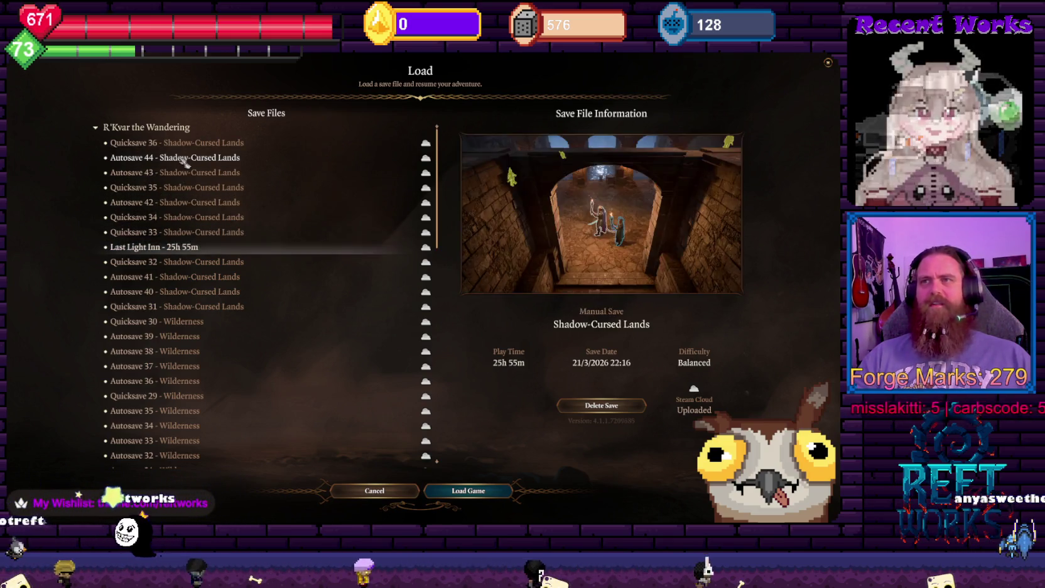
key("Down")
key("Up")
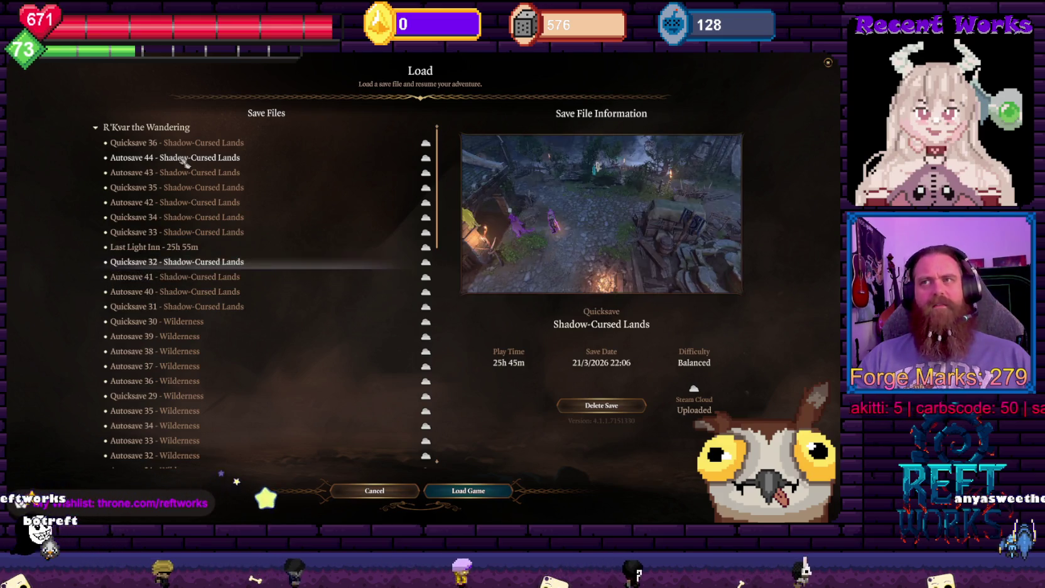
key("Up")
key("Up")
key("Up")
key("Up")
key("Up")
key("Up")
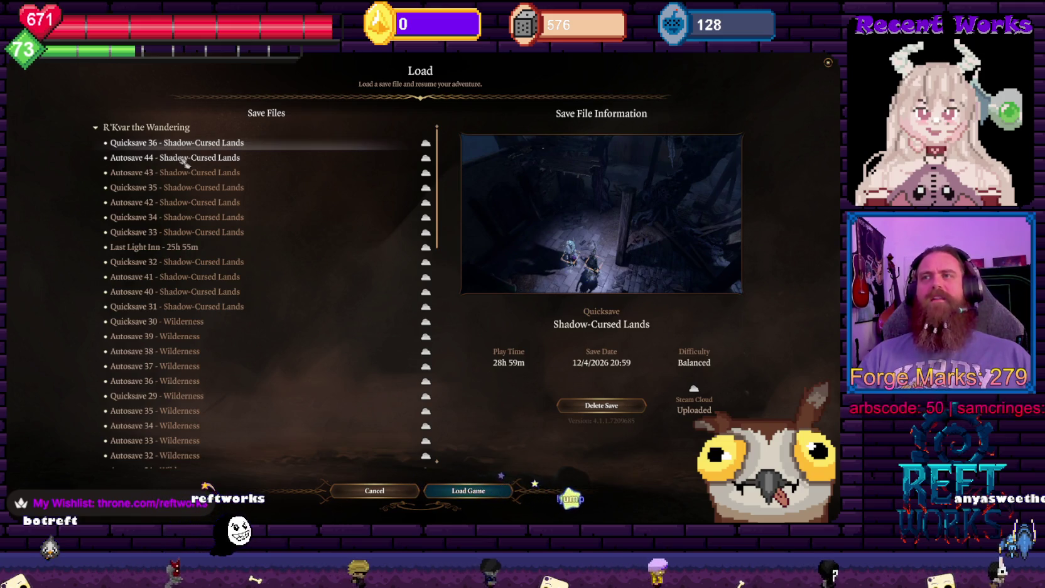
key("Down")
key("Up")
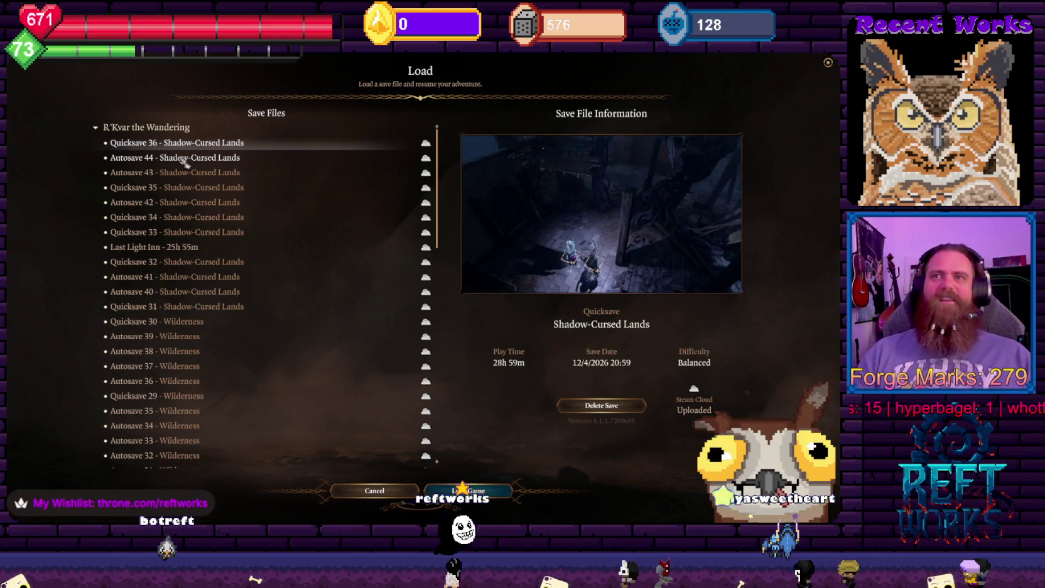
key("Escape")
Resume the game, climb the ladder, and move across the upper wooden floor
left_click(417, 256)
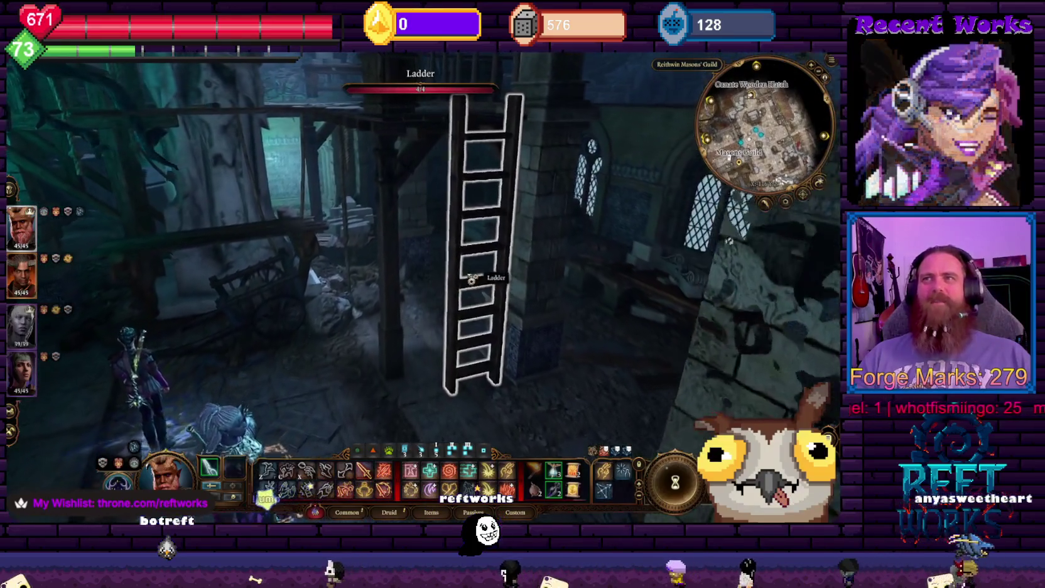
left_click(478, 281)
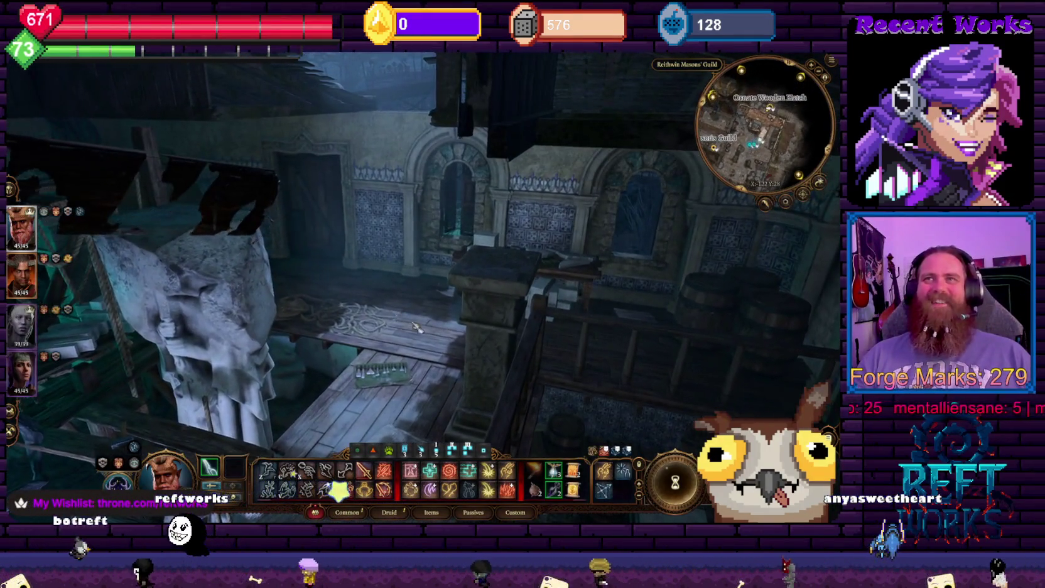
left_click(397, 296)
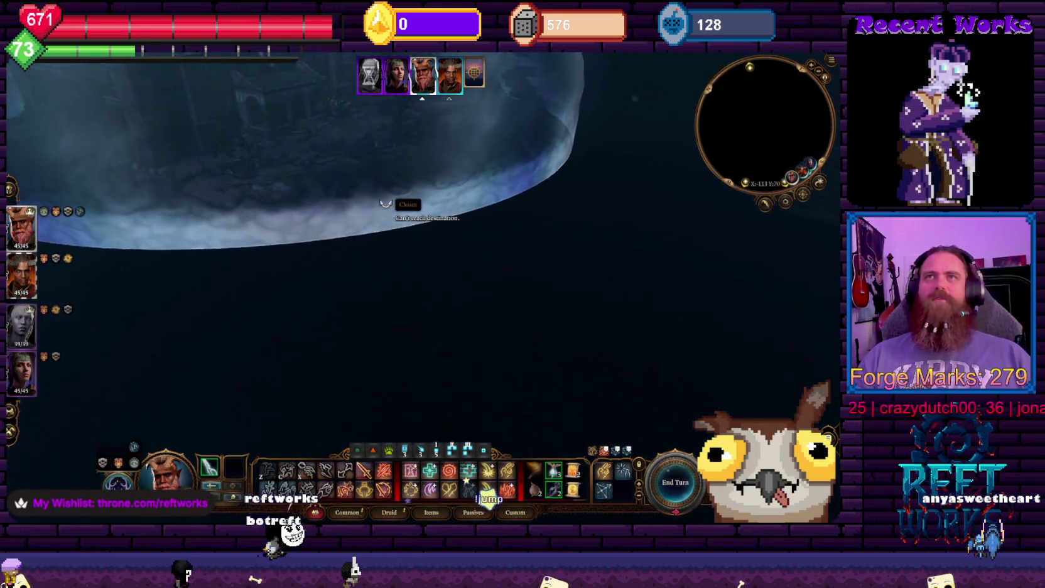
Swing the camera around the Masons' Guild and walk Wyll to its door, descending to the ruins
key("e")
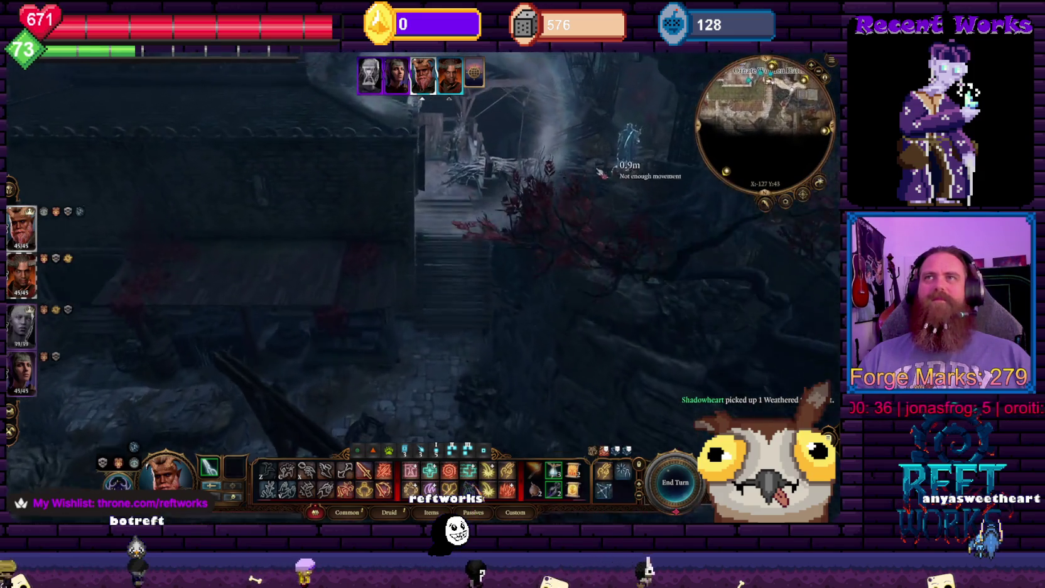
scroll(601, 172, "up", 3)
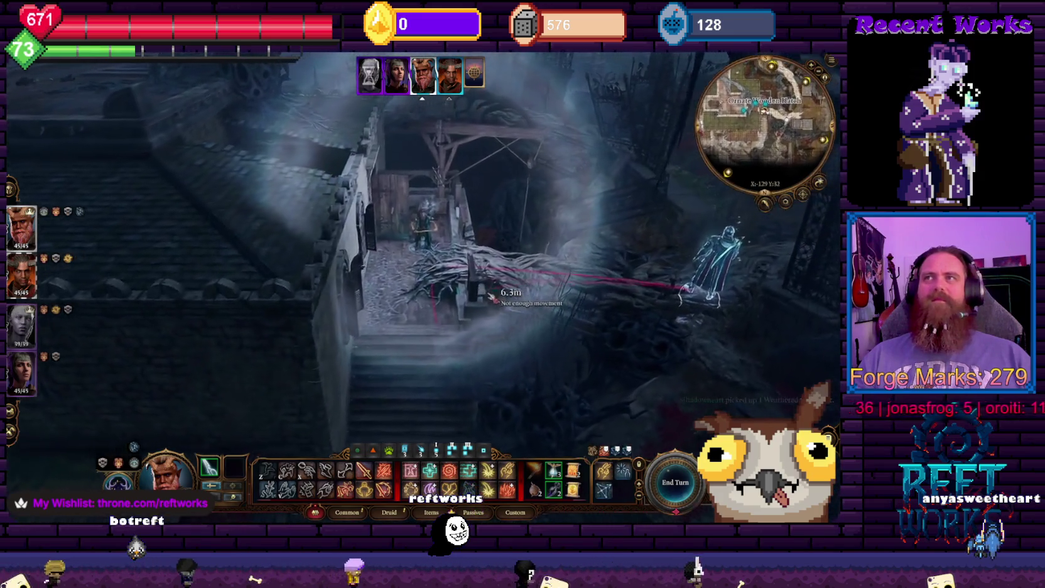
key("e")
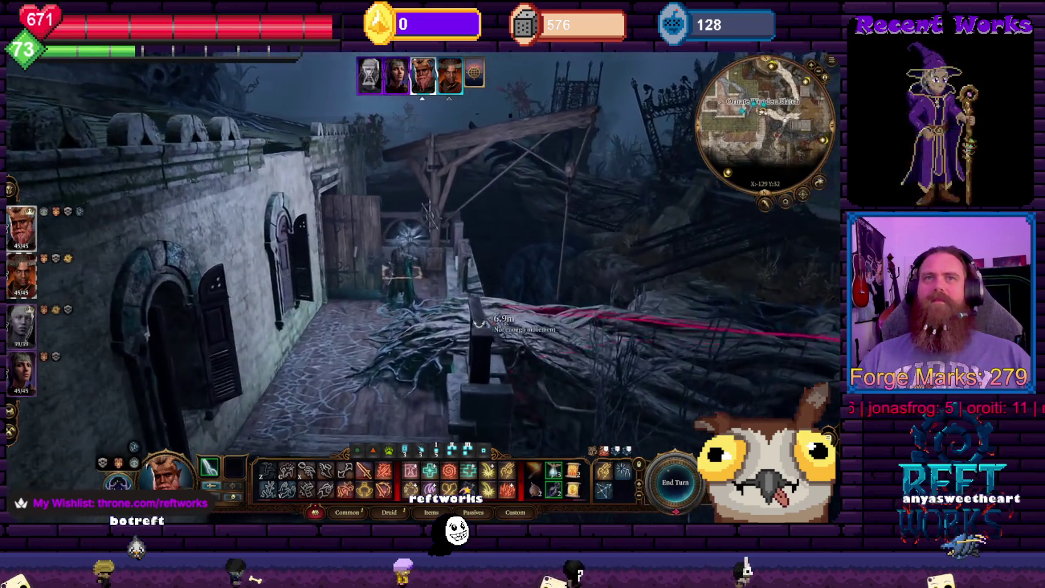
key("e")
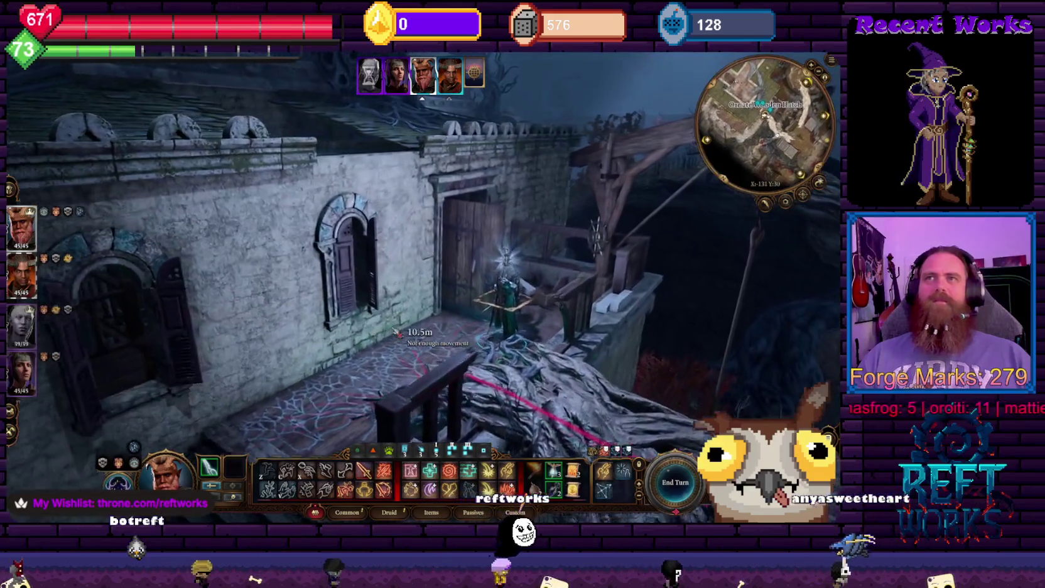
key("e")
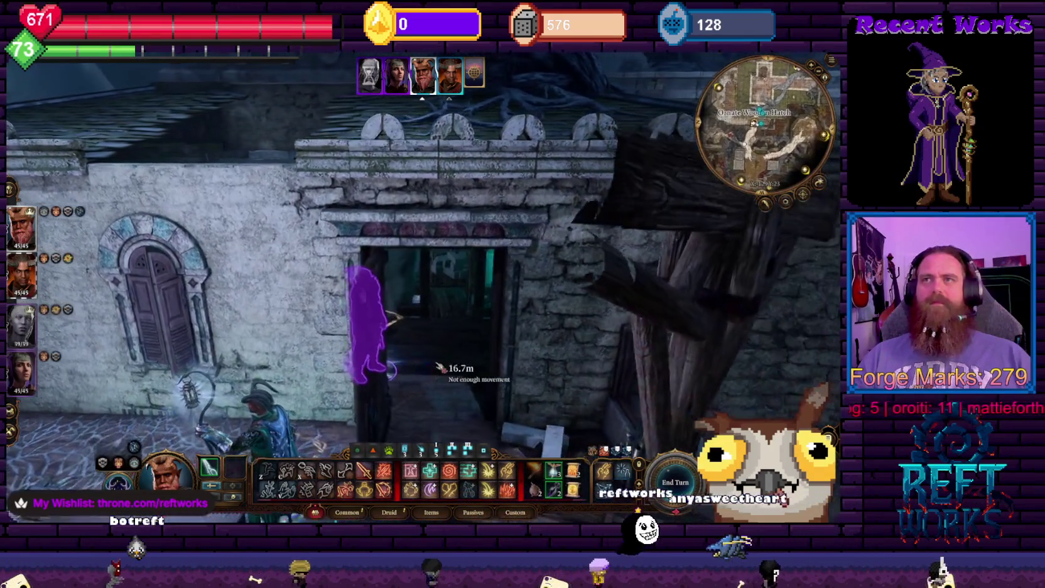
key("e")
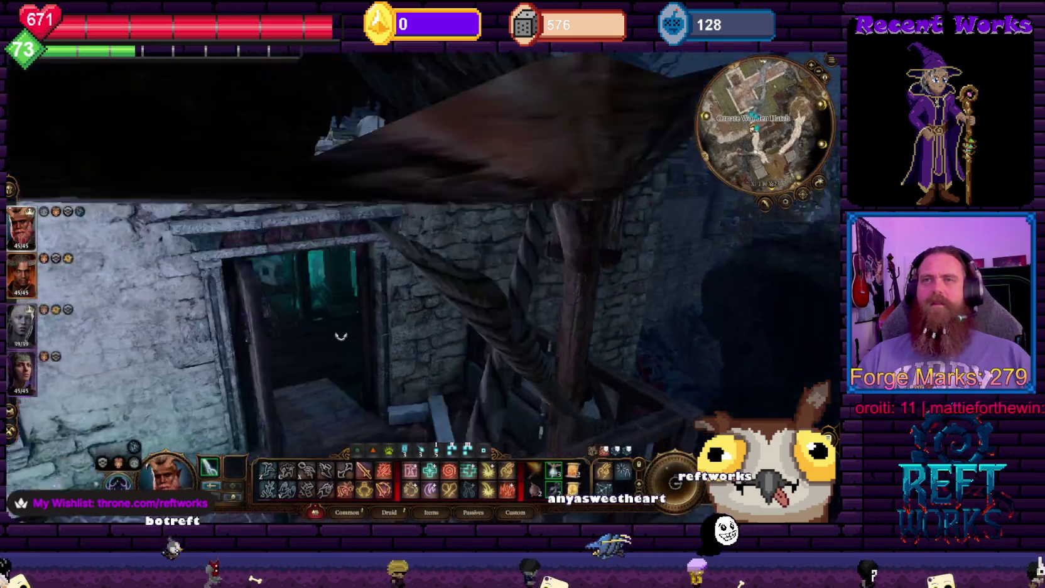
key("e")
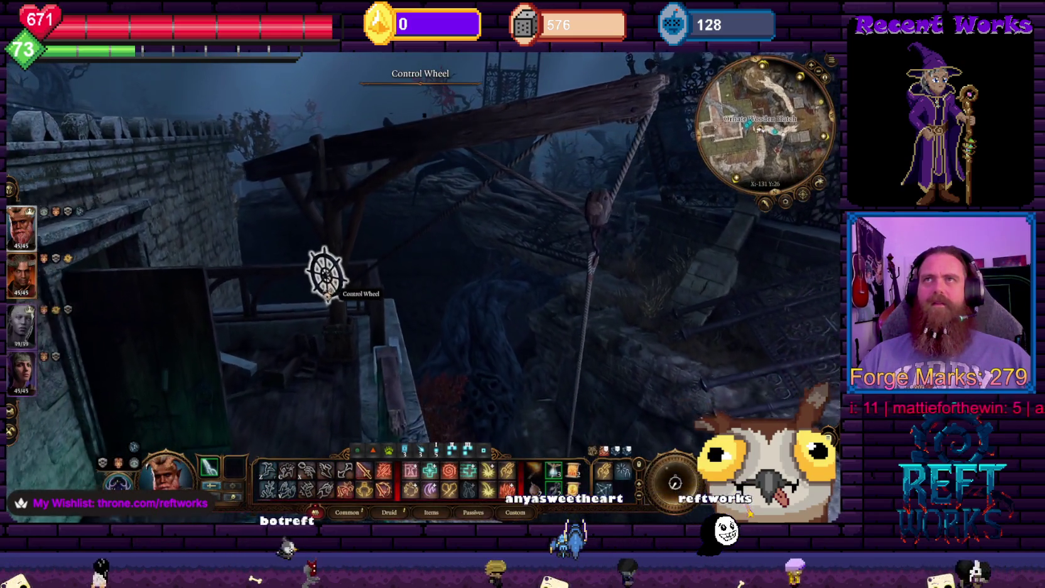
key("e")
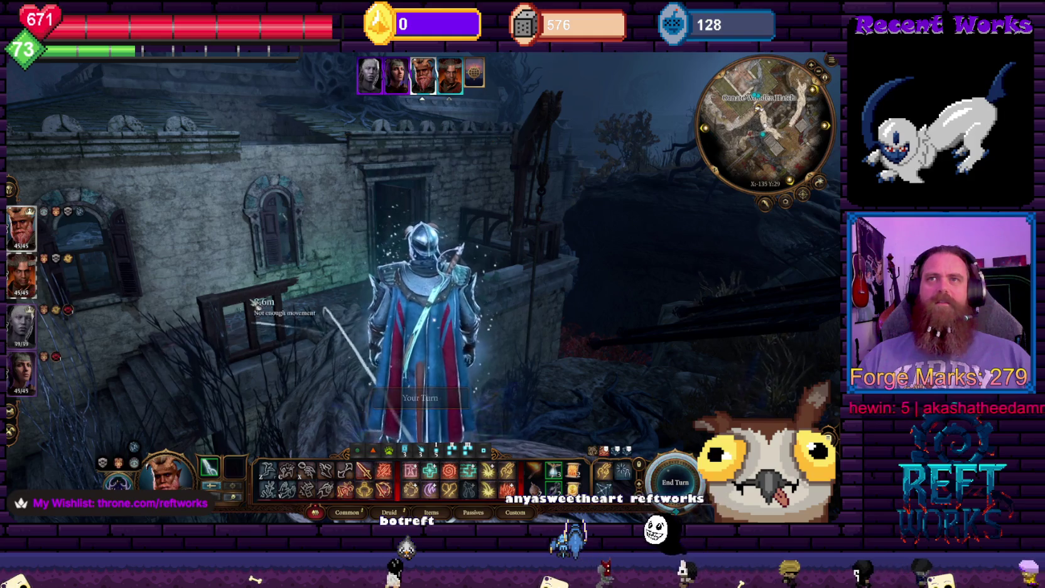
left_click(301, 296)
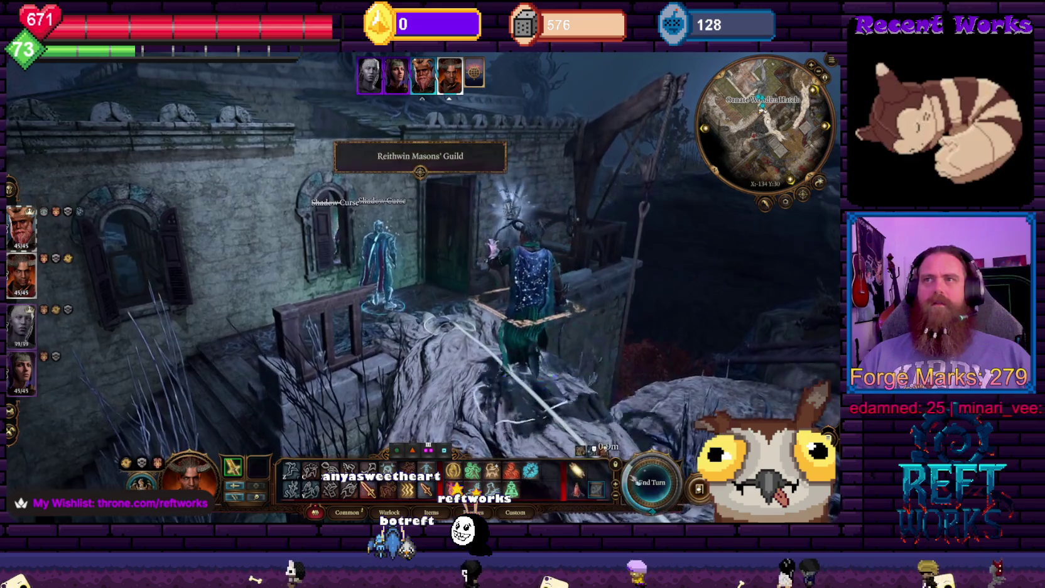
key("e")
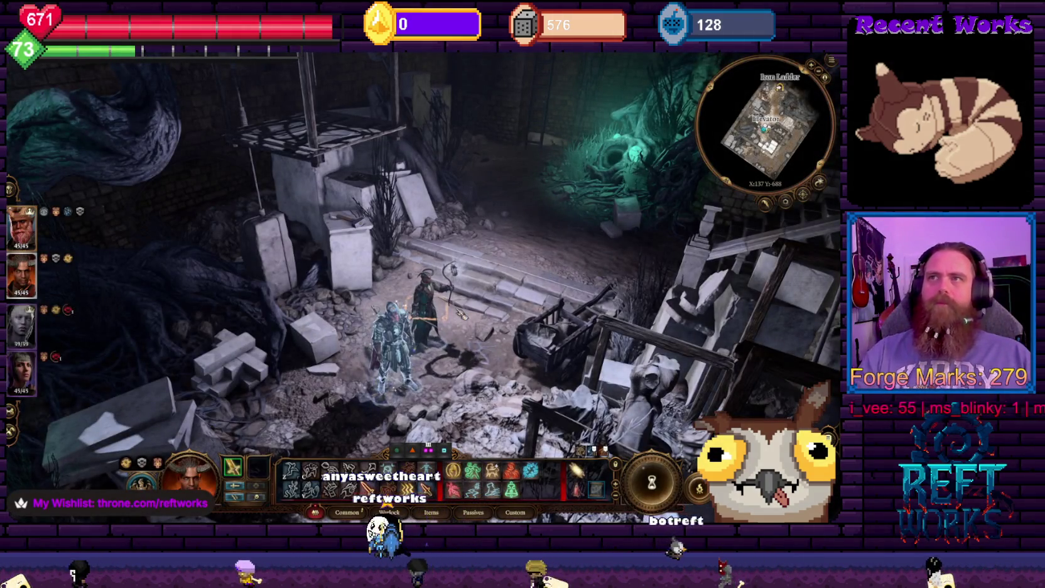
Orbit the camera past the elevator and stairs to reveal the crypt room and its Wooden Trunk
key("e")
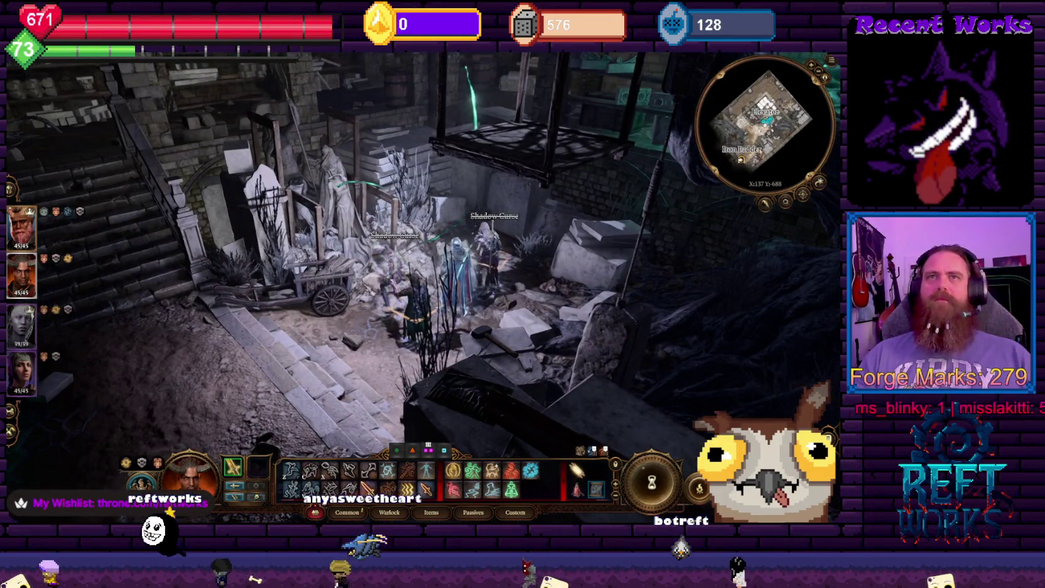
key("e")
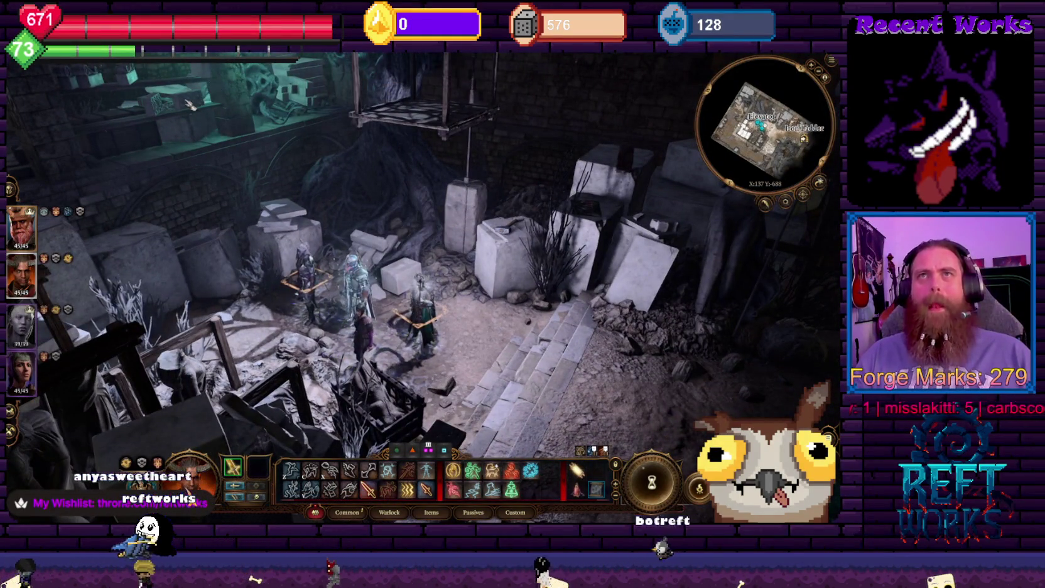
key("e")
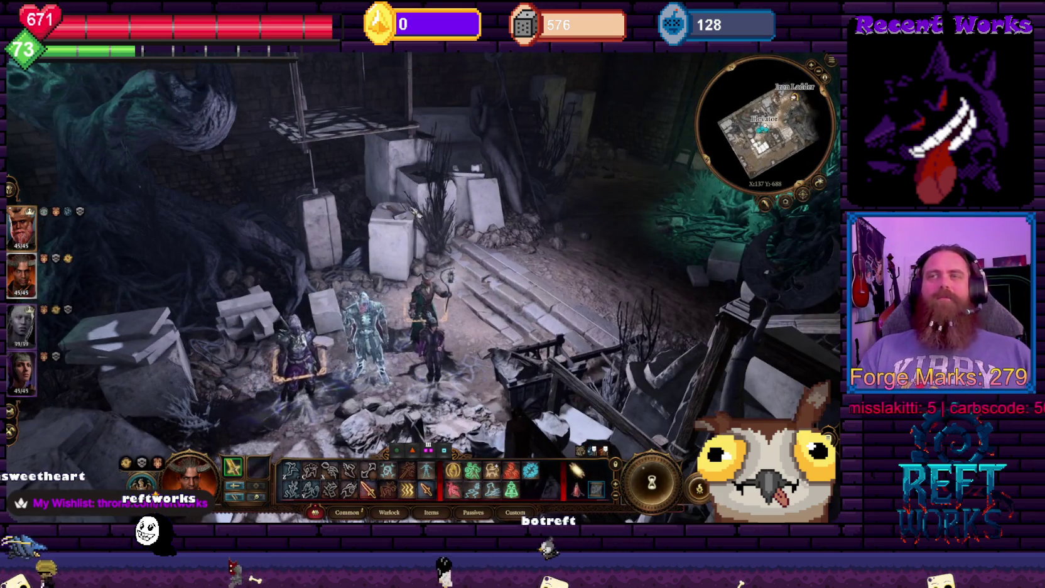
key("e")
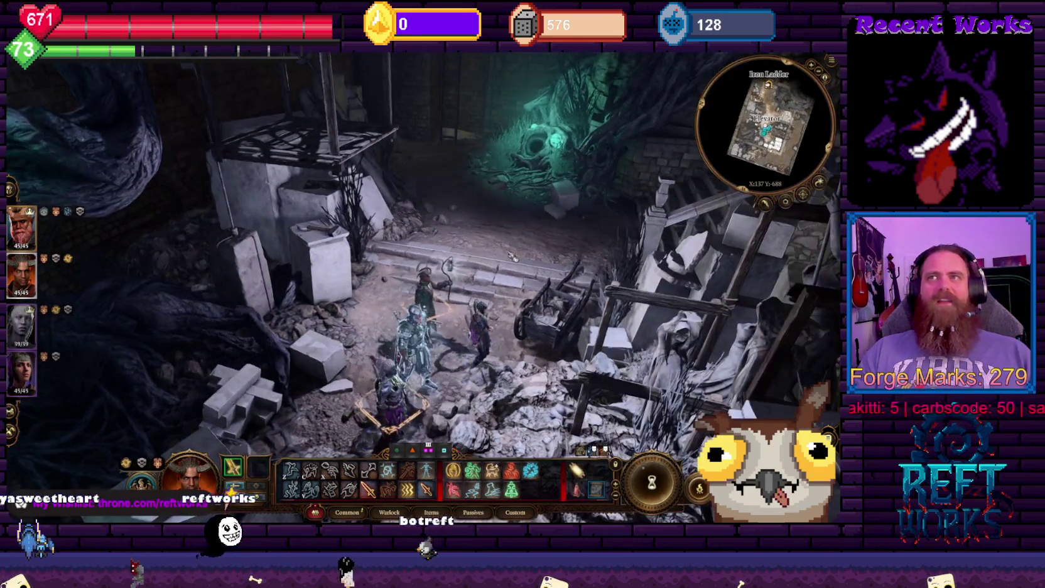
key("e")
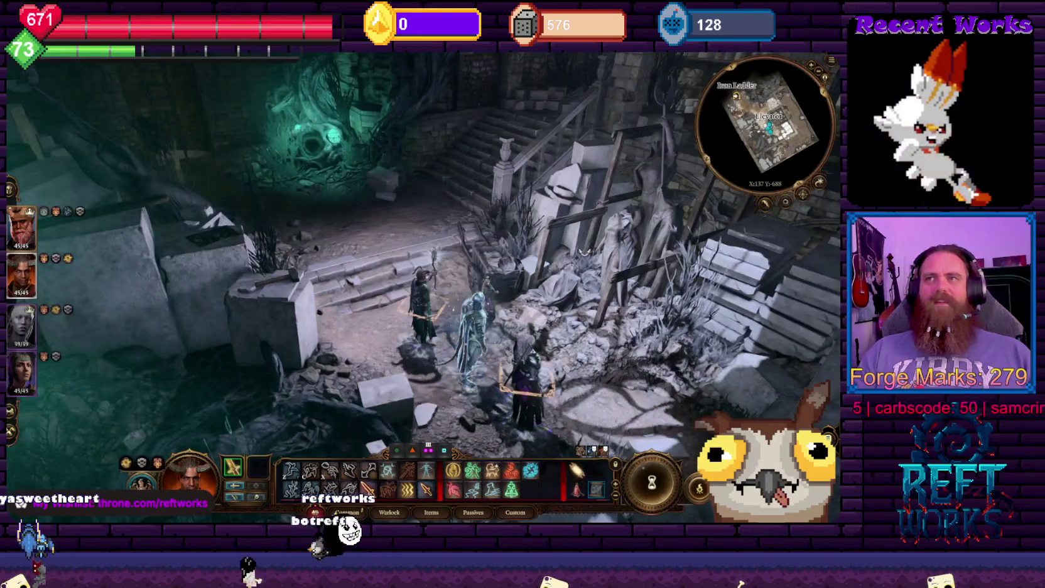
key("e")
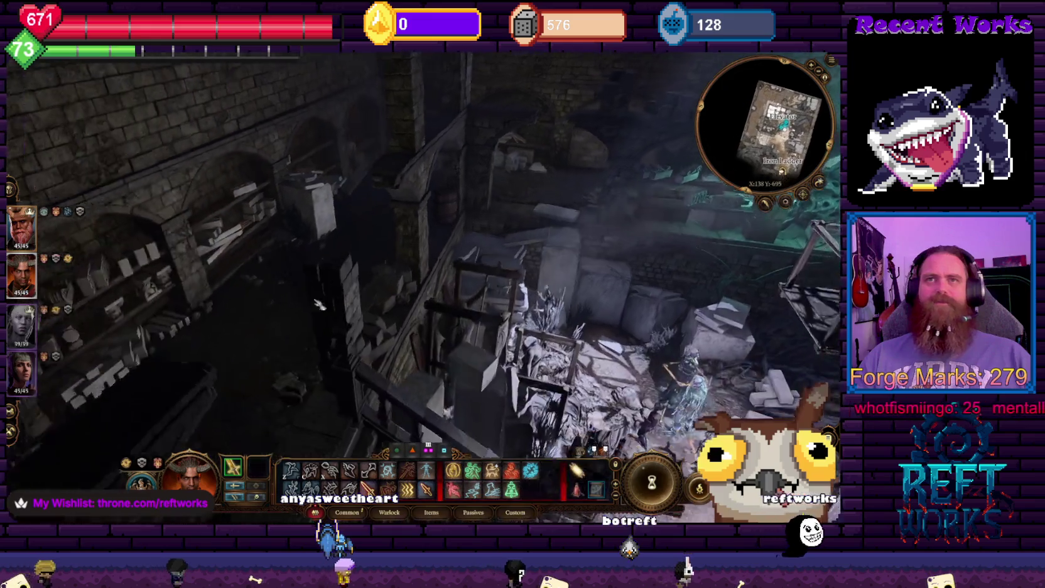
key("e")
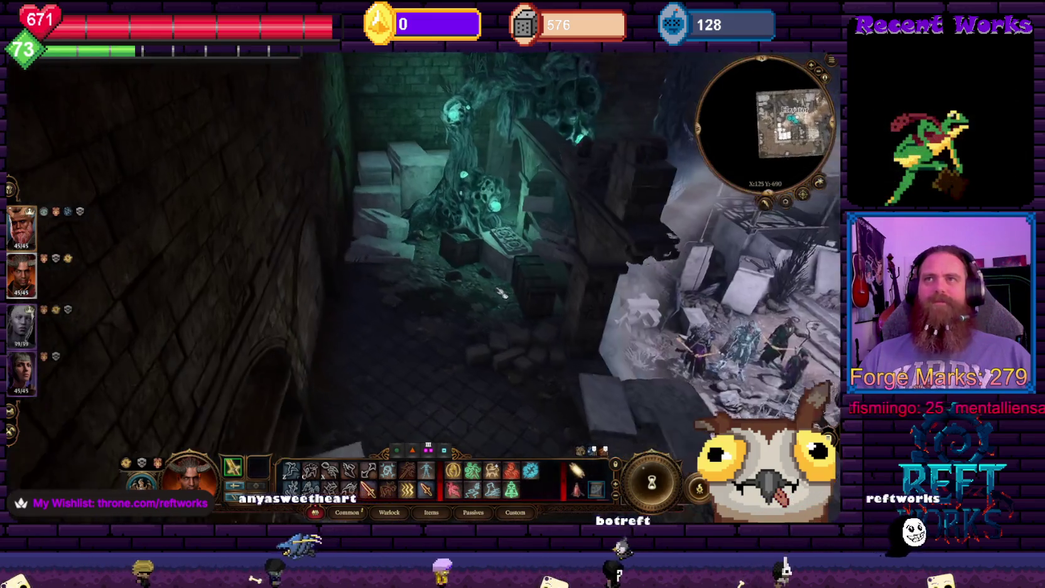
key("e")
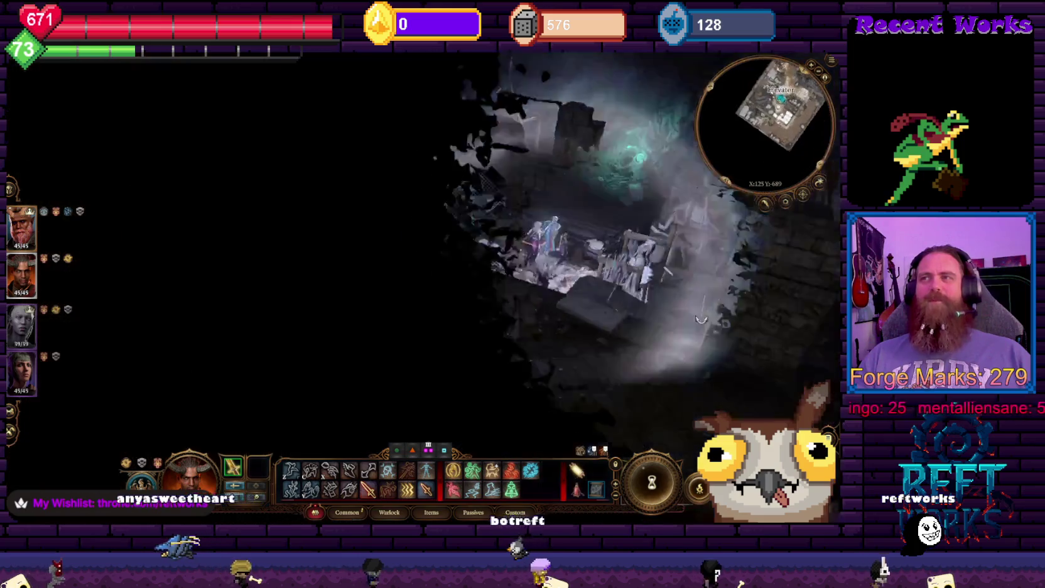
key("e")
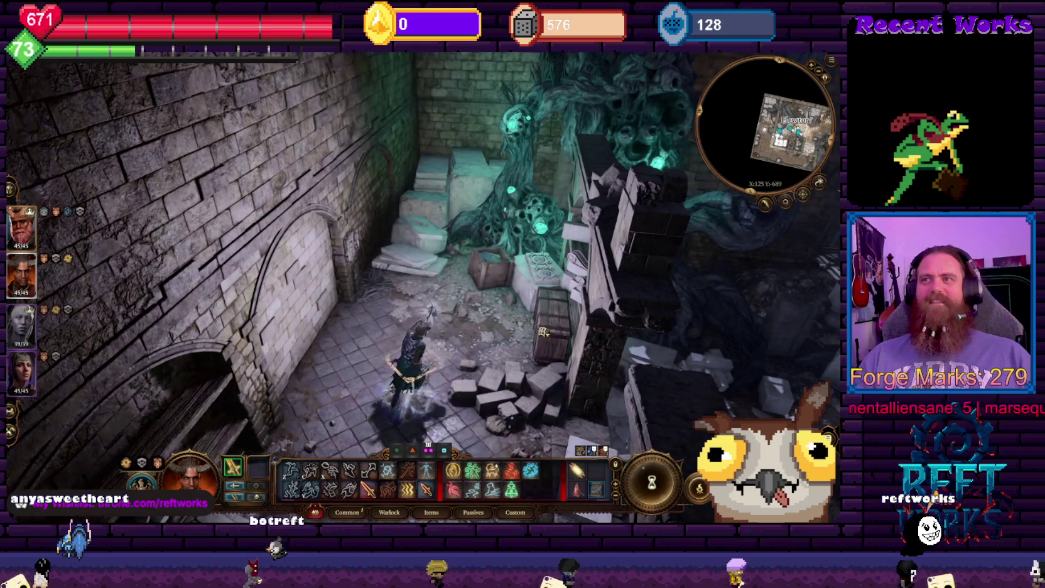
Open the wooden trunk to see what it holds
left_click(548, 330)
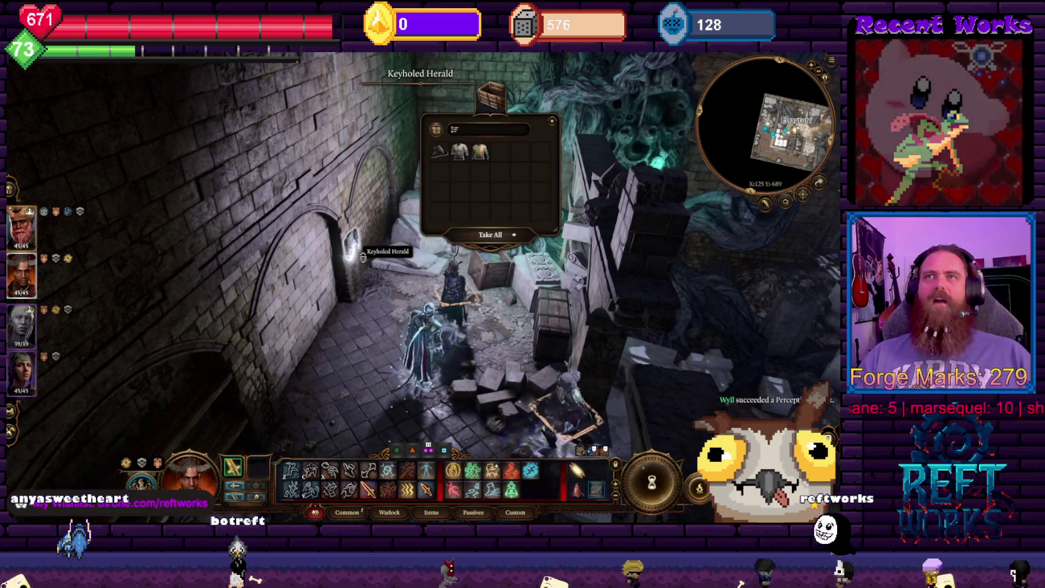
scroll(376, 270, "up", 5)
scroll(376, 270, "up", 3)
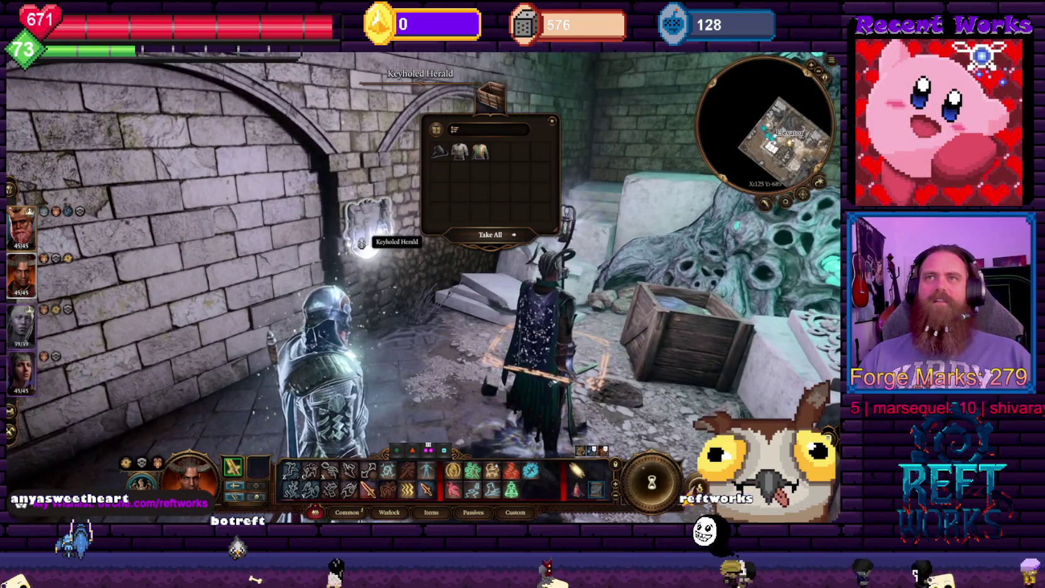
Lockpick the Keyholed Herald on the wall, starting a DC 18 Sleight of Hand check
left_click(362, 244)
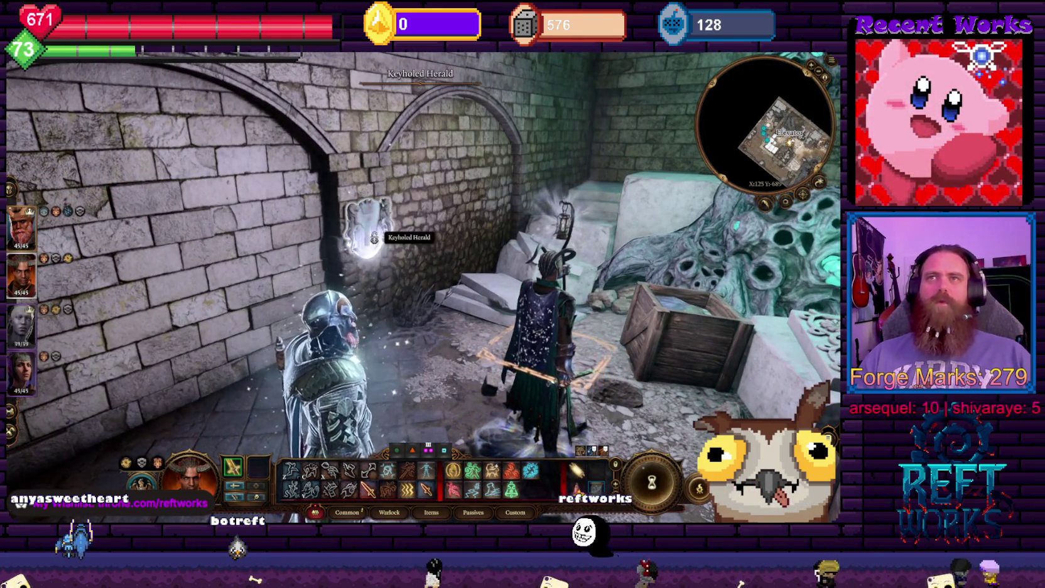
right_click(370, 234)
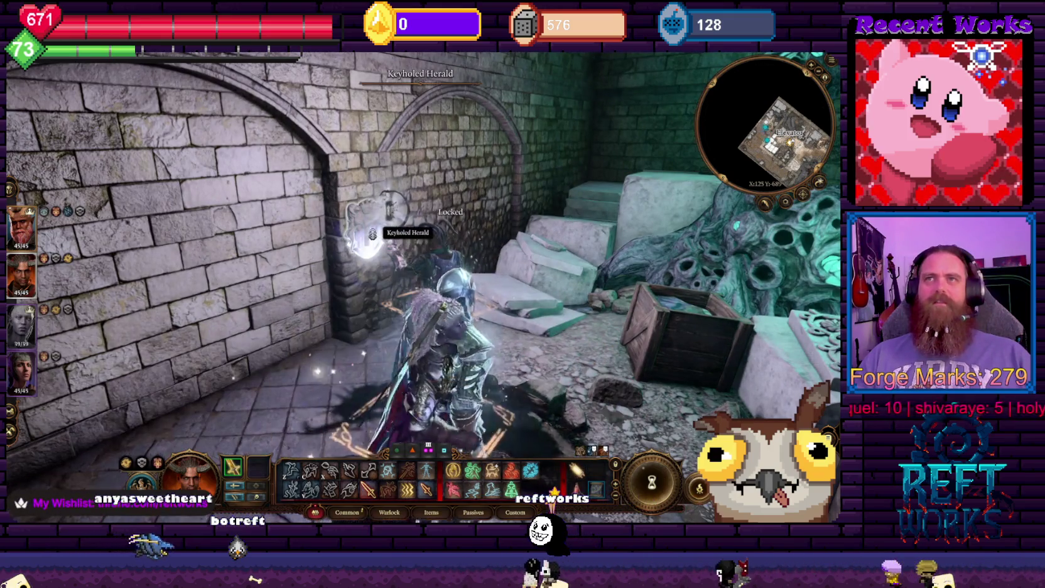
left_click(392, 251)
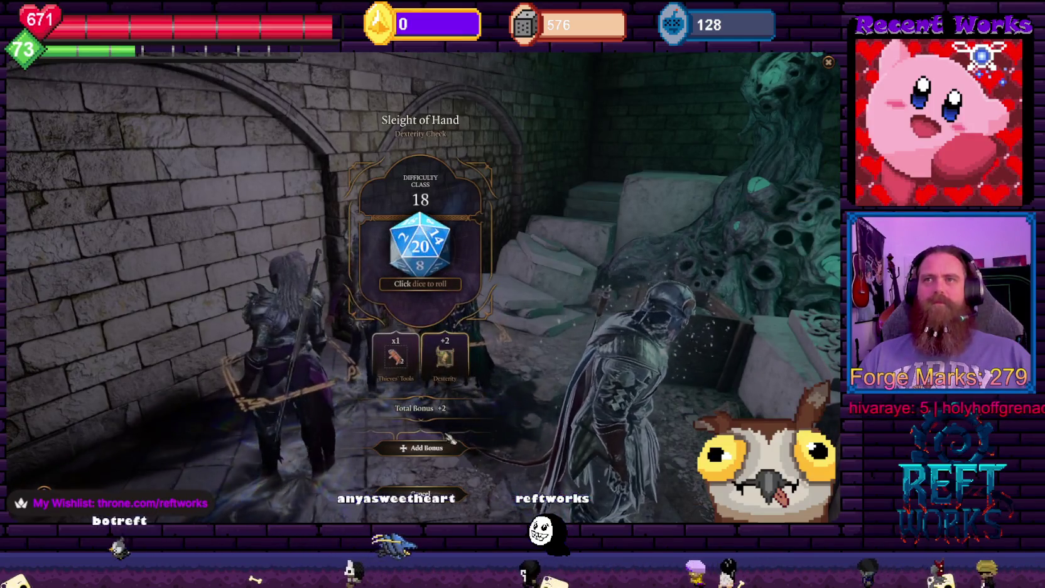
Add Dark One's Own Luck and Guidance, roll the d20 for a critical success, and continue
mouse_move(412, 471)
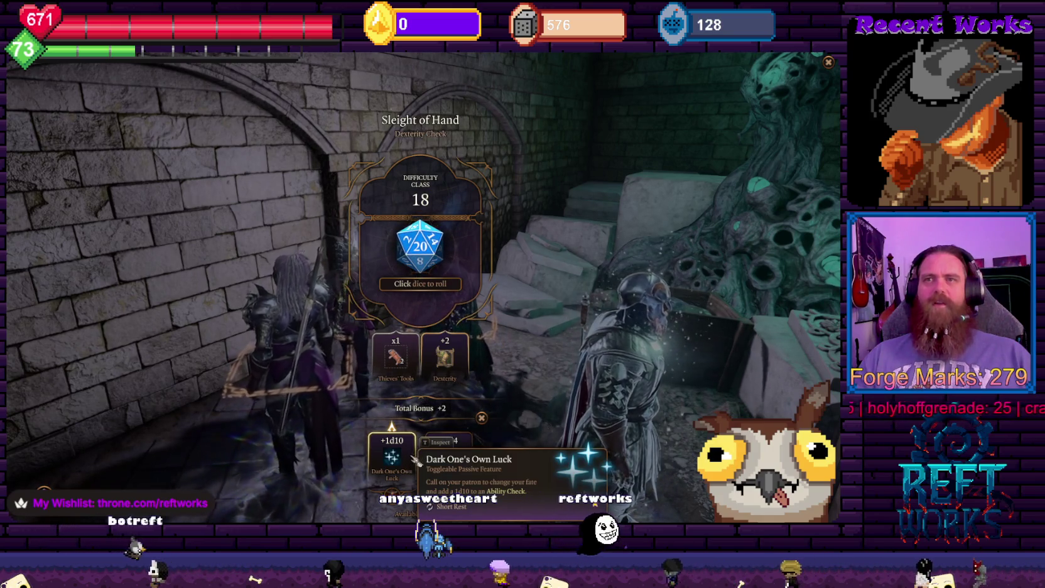
left_click(414, 463)
left_click(415, 461)
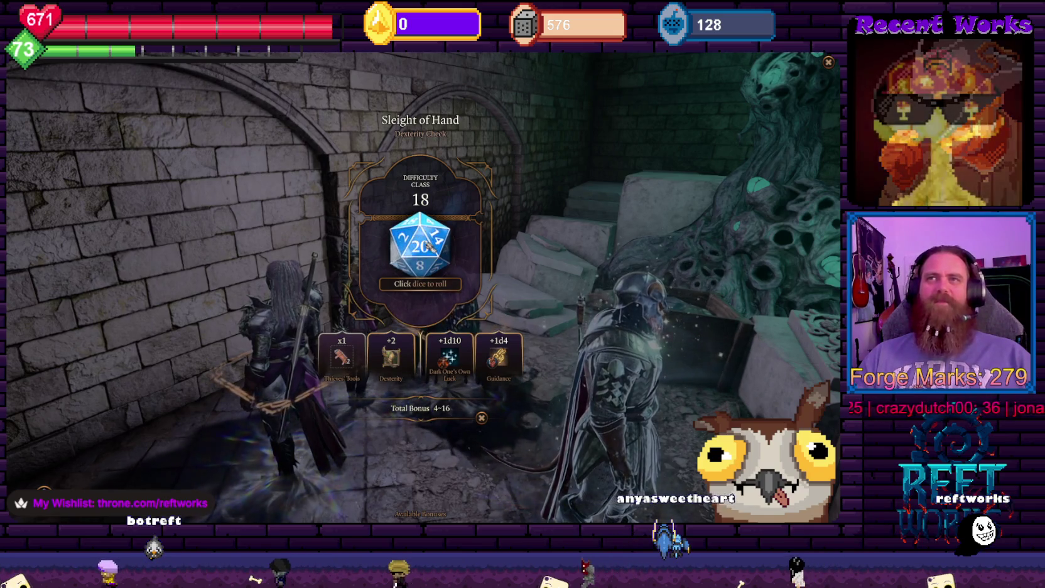
left_click(431, 245)
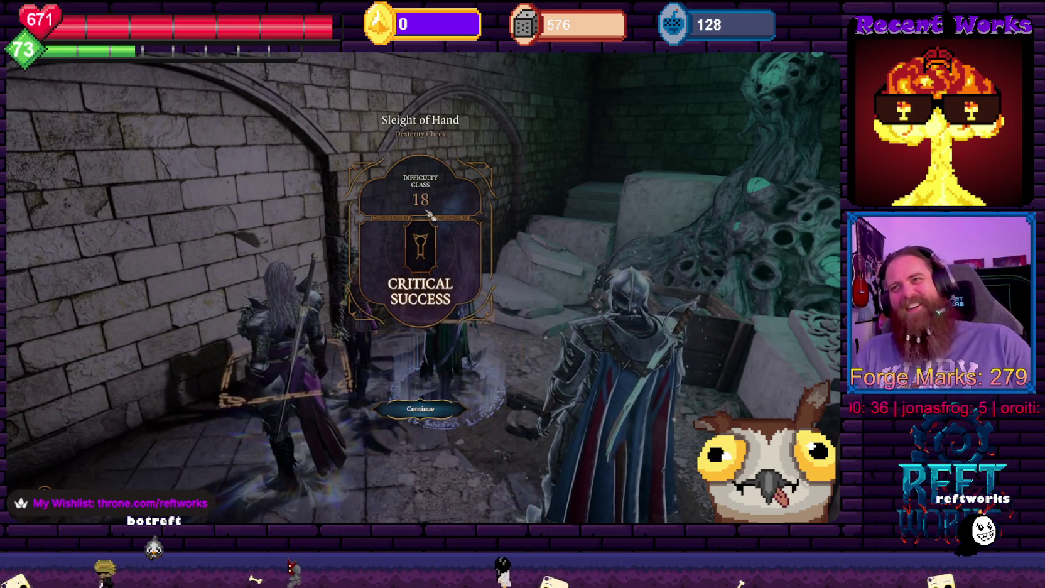
left_click(431, 410)
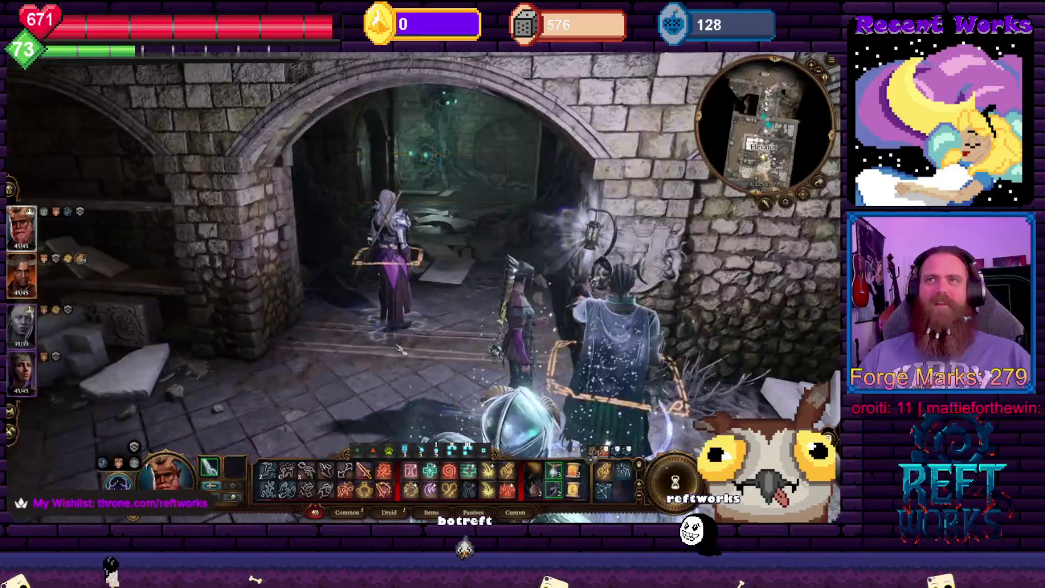
Look down the rubble tunnel toward the glowing tree, then read the Note from the Mason
key("w")
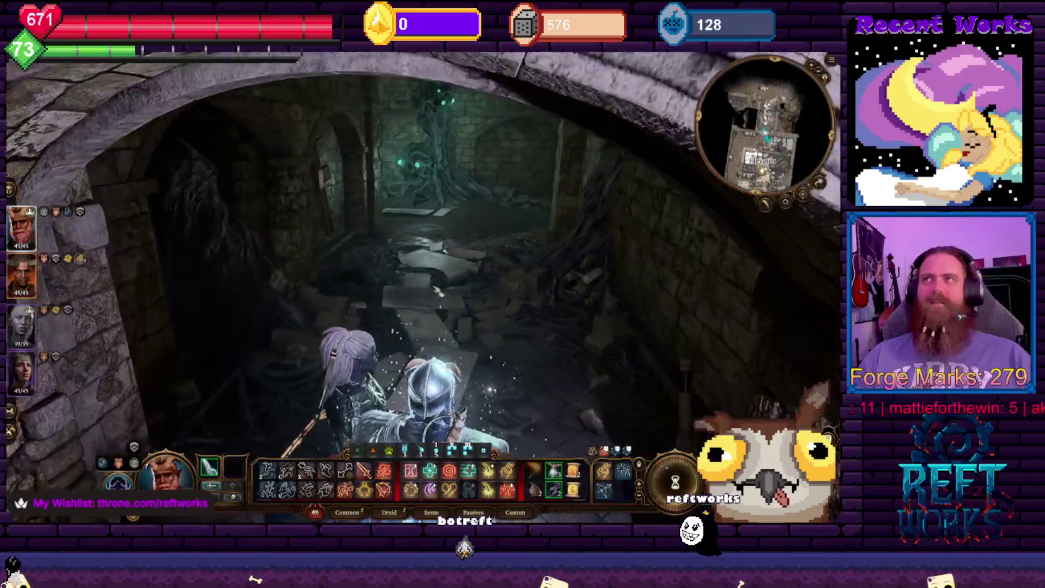
key("w")
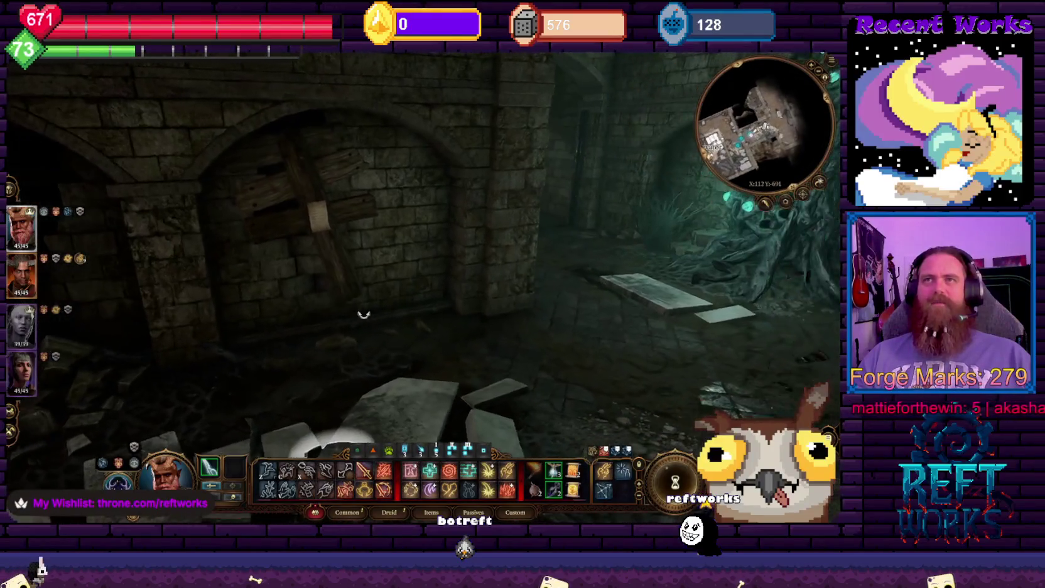
key("Home")
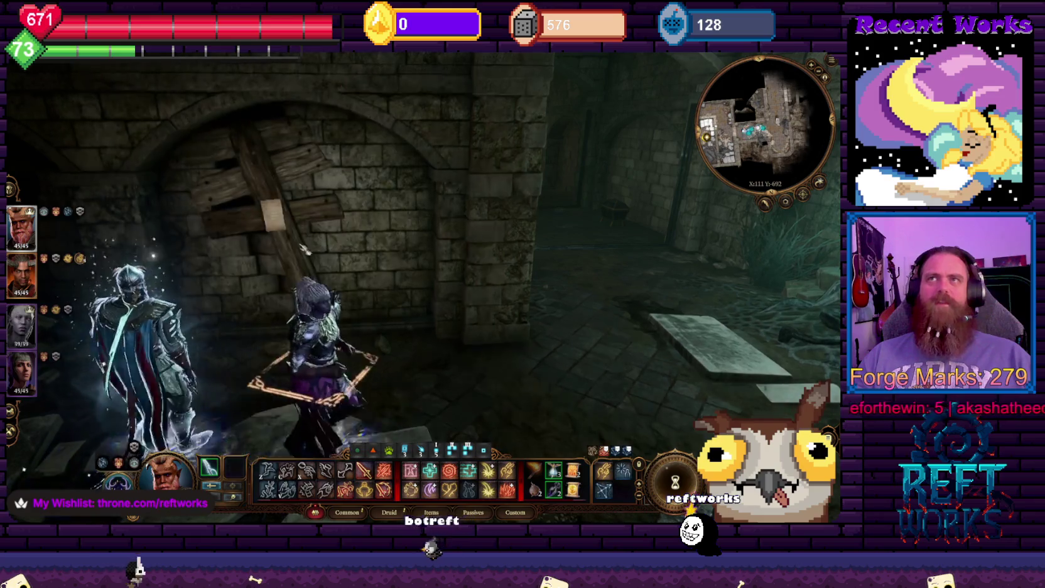
left_click(318, 276)
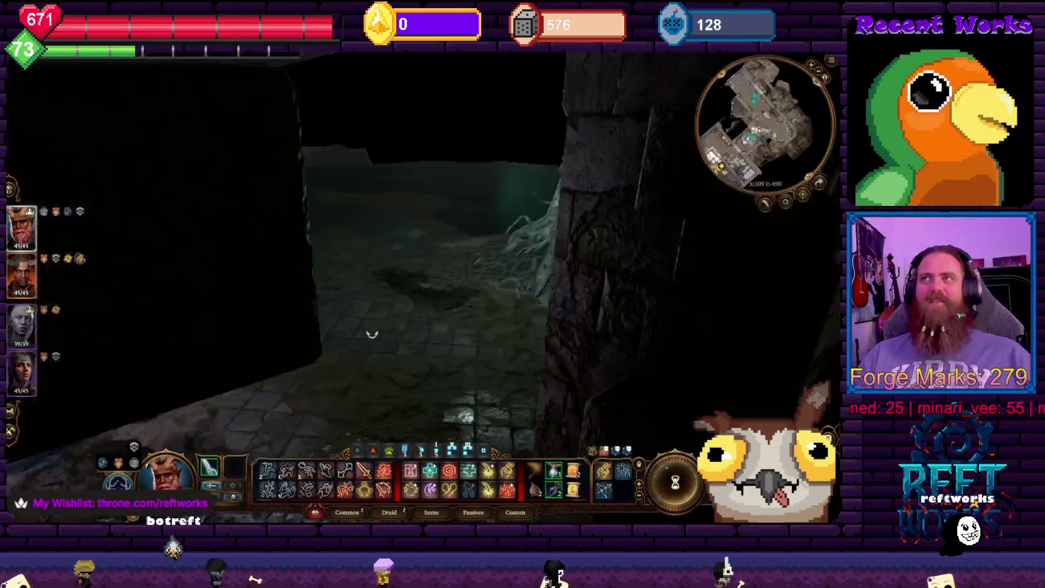
Lead the character through the grate toward the Reinforced Portcullis
key("e")
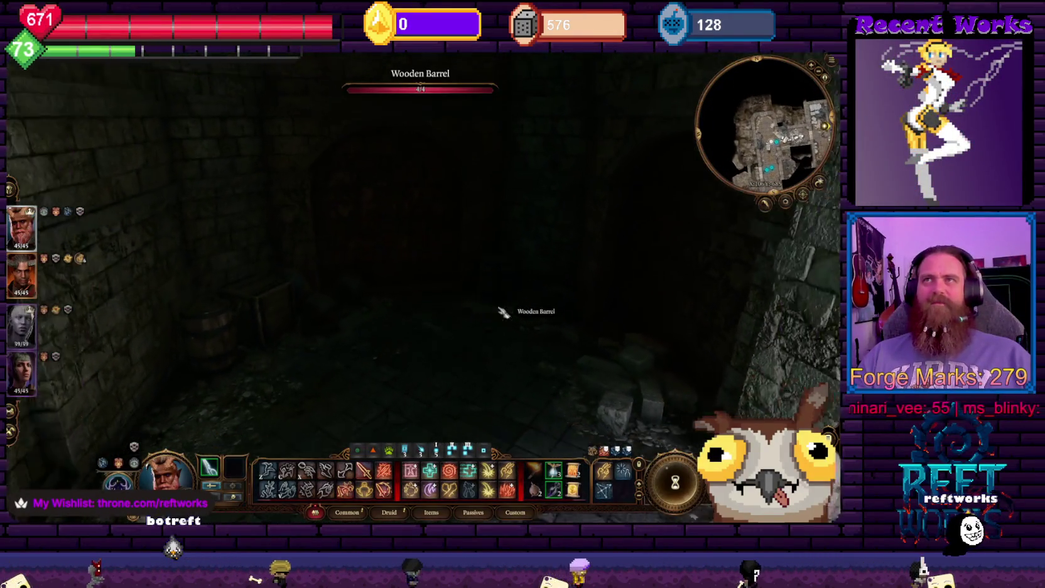
key("e")
key("e")
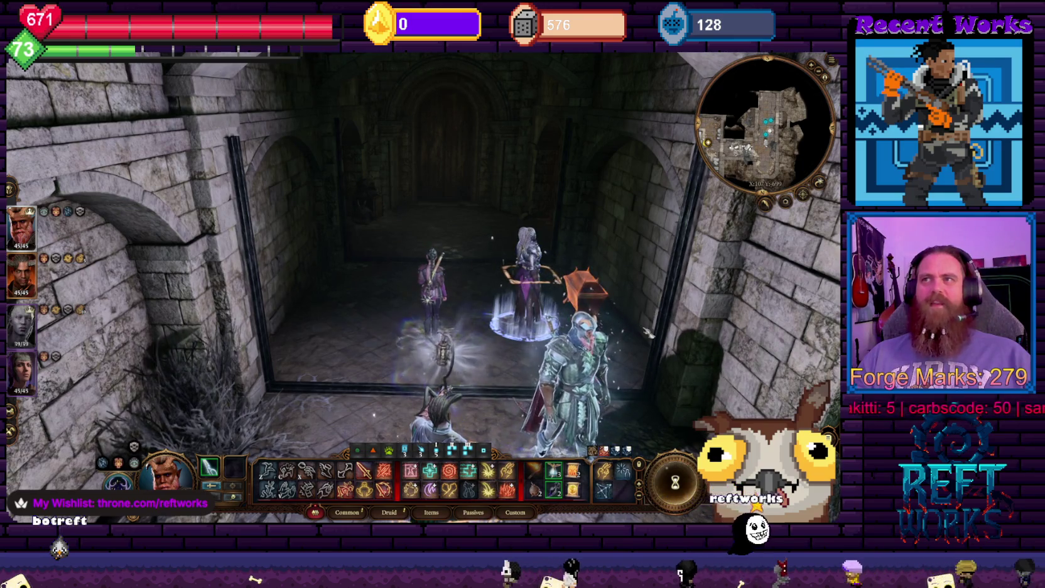
key("q")
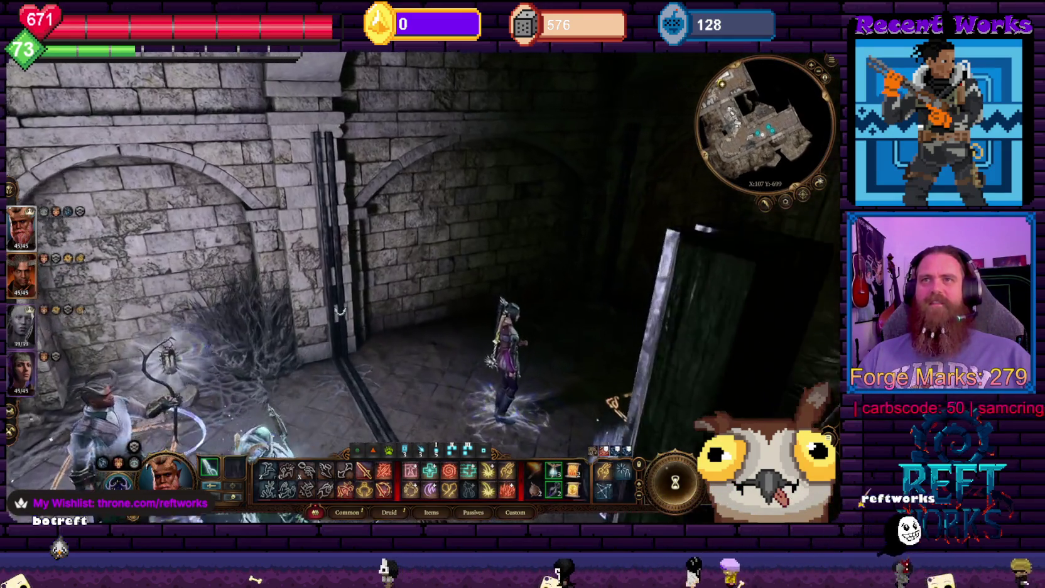
left_click(340, 310)
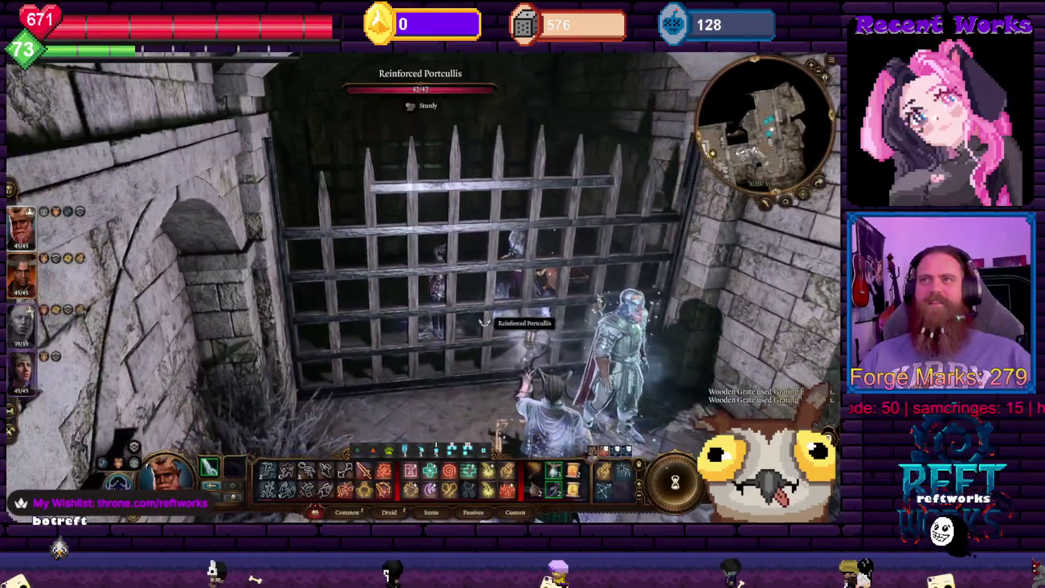
Orbit the view around the Reinforced Portcullis, then bring up all four companions' inventory
key("q")
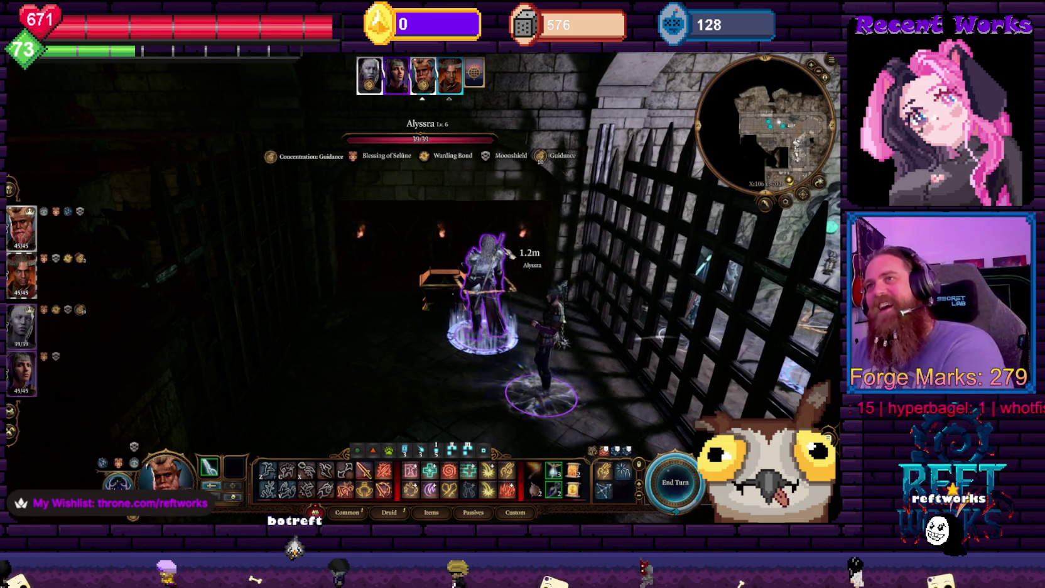
key("e")
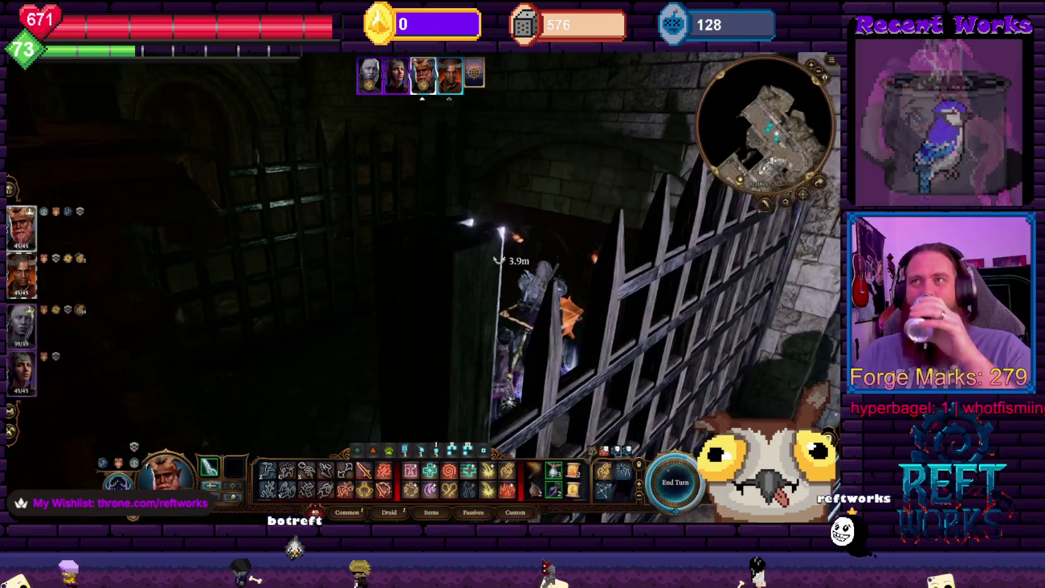
key("e")
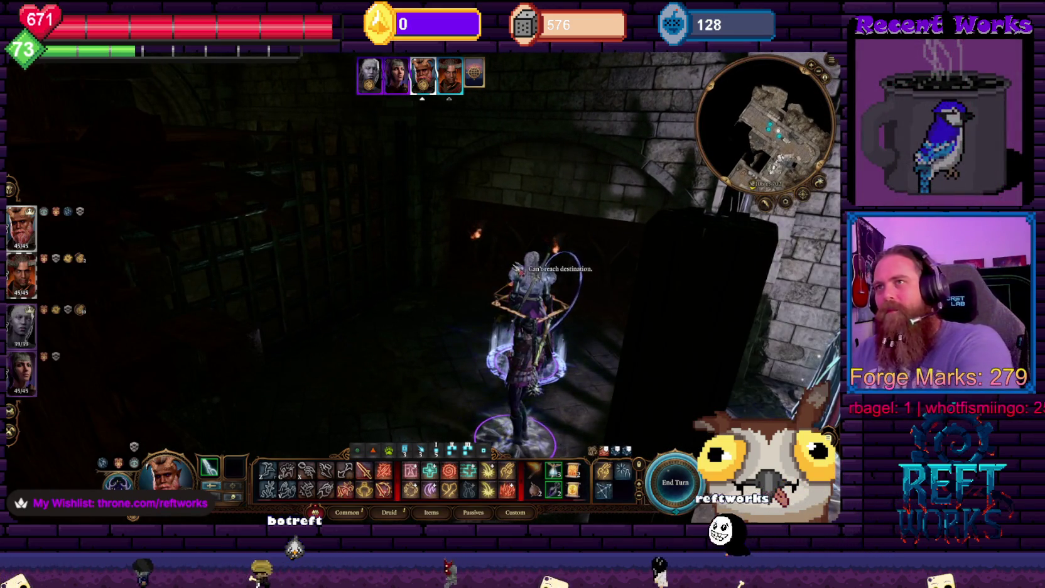
key("q")
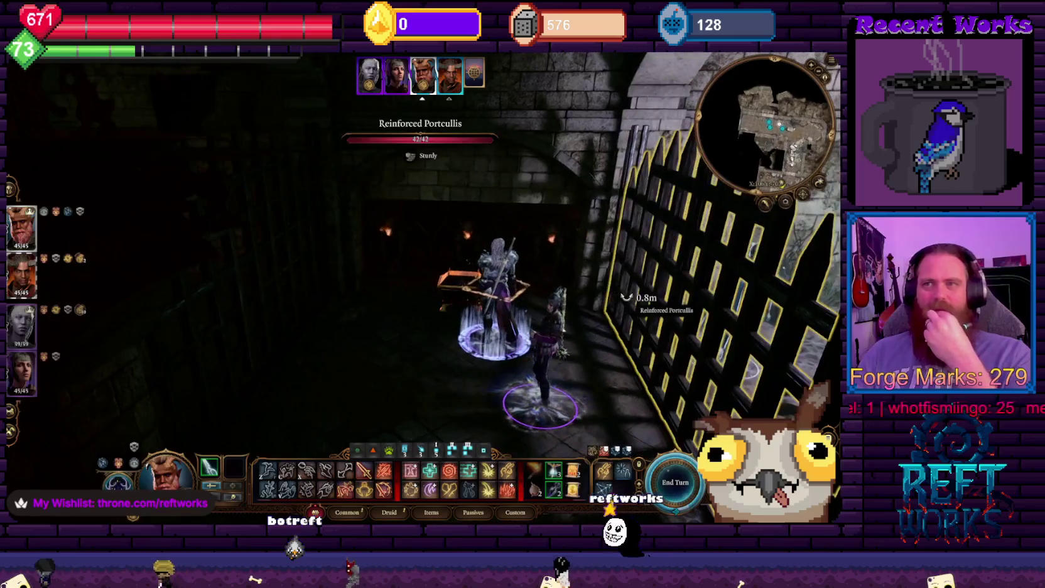
key("q")
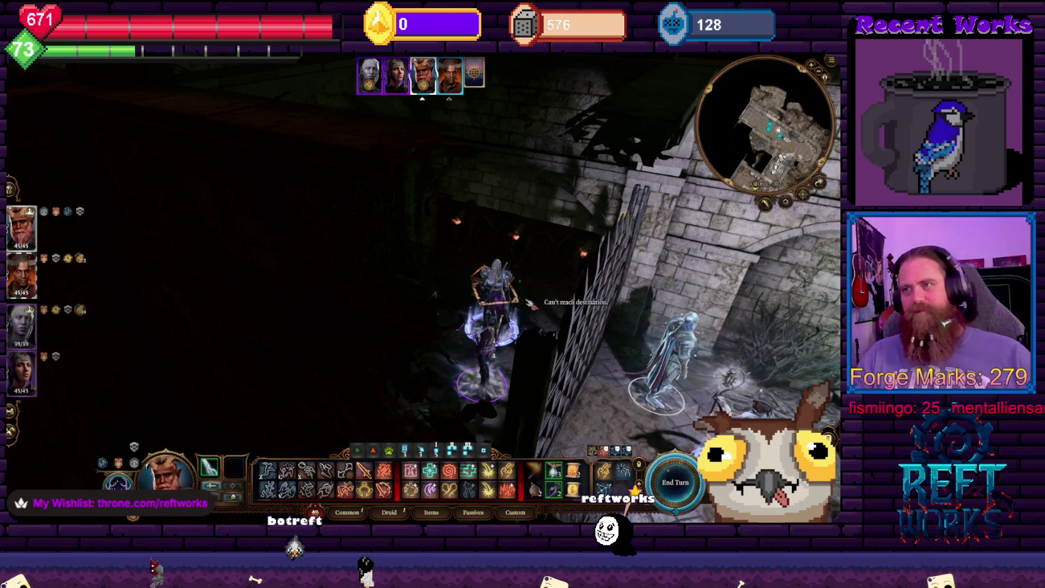
key("q")
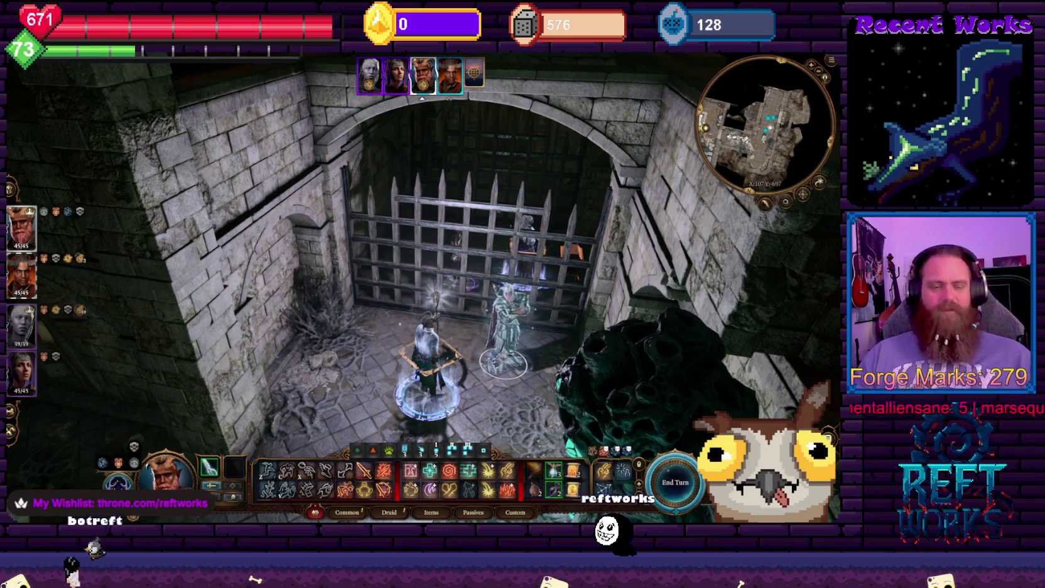
key("i")
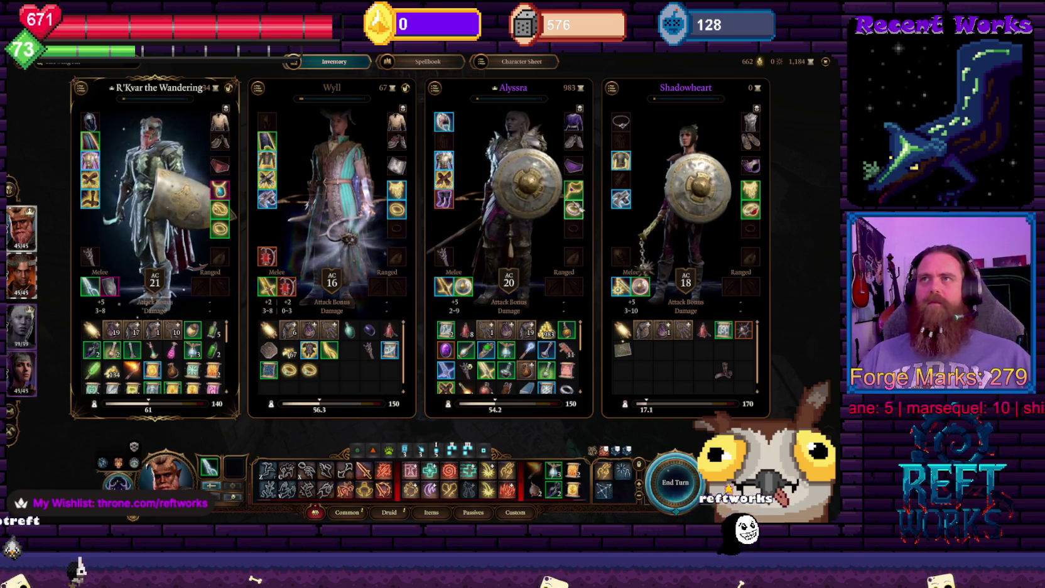
mouse_move(579, 190)
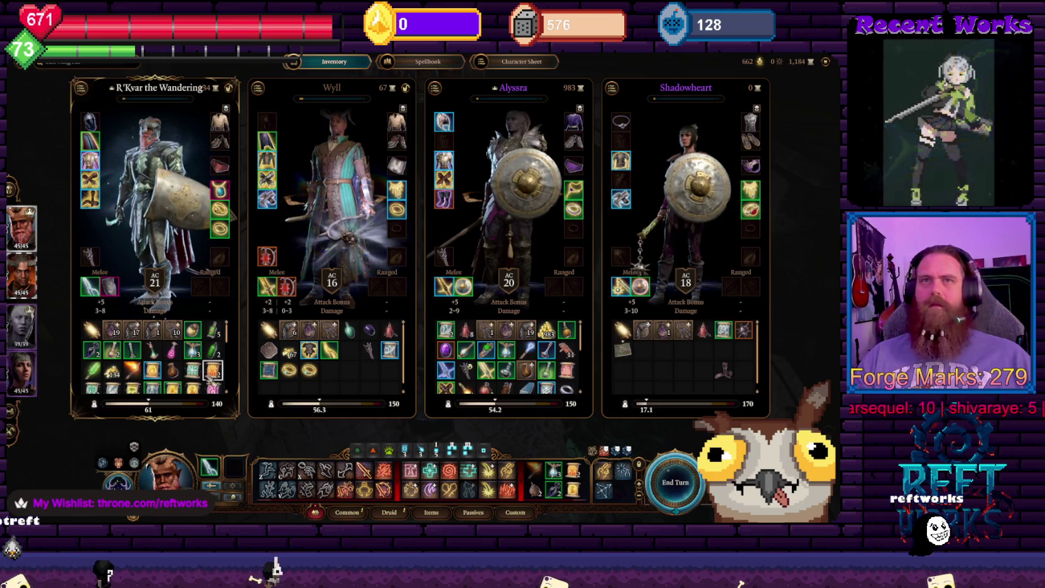
scroll(187, 375, "down", 1)
mouse_move(187, 375)
scroll(187, 375, "down", 1)
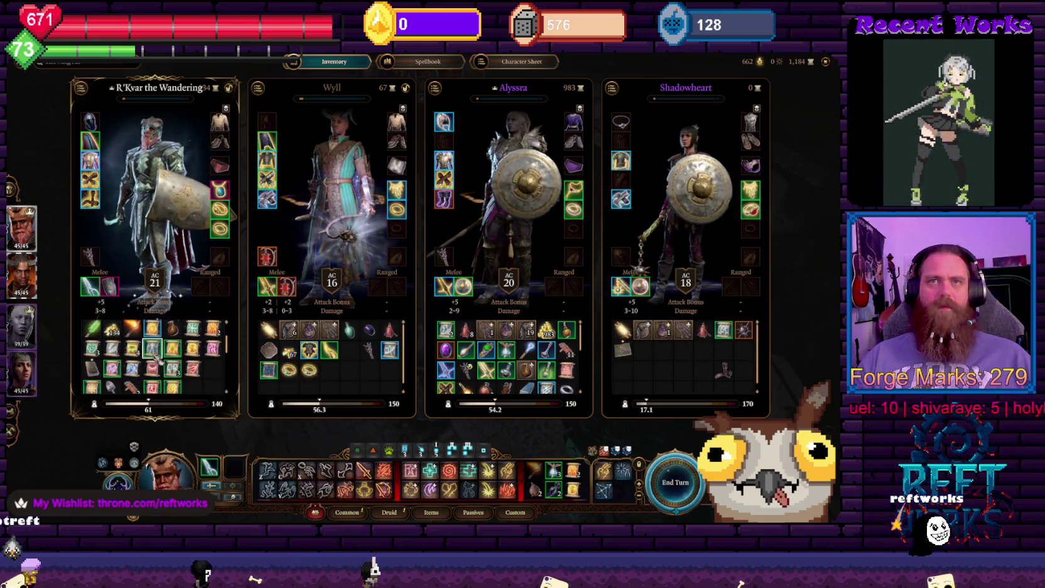